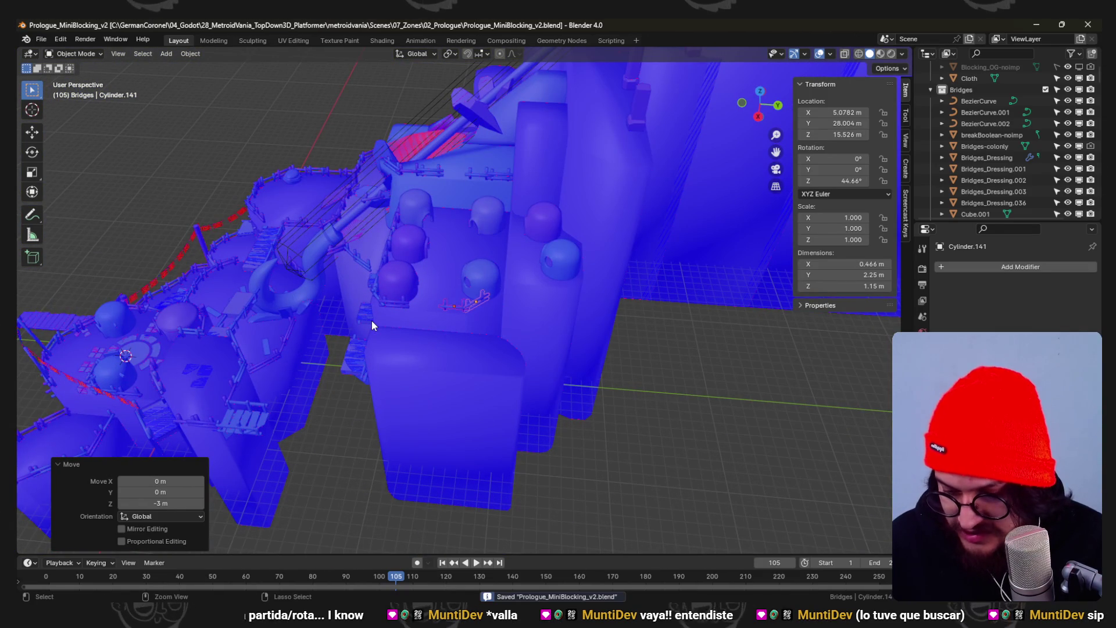
- Duplicate the short fence Cylinder.140 on the terrace, viewed from the top
middle_drag(482, 364, 511, 308)
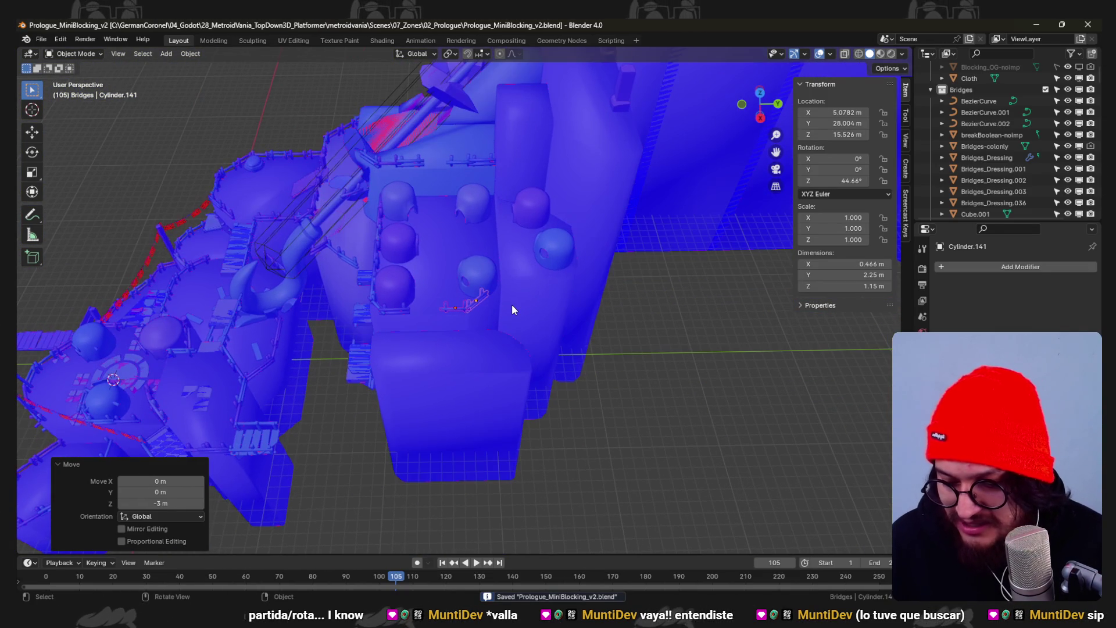
scroll(511, 304, up, 5)
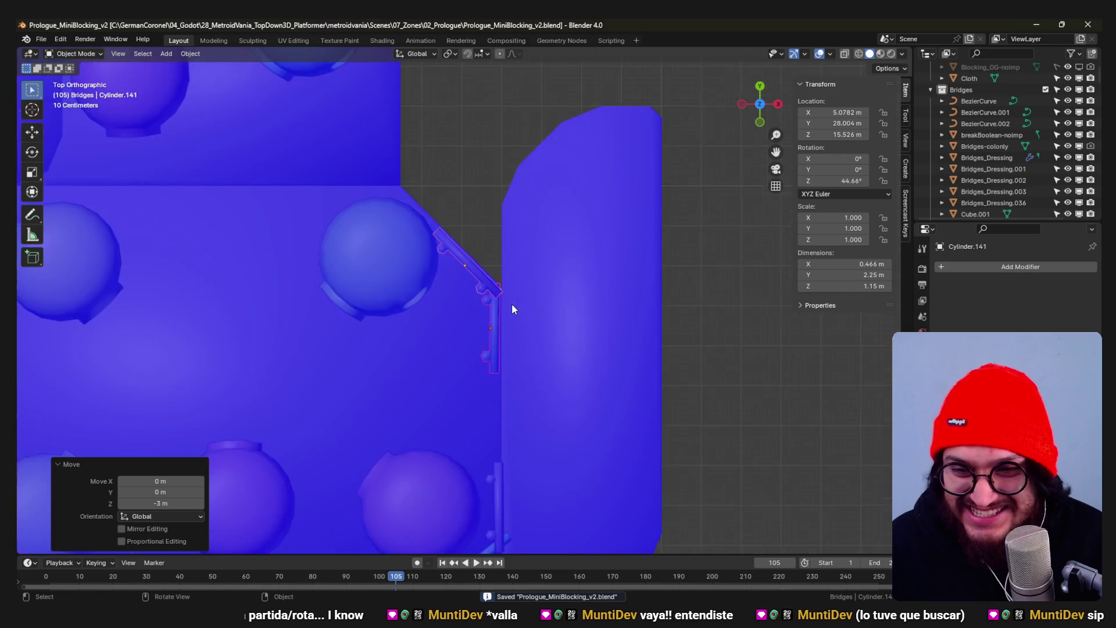
mouse_move(508, 326)
middle_down()
mouse_move(407, 260)
mouse_move(490, 298)
mouse_move(429, 285)
mouse_move(499, 315)
middle_up()
click(445, 312)
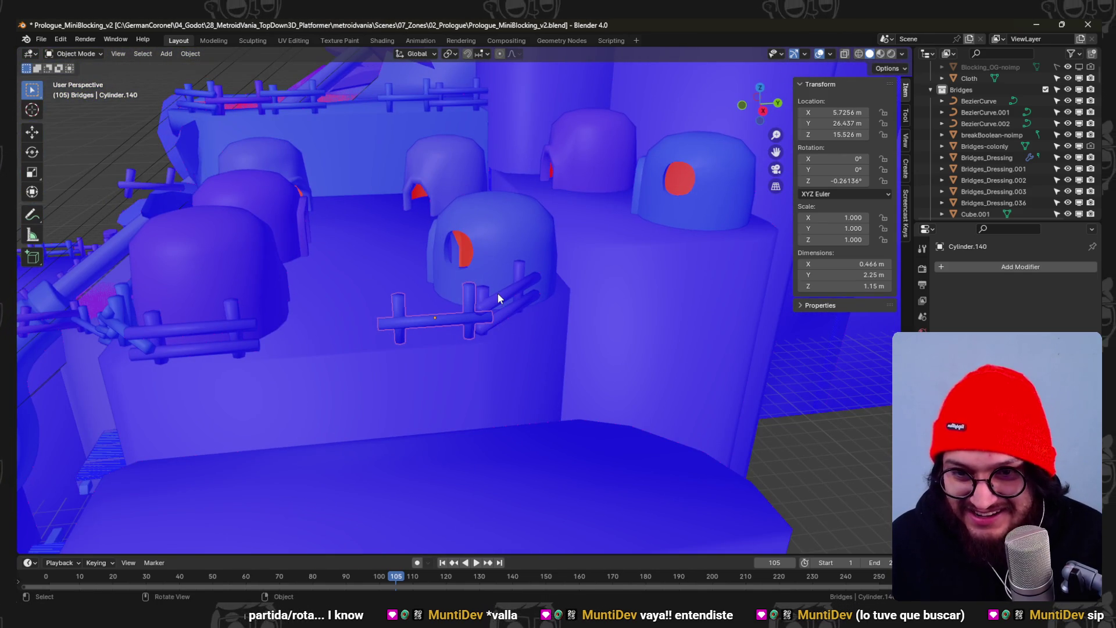
key(KP_7)
key(shift+d)
click(364, 107)
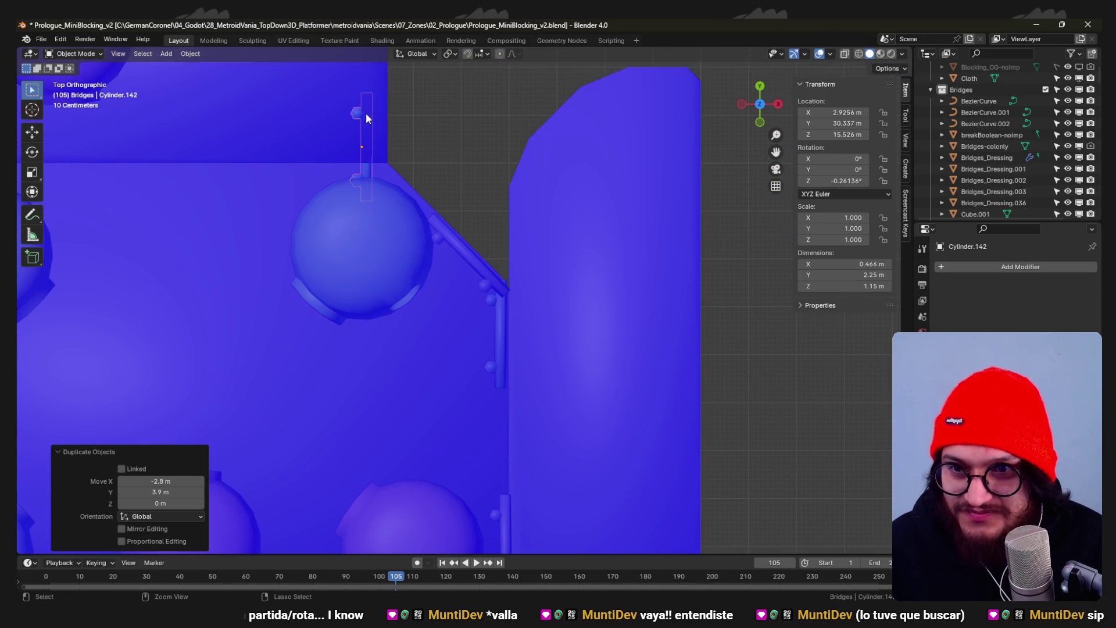
scroll(407, 175, up, 2)
shift+middle_drag(448, 249, 542, 290)
- Turn the fence copy -45° and set it along the diagonal terrace edge
key(r)
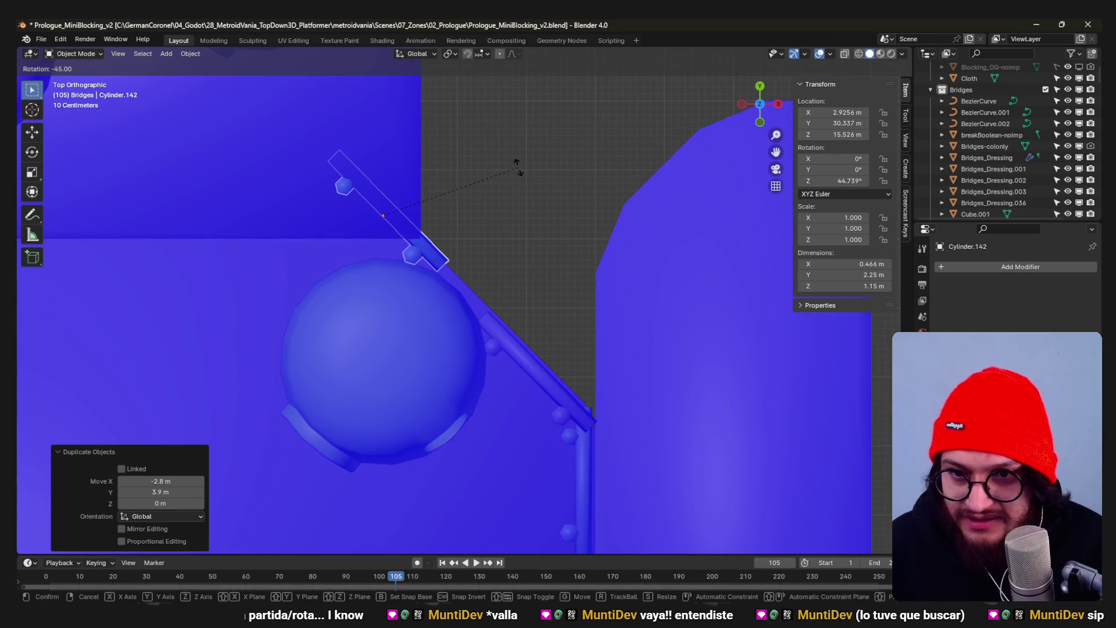
click(517, 167)
key(g)
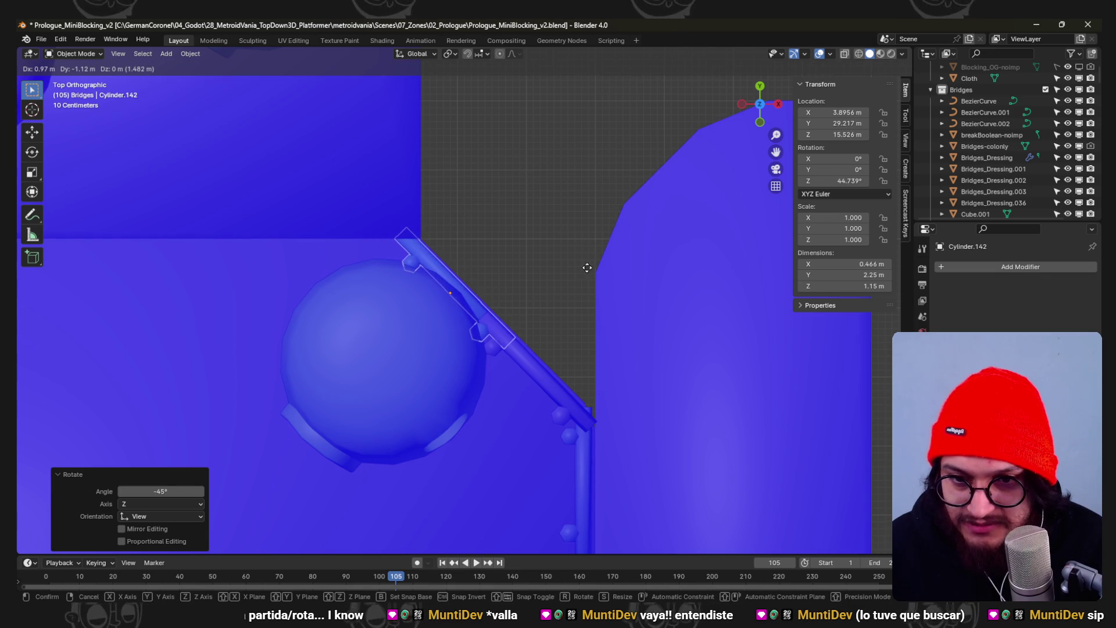
click(588, 266)
- Nudge the dome beside the diagonal edge slightly and save the file
scroll(611, 308, down, 1)
mouse_move(610, 308)
middle_down()
mouse_move(473, 219)
mouse_move(483, 252)
mouse_move(445, 288)
middle_up()
click(445, 293)
key(KP_7)
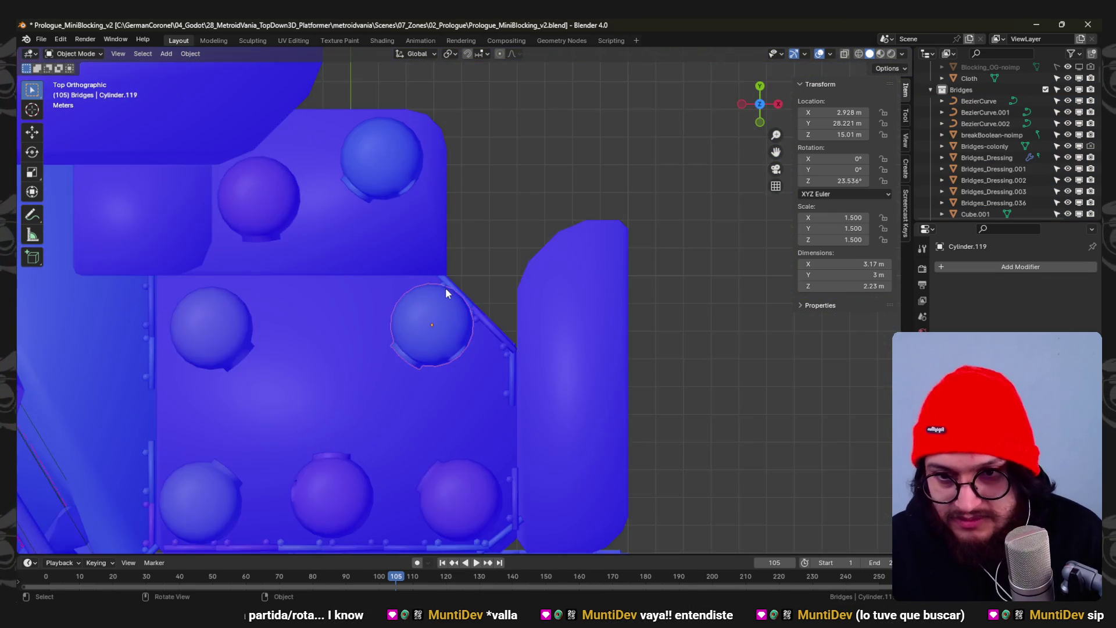
scroll(448, 292, up, 3)
key(g)
click(422, 295)
mouse_move(428, 307)
middle_down()
mouse_move(480, 265)
mouse_move(502, 263)
mouse_move(395, 275)
mouse_move(429, 266)
mouse_move(495, 314)
mouse_move(458, 370)
mouse_move(389, 254)
mouse_move(414, 243)
mouse_move(477, 269)
mouse_move(492, 252)
mouse_move(458, 248)
mouse_move(455, 324)
mouse_move(386, 343)
mouse_move(341, 302)
mouse_move(481, 336)
mouse_move(472, 332)
mouse_move(524, 306)
mouse_move(465, 317)
mouse_move(511, 355)
mouse_move(495, 401)
mouse_move(422, 318)
mouse_move(481, 322)
middle_up()
key(ctrl+s)
- Orbit the view over the bridges to a steeper angle on the castle
scroll(481, 322, up, 3)
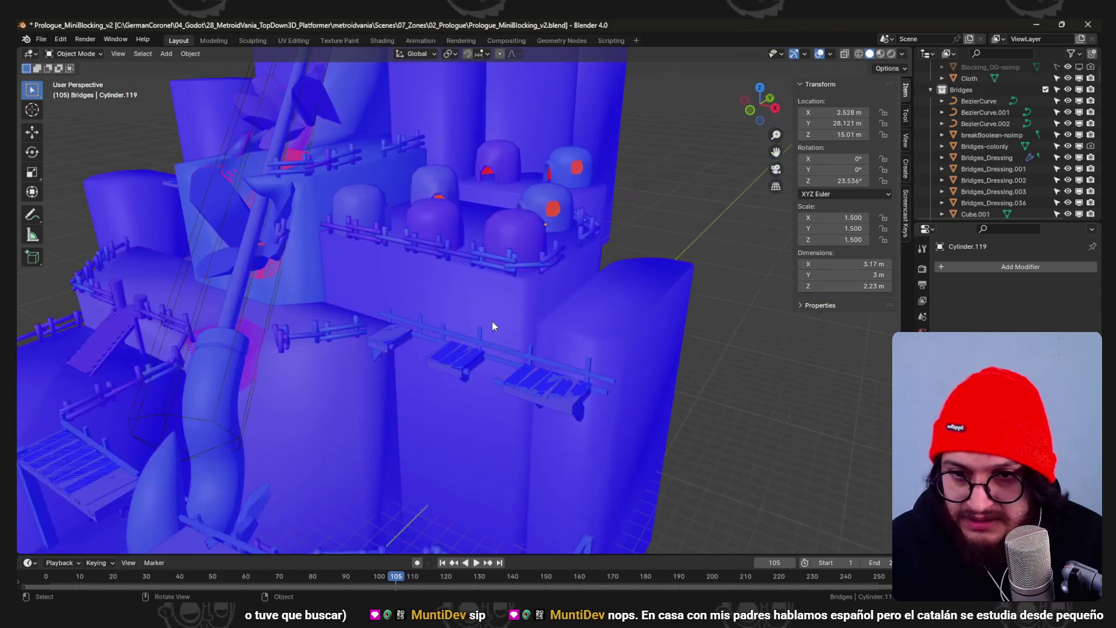
mouse_move(536, 279)
middle_down()
mouse_move(598, 304)
mouse_move(615, 336)
mouse_move(437, 253)
mouse_move(434, 235)
mouse_move(525, 319)
mouse_move(464, 254)
mouse_move(516, 245)
middle_up()
scroll(594, 312, up, 3)
middle_drag(487, 211, 520, 226)
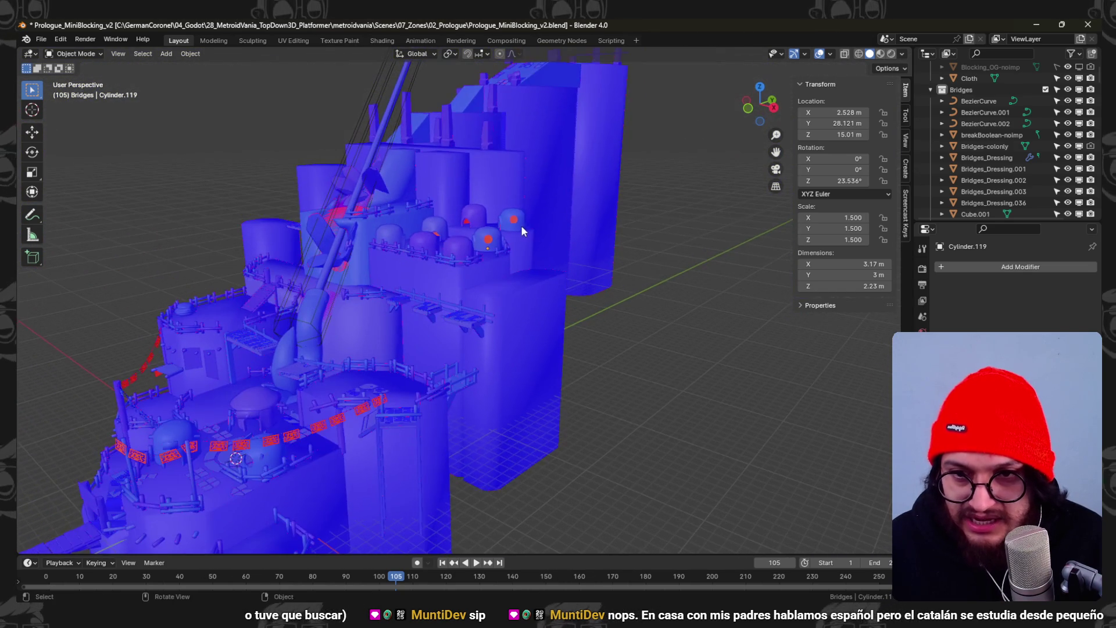
- Select the right-edge vertices of BaseLevel-CutEdges-col in a top-down wireframe Edit Mode view
click(515, 322)
key(Tab)
key(KP_7)
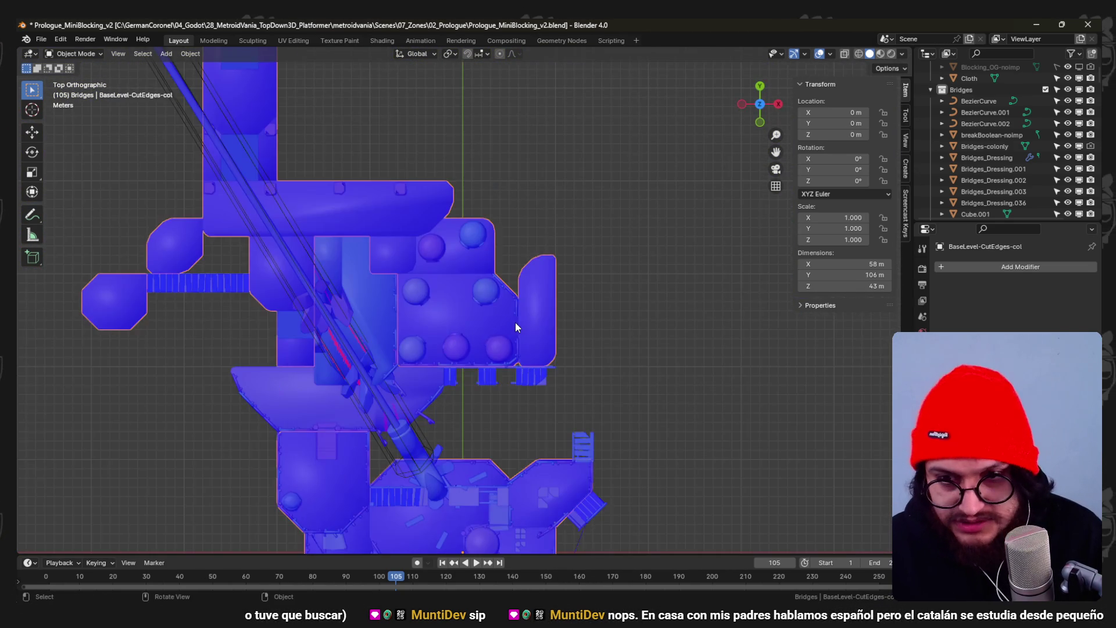
key(shift+z)
key(1)
scroll(543, 353, up, 3)
drag(693, 443, 608, 369)
mouse_move(694, 309)
mouse_down()
mouse_move(651, 272)
mouse_move(609, 196)
mouse_up()
- Push the outline's right edge 3 m outward along X and return to Object Mode
scroll(668, 336, up, 1)
key(g)
key(x)
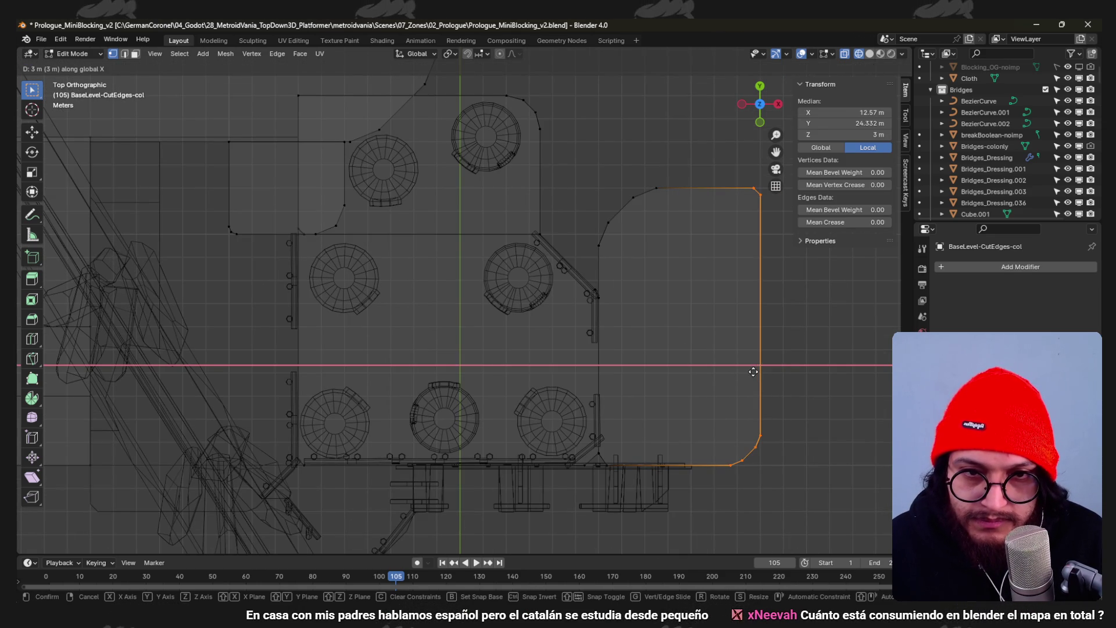
key(Return)
scroll(638, 366, down, 3)
key(Tab)
- Restore solid shading, select a terrace dome hut, and save the file
mouse_move(486, 373)
middle_down()
mouse_move(424, 292)
mouse_move(517, 277)
mouse_move(461, 243)
mouse_move(510, 254)
mouse_move(462, 276)
middle_up()
key(shift+z)
click(450, 280)
key(ctrl+s)
key(KP_7)
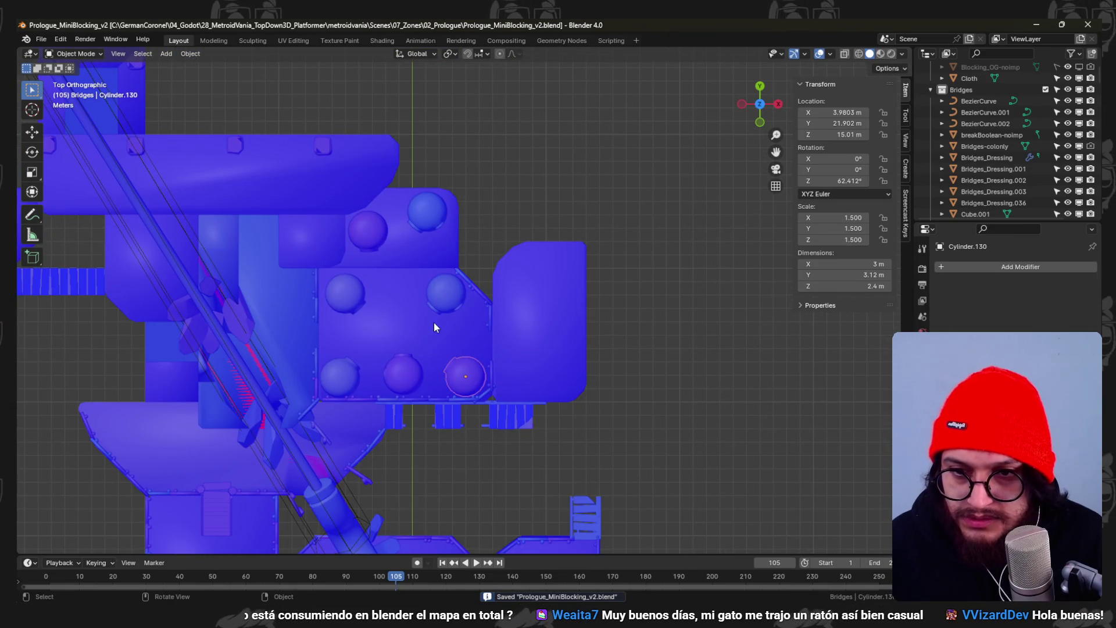
- Drop the Cylinder.130 dome hut onto the rounded right platform and turn it slightly
key(g)
click(592, 305)
key(r)
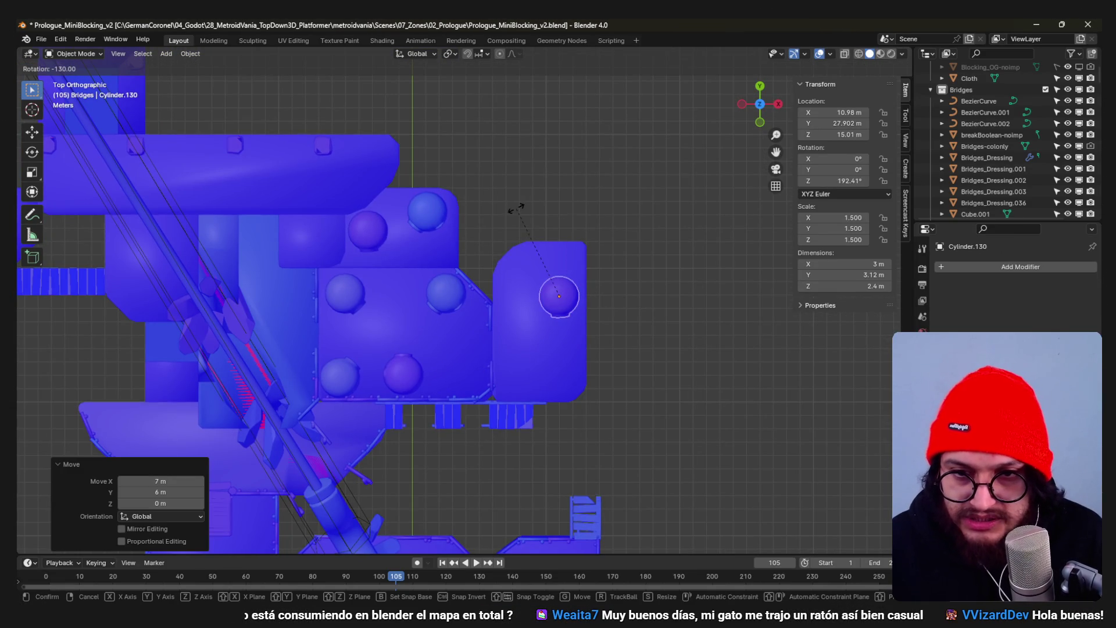
click(533, 217)
- Shift the dome 1 m along Y, then bring up the Gerudo Town wiki reference
key(g)
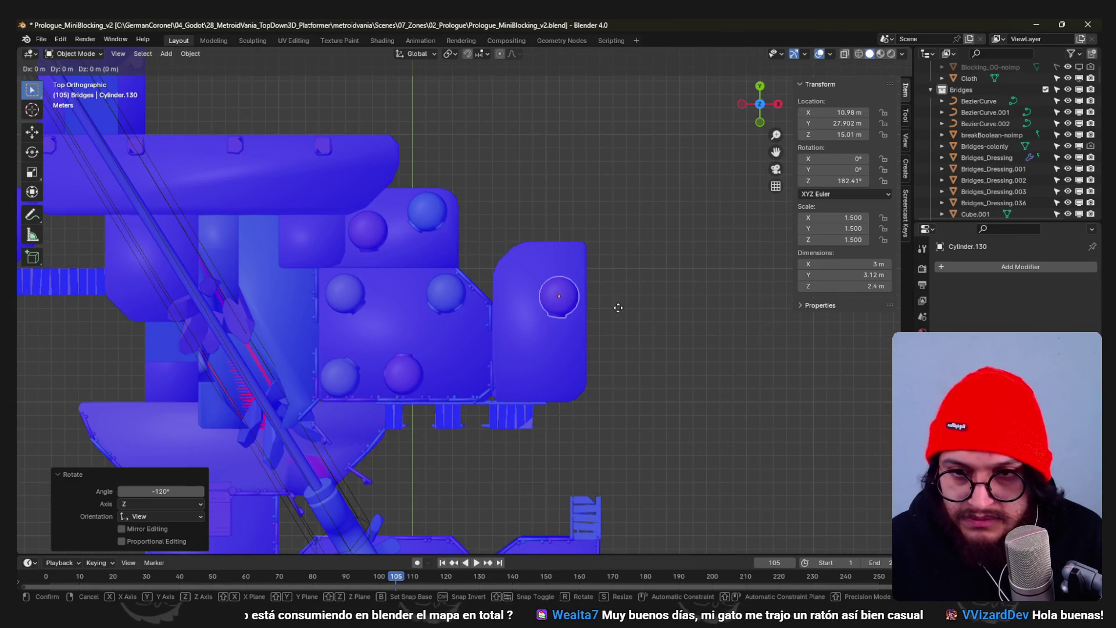
key(y)
key(1)
key(Return)
middle_drag(616, 337, 472, 493)
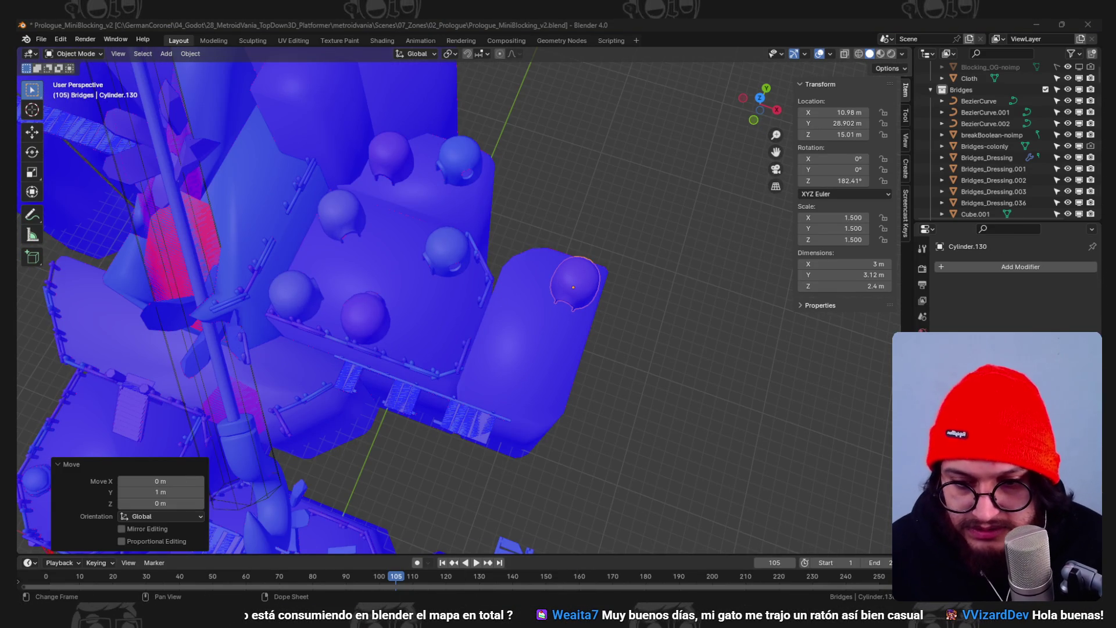
key(alt+Tab)
click(494, 25)
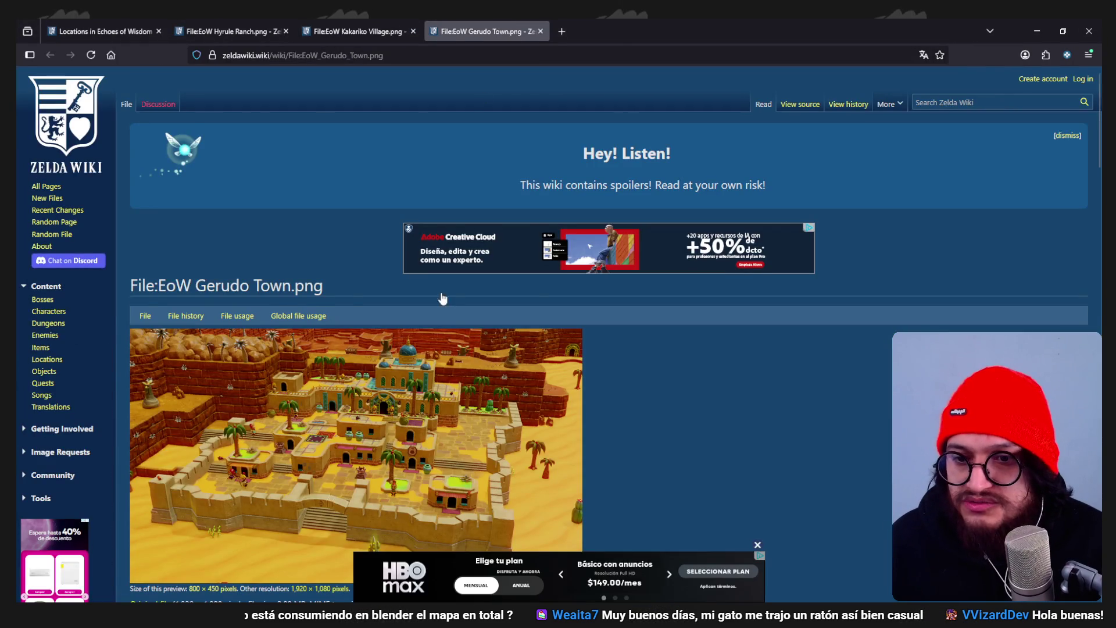
- View the full-size Kakariko Village reference image, then minimize the browser back to Blender
key(ctrl+shift+Tab)
click(389, 245)
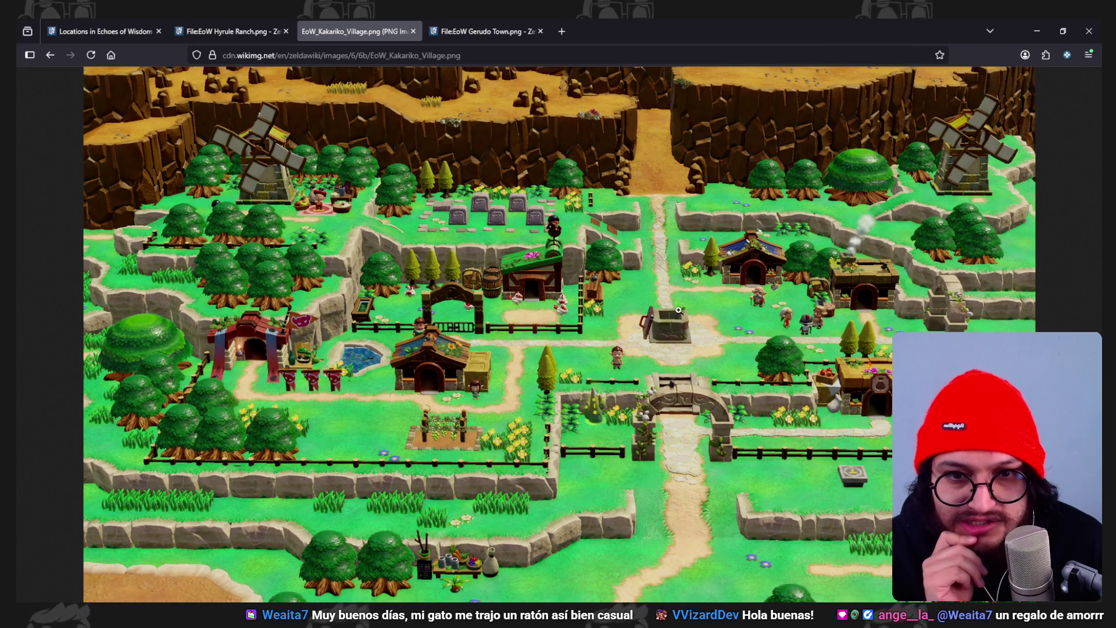
click(1037, 32)
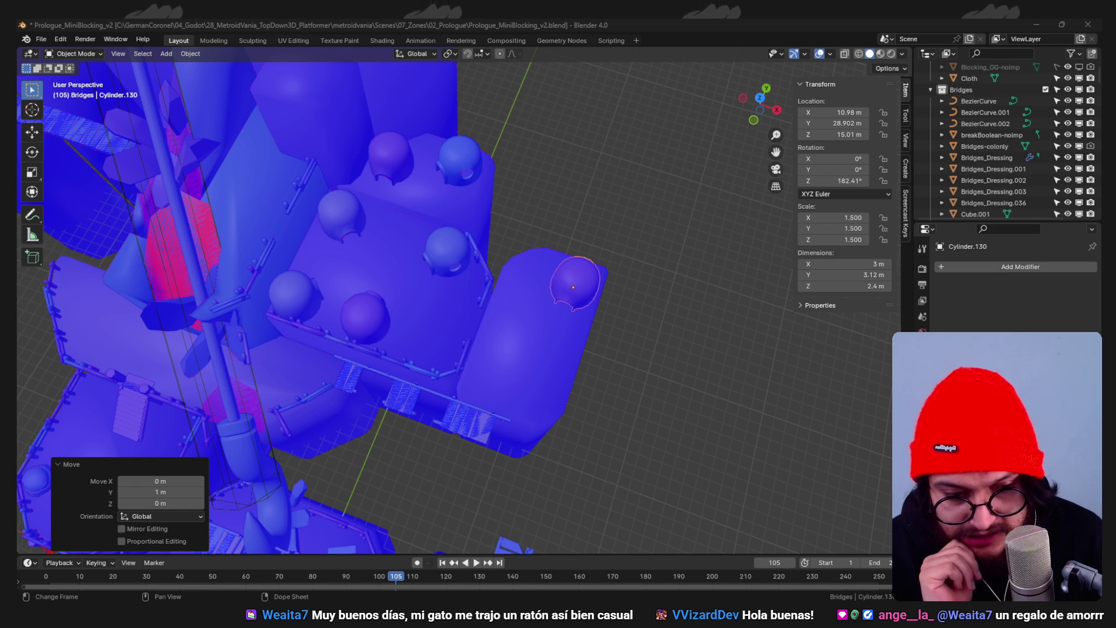
- Enable Scene Statistics and Scene Duration in the status bar
click(831, 53)
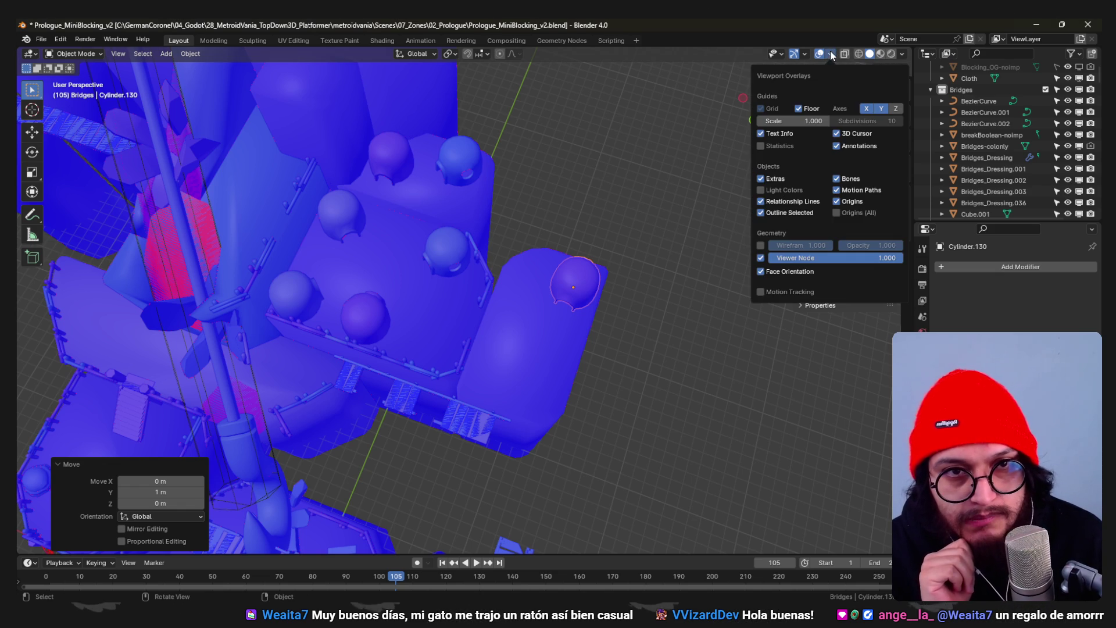
right_click(807, 585)
click(783, 568)
right_click(787, 589)
click(770, 574)
right_click(770, 573)
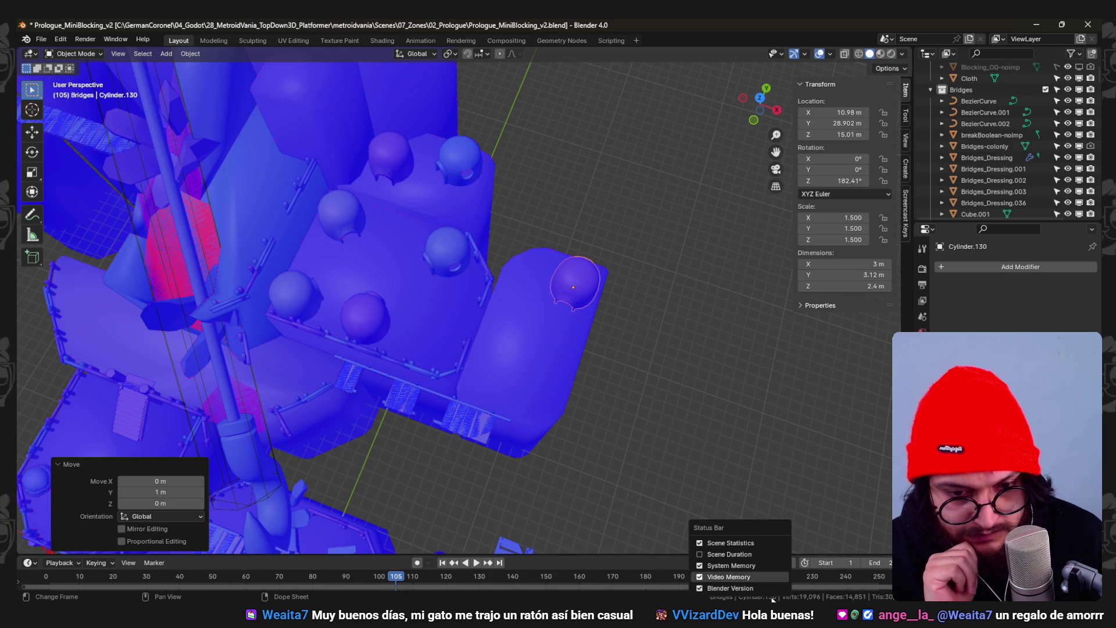
click(768, 552)
- Inspect all objects' meshes in Edit Mode, save the file, and select the right-platform dome
scroll(720, 397, down, 3)
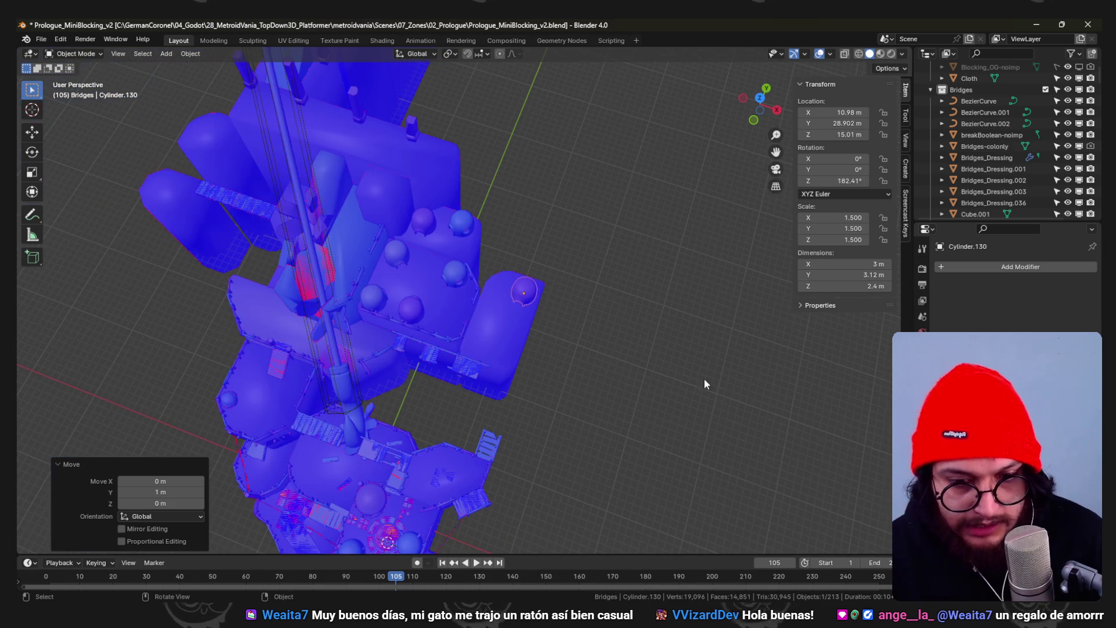
key(a)
scroll(467, 347, down, 2)
key(Tab)
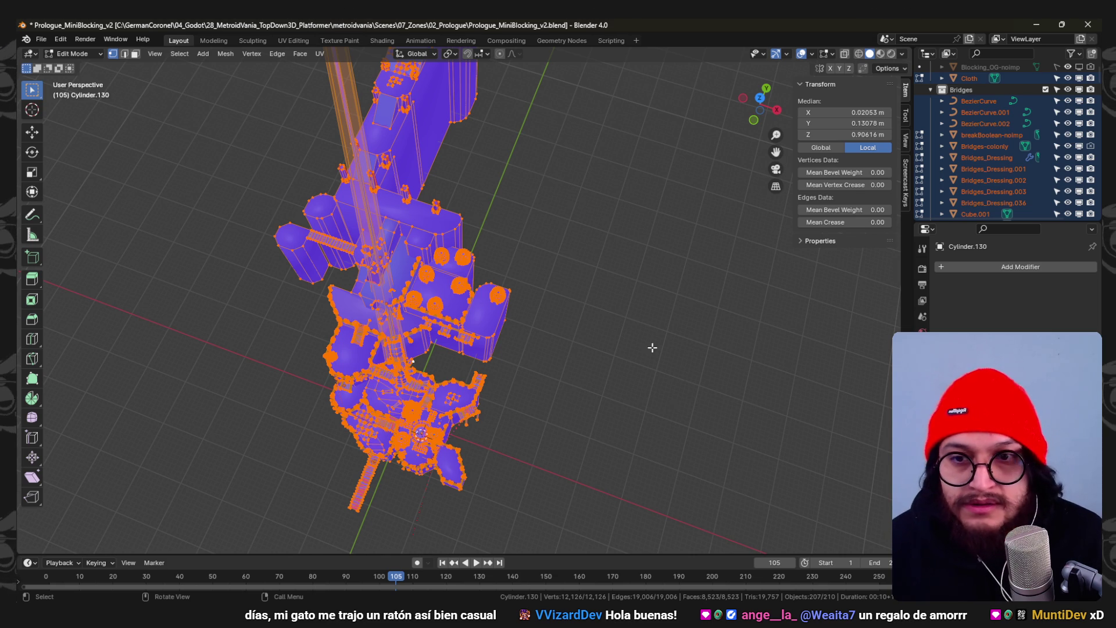
middle_drag(672, 365, 653, 309)
key(Tab)
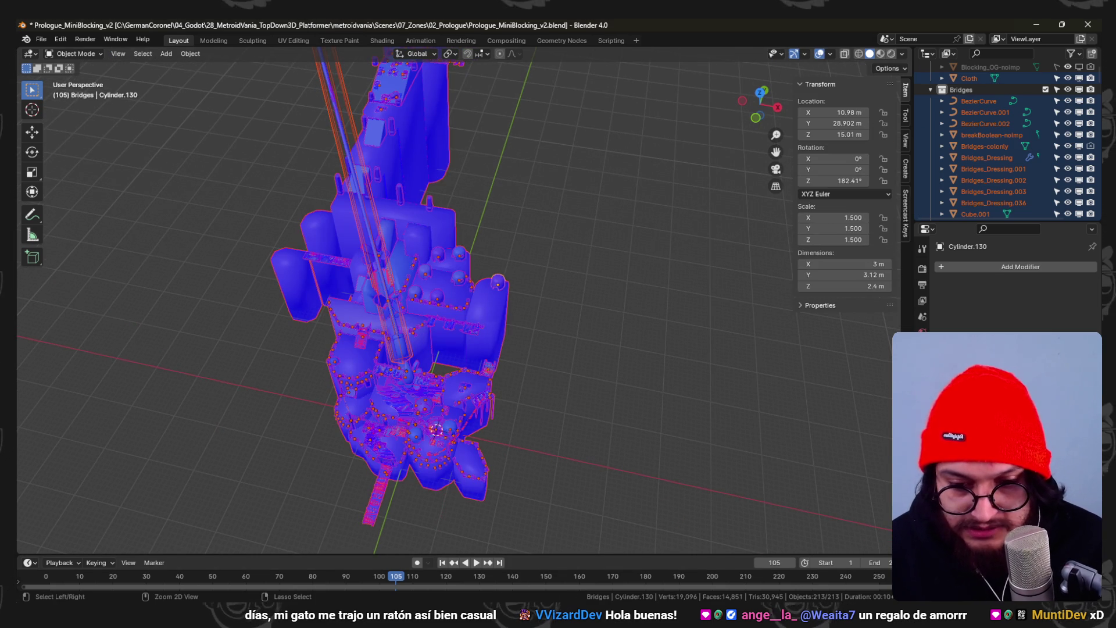
mouse_move(500, 314)
middle_down()
mouse_move(511, 292)
mouse_move(490, 200)
mouse_move(558, 241)
mouse_move(546, 234)
middle_up()
scroll(566, 183, up, 5)
key(ctrl+s)
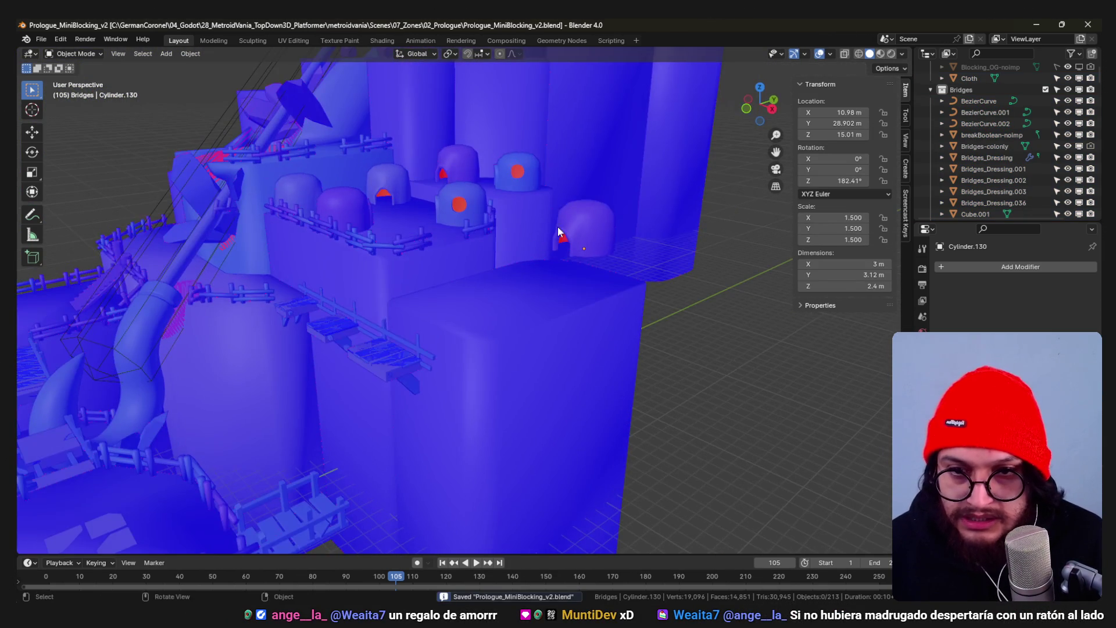
click(581, 232)
- Lower the Cylinder.130 dome 2 m along Z, shift it slightly and turn it -10°
text(gz-2)
key(Return)
key(KP_7)
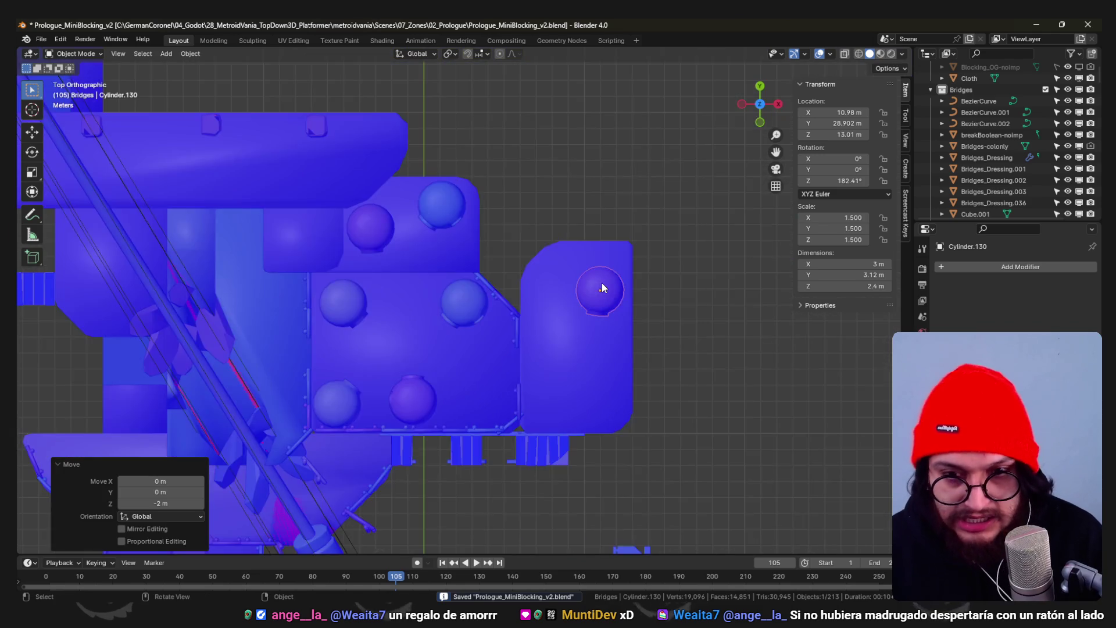
scroll(602, 285, up, 3)
shift+middle_drag(601, 285, 504, 354)
key(g)
click(601, 328)
key(r)
click(732, 357)
mouse_move(733, 357)
middle_down()
mouse_move(694, 392)
mouse_move(577, 284)
mouse_move(564, 298)
mouse_move(615, 333)
mouse_move(488, 281)
mouse_move(593, 348)
mouse_move(581, 345)
middle_up()
- Slide the lower middle dome hut Cylinder.121 right, near the diagonal edge
click(513, 393)
key(KP_7)
shift+middle_drag(513, 393, 472, 358)
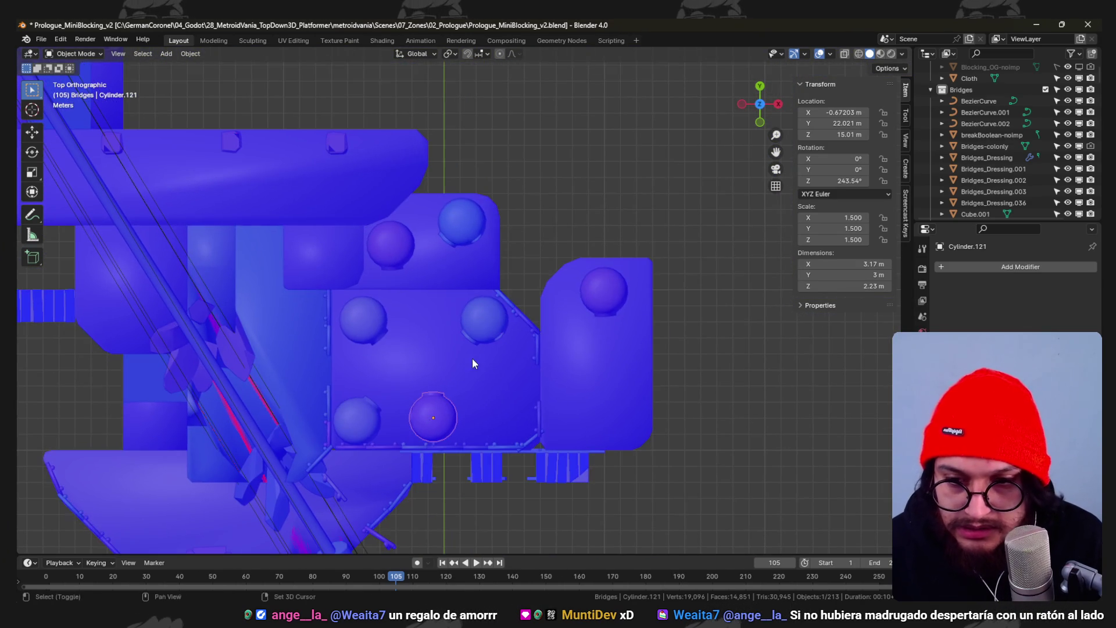
key(g)
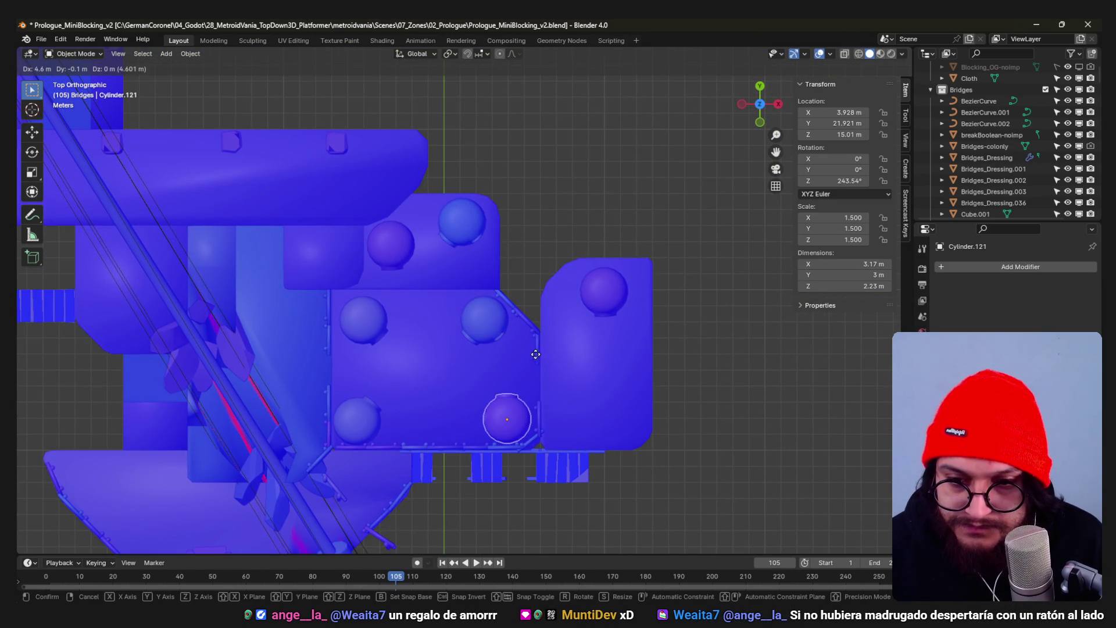
click(537, 357)
scroll(616, 424, down, 3)
mouse_move(615, 424)
middle_down()
mouse_move(584, 345)
mouse_move(518, 336)
mouse_move(561, 334)
mouse_move(456, 337)
mouse_move(539, 329)
middle_up()
- Orbit around the castle to check it from the side views
scroll(538, 329, up, 3)
scroll(337, 388, down, 5)
mouse_move(337, 388)
middle_down()
mouse_move(473, 497)
mouse_move(427, 371)
middle_up()
scroll(427, 372, up, 5)
mouse_move(426, 334)
middle_down()
mouse_move(466, 345)
mouse_move(448, 317)
mouse_move(462, 370)
mouse_move(421, 374)
middle_up()
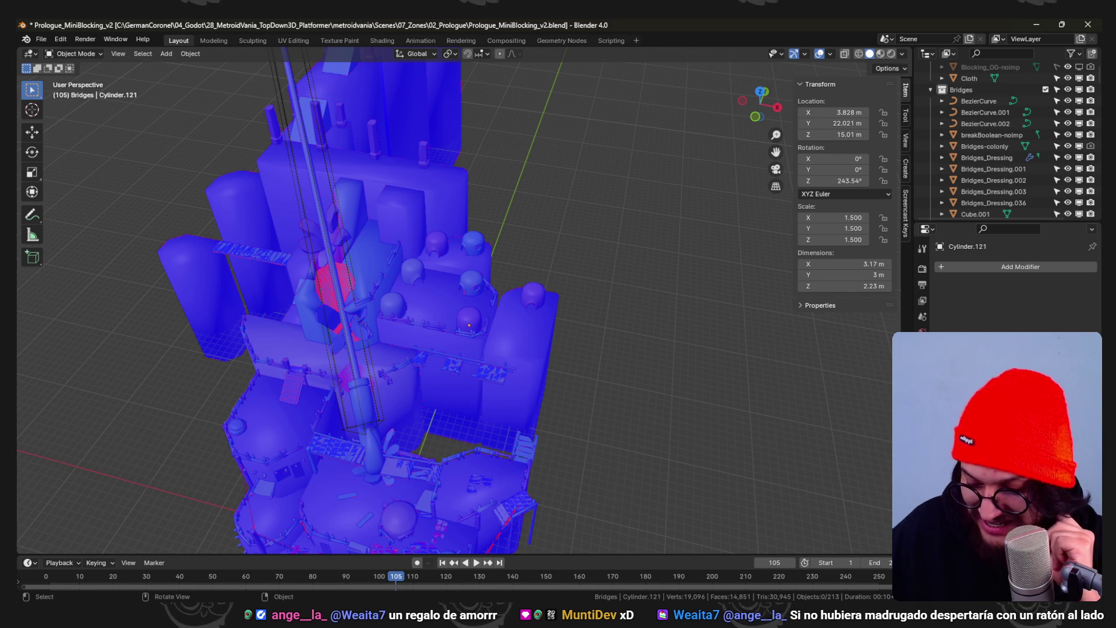
- Delete the extra dome hut from the terrace in top view
mouse_move(594, 484)
middle_down()
mouse_move(496, 358)
mouse_move(466, 278)
mouse_move(541, 299)
mouse_move(533, 369)
mouse_move(555, 256)
mouse_move(494, 285)
mouse_move(452, 251)
middle_up()
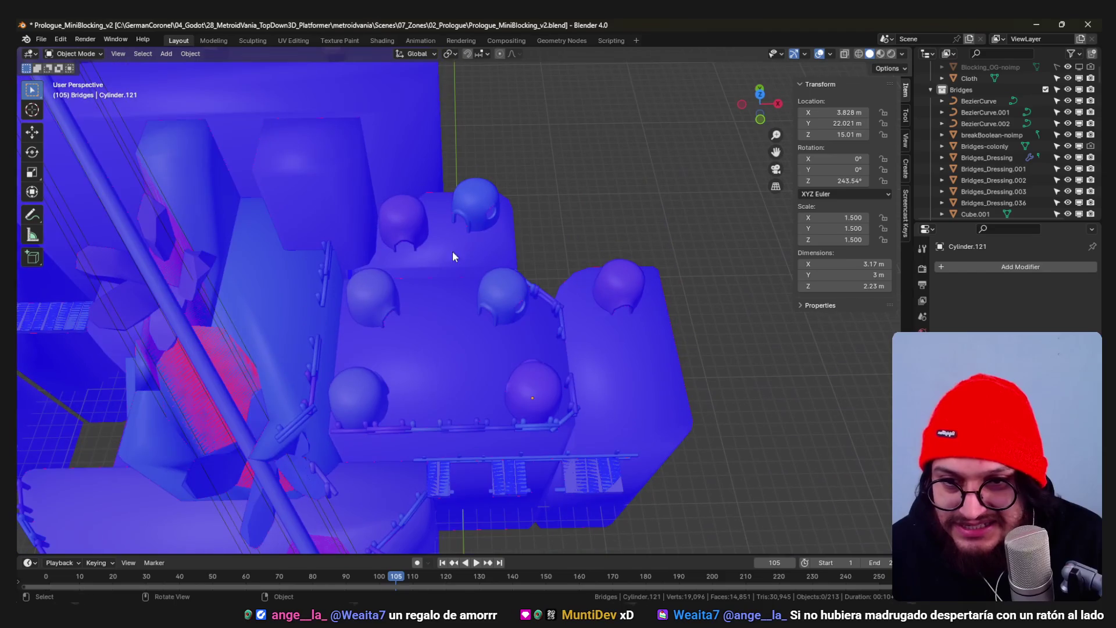
key(KP_7)
key(x)
- Rotate the dome hut on the upper platform and save the blend file
click(409, 226)
click(475, 305)
scroll(500, 327, up, 6)
key(r)
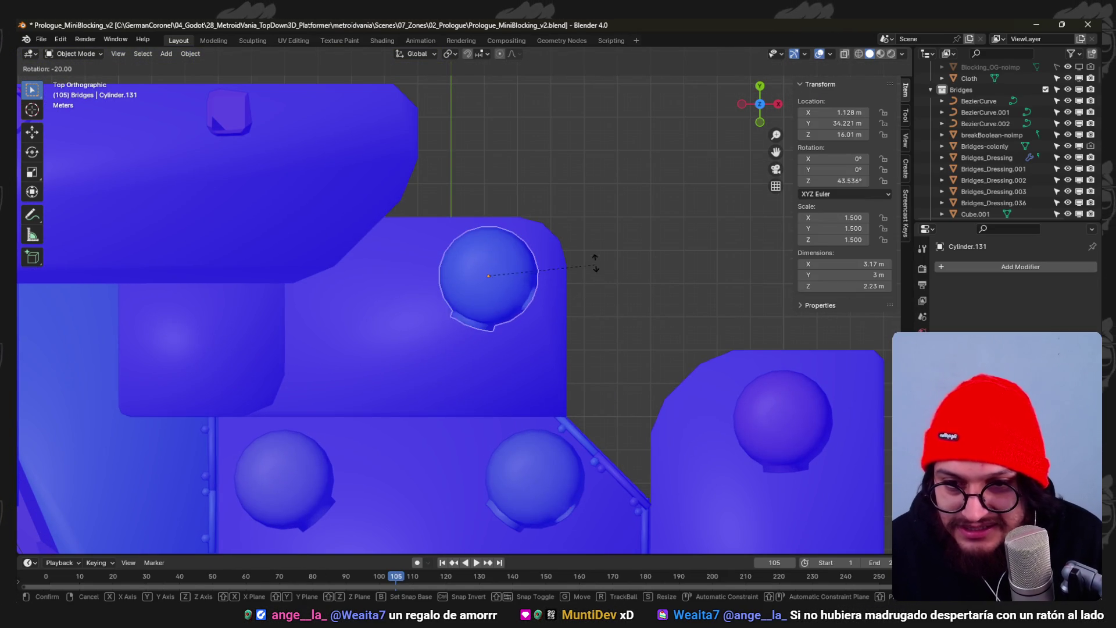
click(589, 234)
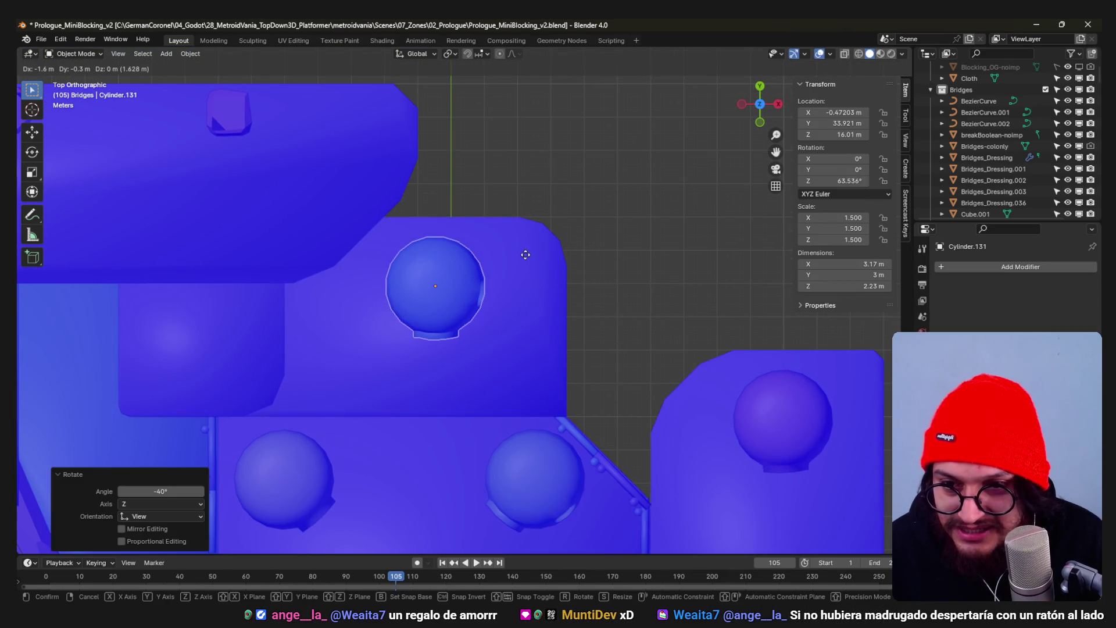
click(499, 258)
key(ctrl+s)
- Duplicate the fence piece in perspective view
scroll(615, 449, down, 3)
scroll(579, 326, up, 2)
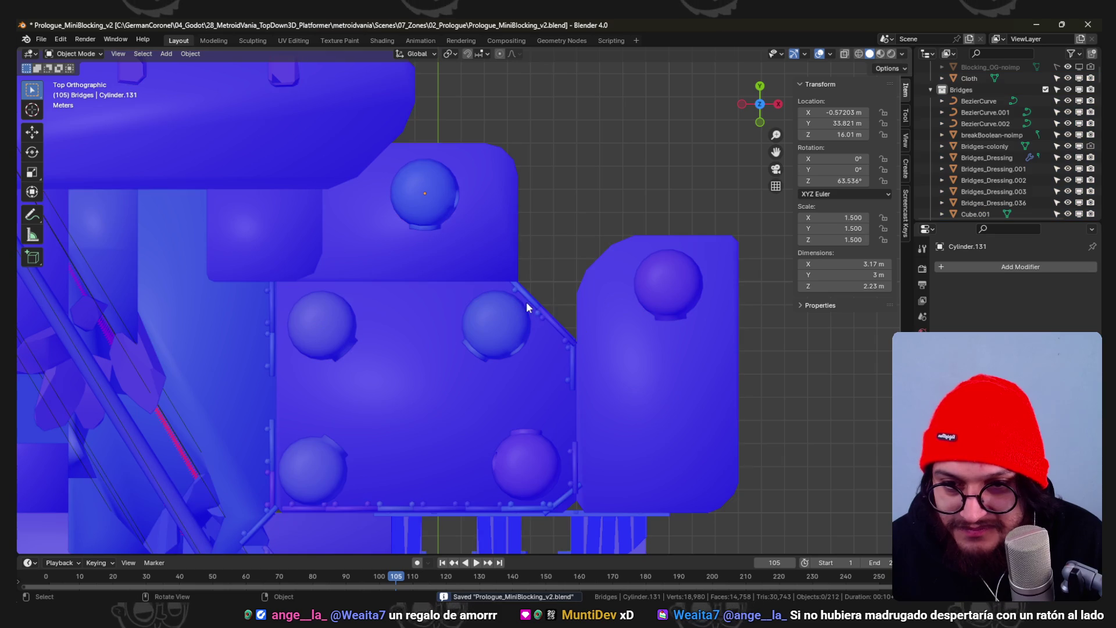
mouse_move(620, 368)
middle_down()
mouse_move(567, 240)
mouse_move(566, 313)
mouse_move(552, 278)
middle_up()
click(522, 269)
key(g)
click(558, 232)
- Move and rotate the fence copy onto the upper platform's right edge
key(KP_7)
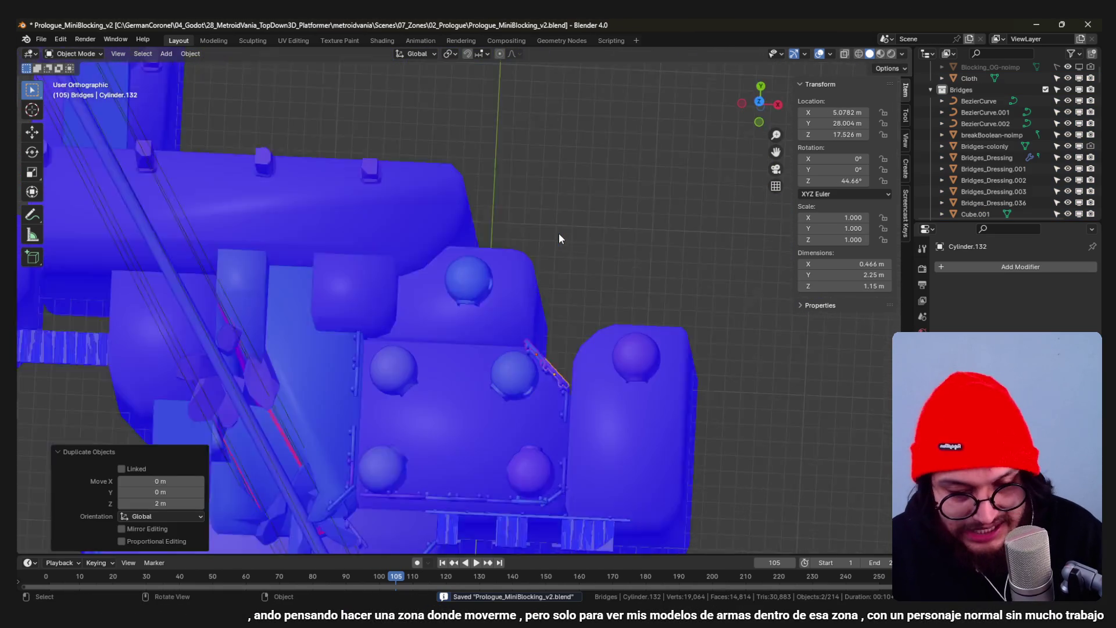
key(g)
click(601, 318)
key(r)
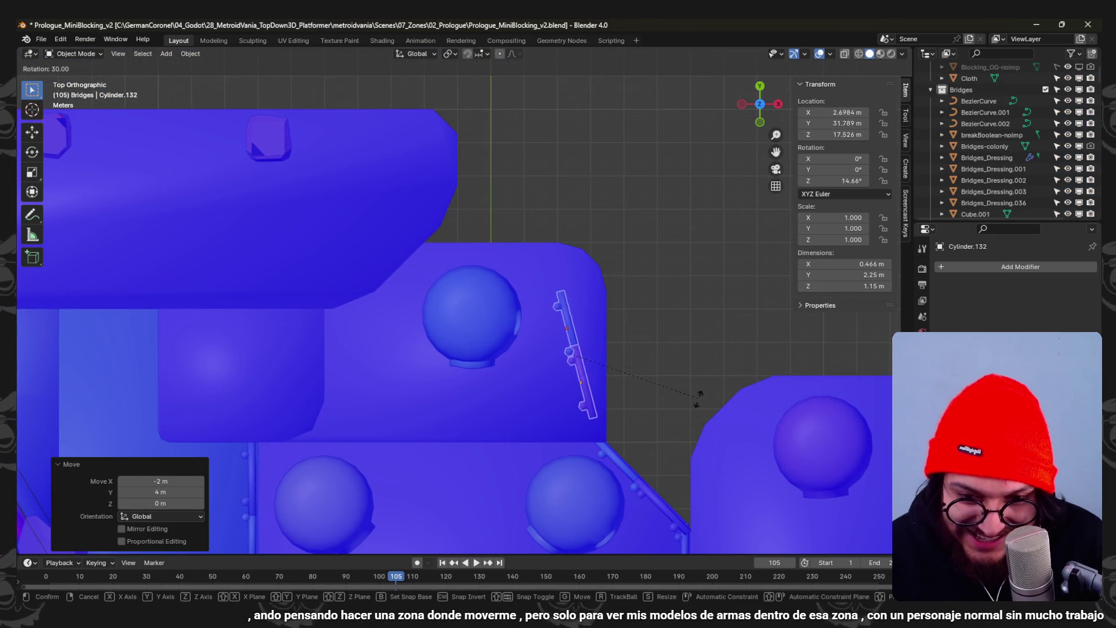
click(653, 417)
scroll(653, 416, up, 3)
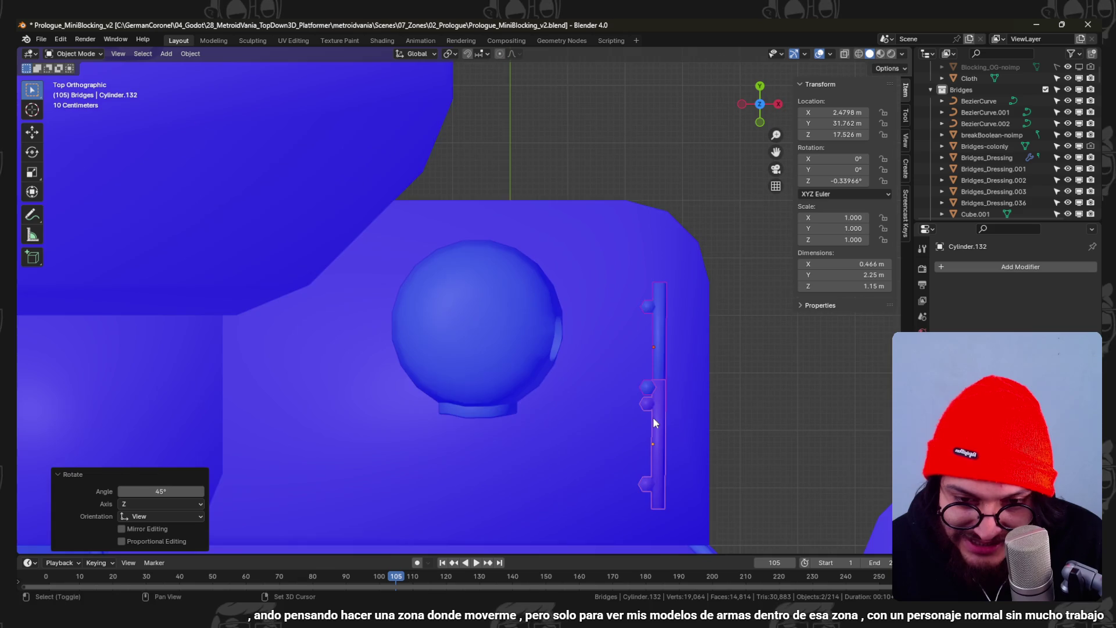
key(g)
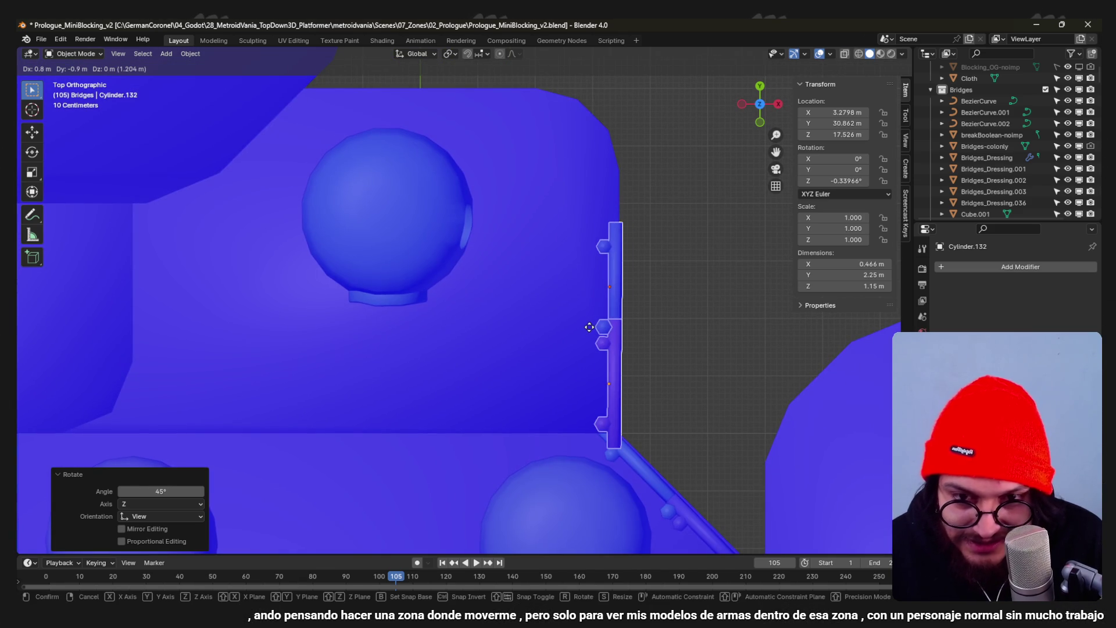
mouse_move(596, 330)
middle_down()
mouse_move(630, 289)
mouse_move(558, 244)
mouse_move(552, 279)
middle_up()
- Adjust the fence copy's height along Z and save the file
key(g)
key(z)
click(565, 339)
mouse_move(564, 339)
middle_down()
mouse_move(515, 286)
mouse_move(546, 277)
mouse_move(540, 304)
mouse_move(657, 369)
mouse_move(600, 319)
mouse_move(428, 301)
mouse_move(538, 336)
mouse_move(610, 281)
mouse_move(552, 294)
mouse_move(562, 371)
mouse_move(479, 284)
mouse_move(550, 313)
mouse_move(521, 393)
mouse_move(454, 318)
mouse_move(546, 327)
middle_up()
key(ctrl+s)
- Shift the upper dome hut right and down, and nudge the lower-left dome right
scroll(546, 327, up, 6)
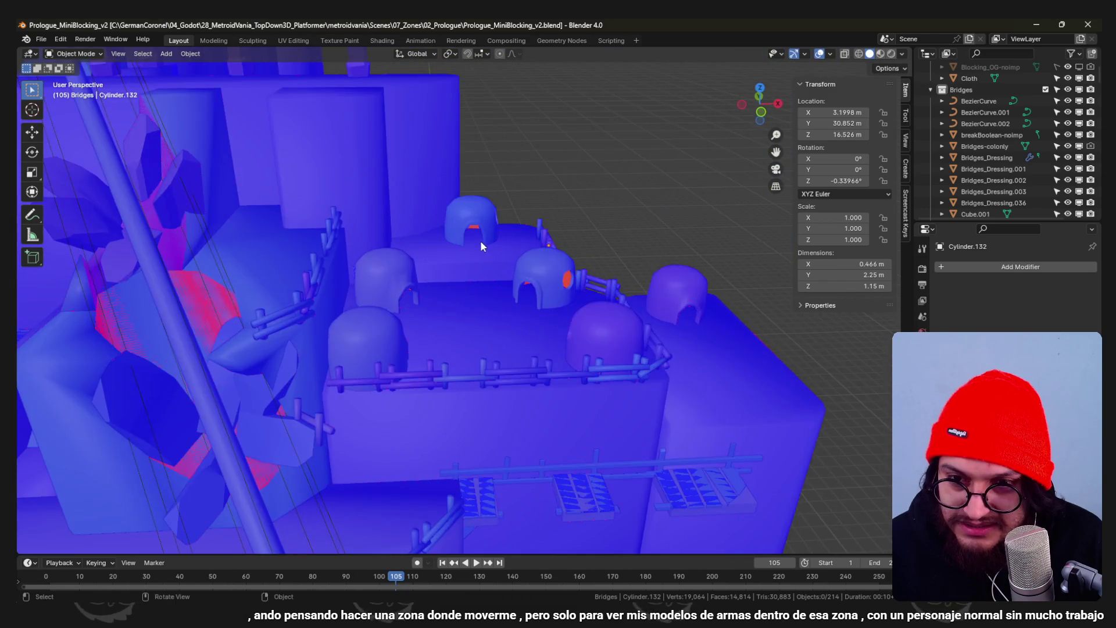
middle_drag(481, 243, 483, 260)
click(485, 218)
key(KP_7)
key(g)
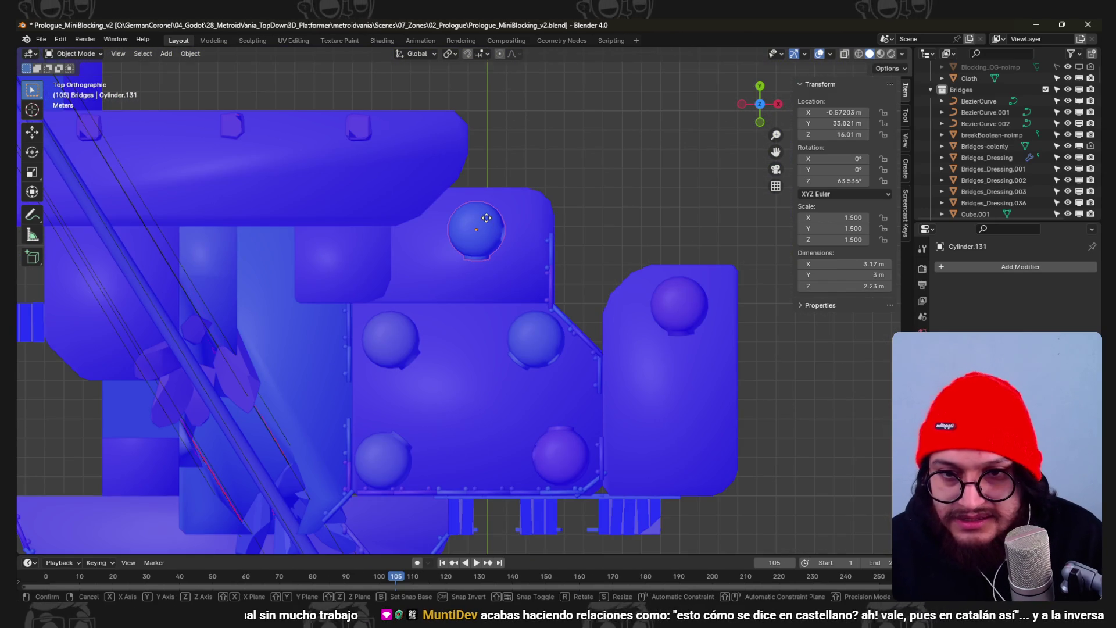
click(507, 230)
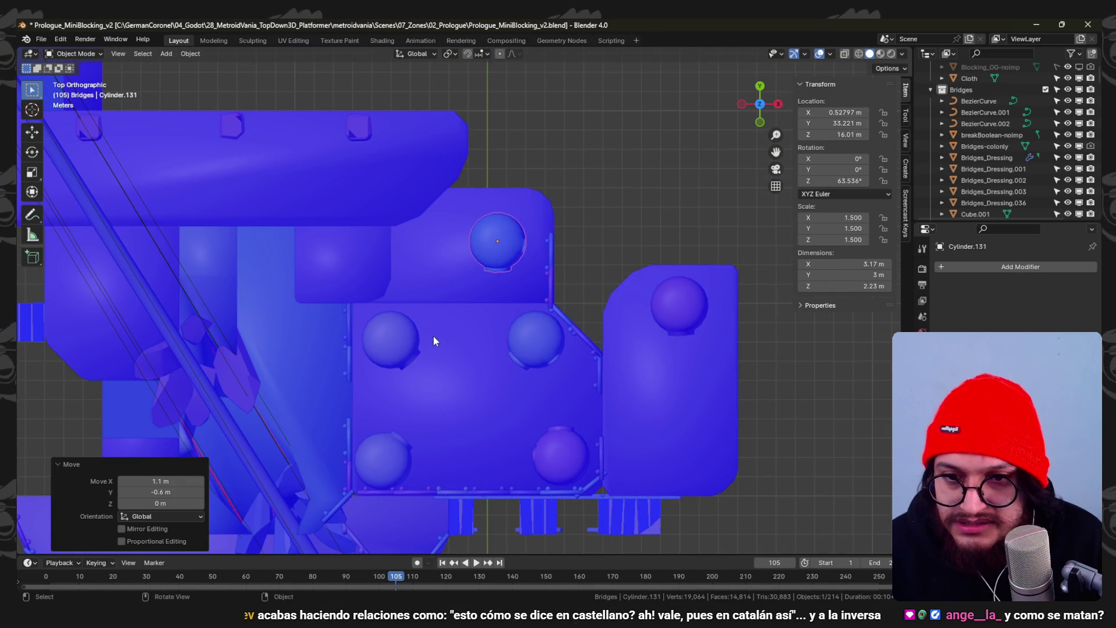
click(407, 340)
key(g)
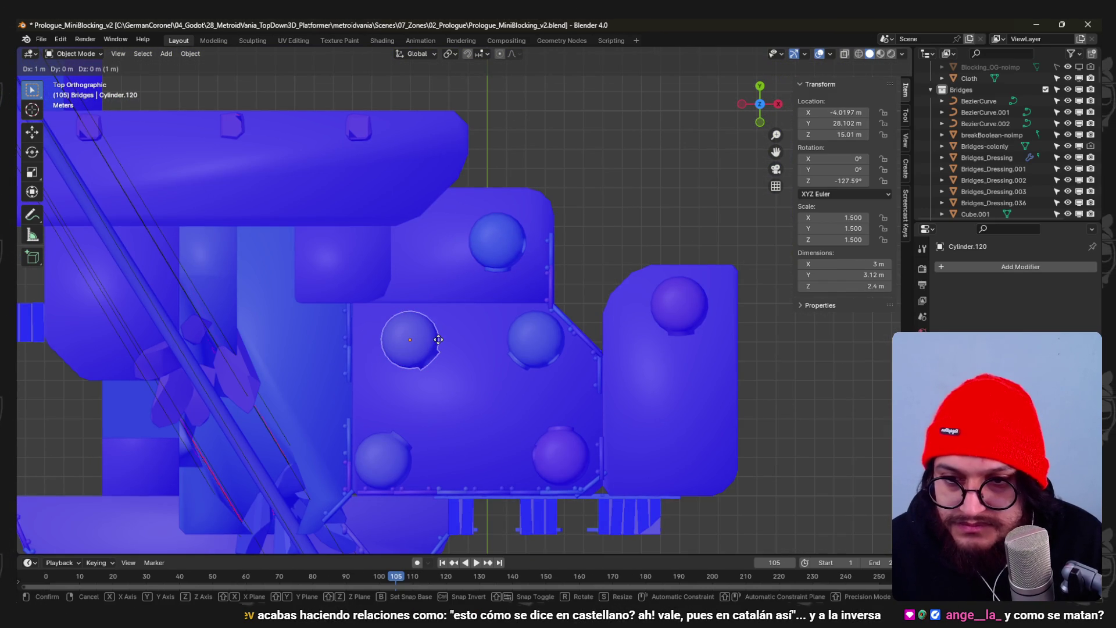
click(438, 340)
- Turn the upper dome hut -25° about Z and slide it along X
click(526, 358)
mouse_move(526, 358)
middle_down()
mouse_move(552, 263)
mouse_move(541, 248)
mouse_move(412, 258)
mouse_move(525, 253)
middle_up()
click(523, 247)
key(r)
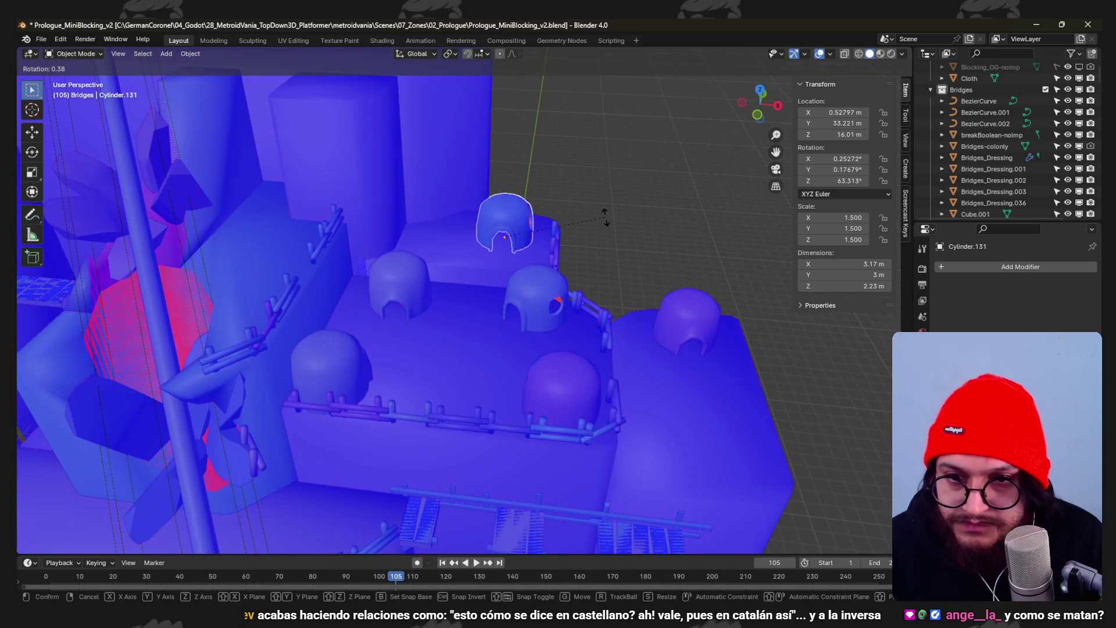
click(578, 250)
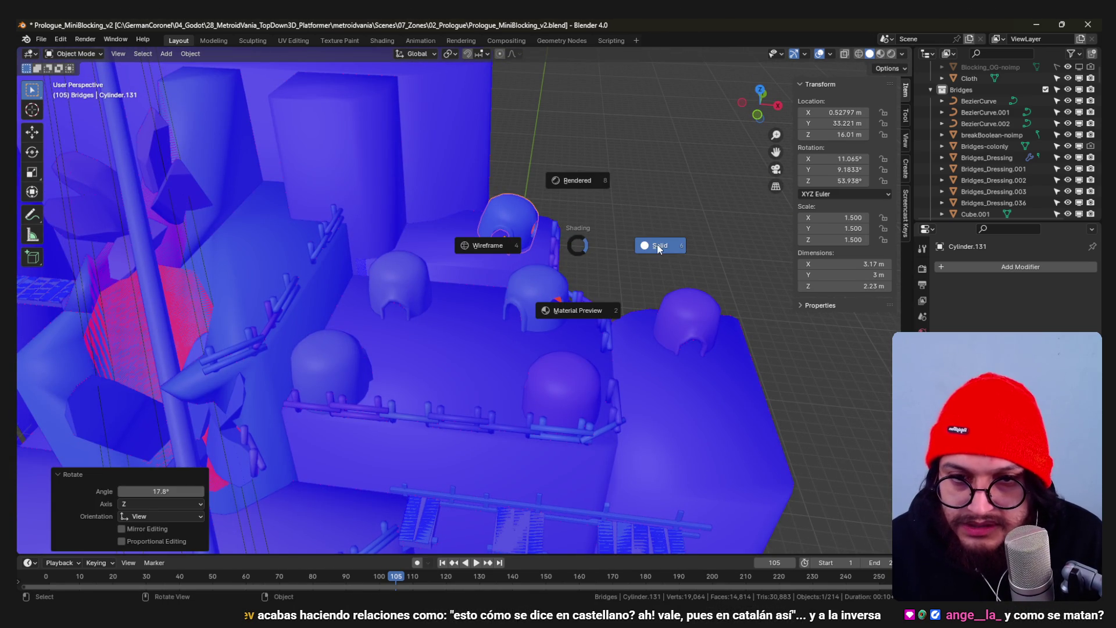
key(ctrl+z)
text(rz-25)
key(Return)
key(g)
key(x)
click(519, 294)
- Rotate the lower-right dome hut 180° in top view
click(410, 288)
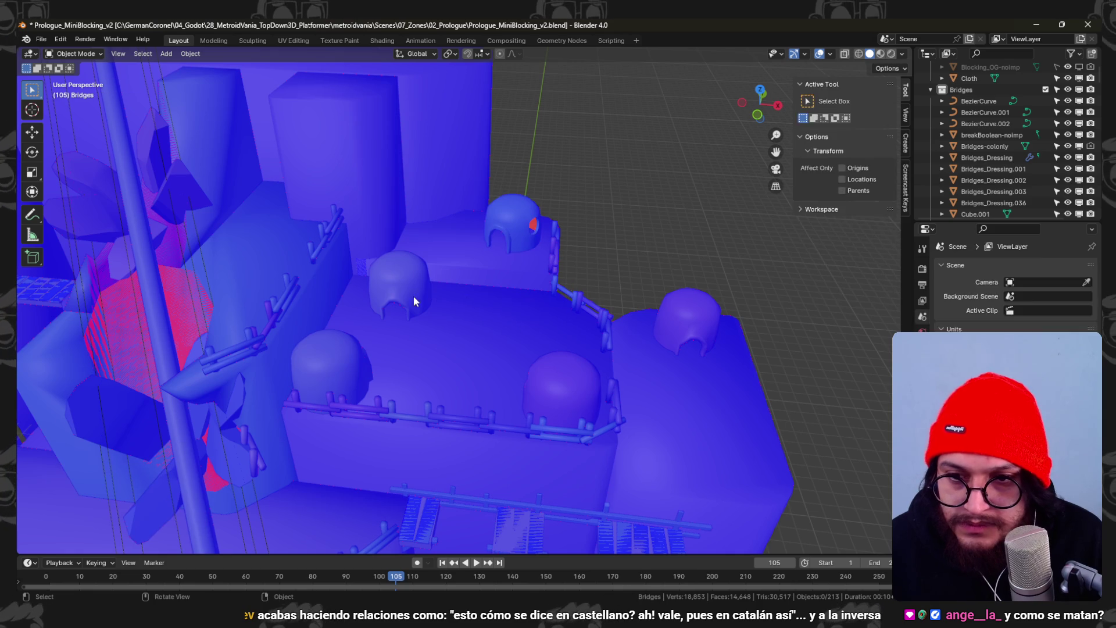
mouse_move(530, 303)
middle_down()
mouse_move(498, 303)
mouse_move(560, 300)
mouse_move(497, 269)
mouse_move(493, 323)
mouse_move(459, 302)
mouse_move(521, 267)
mouse_move(541, 279)
mouse_move(461, 294)
mouse_move(494, 262)
mouse_move(546, 299)
middle_up()
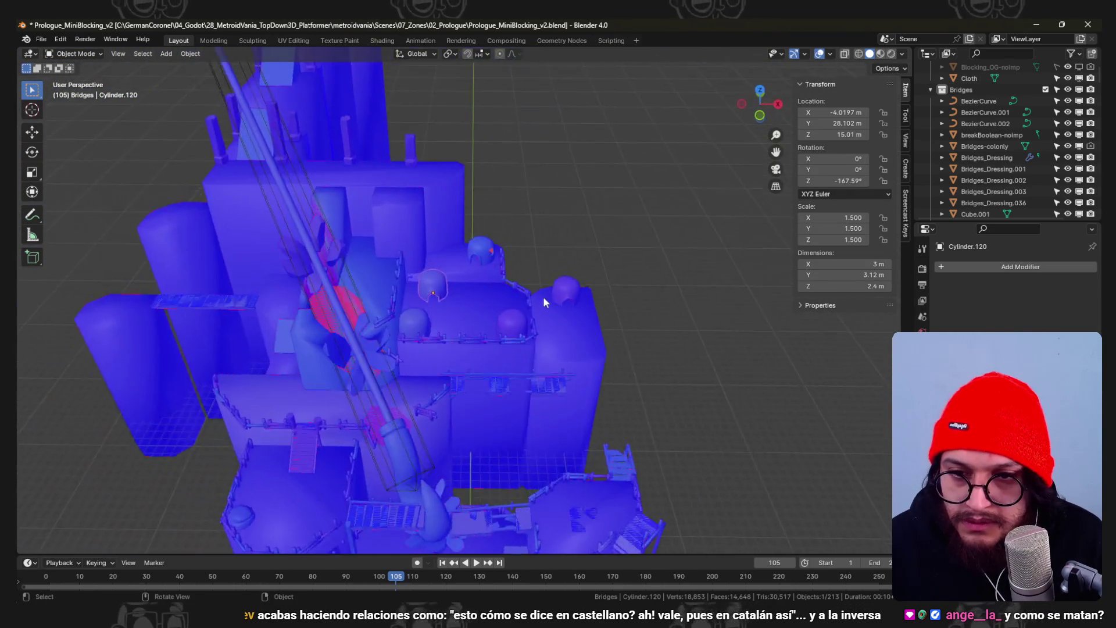
scroll(536, 334, up, 3)
middle_drag(453, 349, 462, 365)
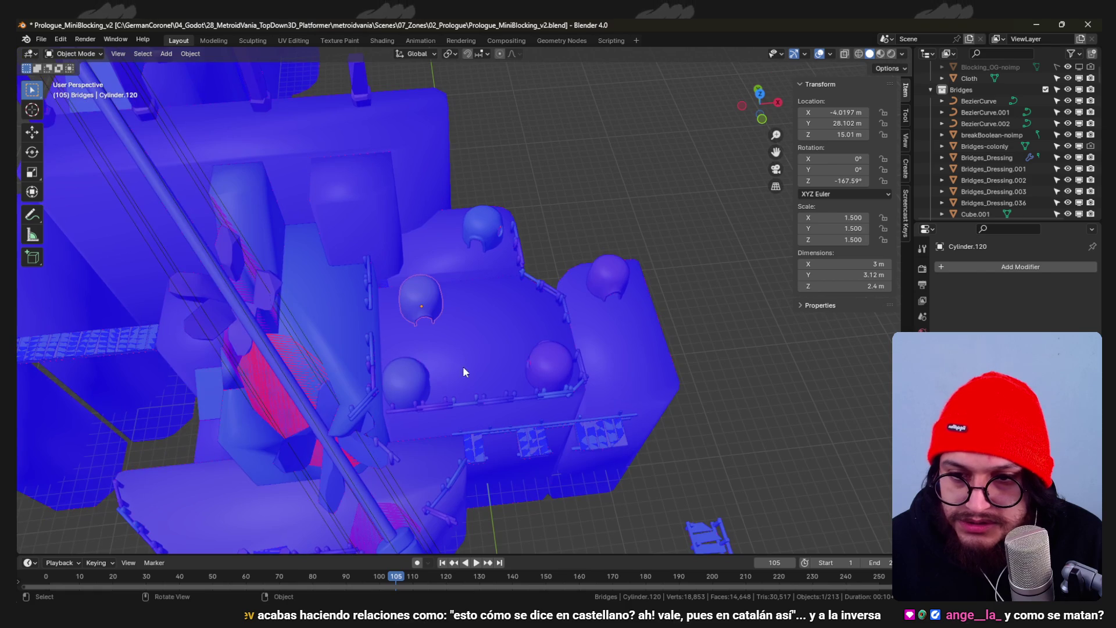
click(419, 378)
click(472, 371)
click(555, 361)
key(KP_7)
scroll(554, 361, up, 3)
key(r)
click(451, 395)
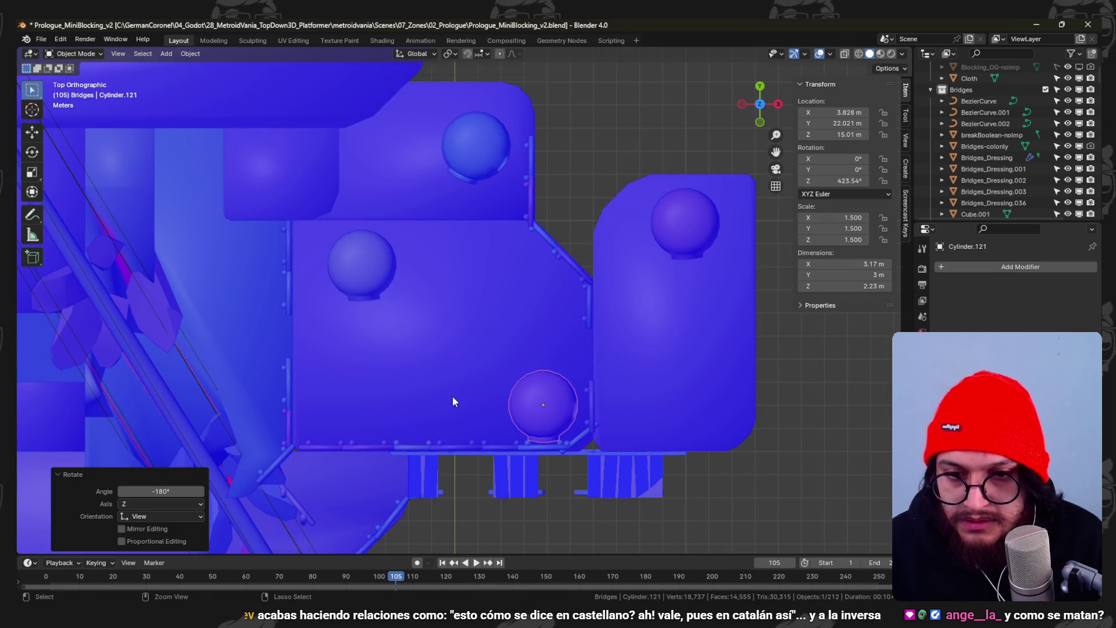
- Reposition the turned dome hut further left on the lower platform
key(g)
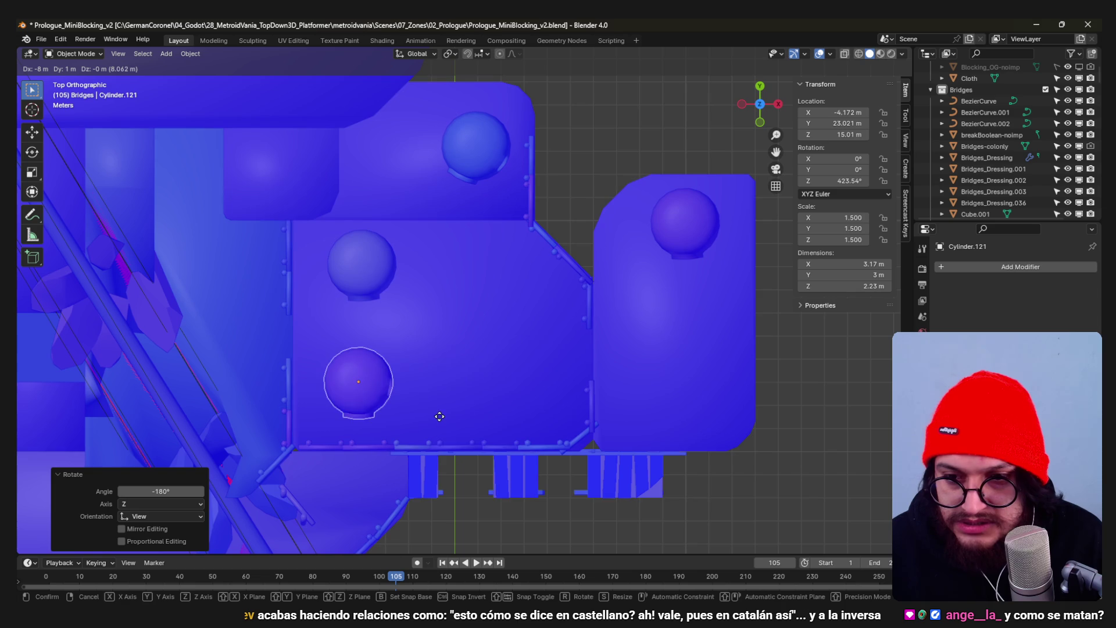
click(589, 408)
key(g)
click(611, 412)
key(r)
right_click(511, 320)
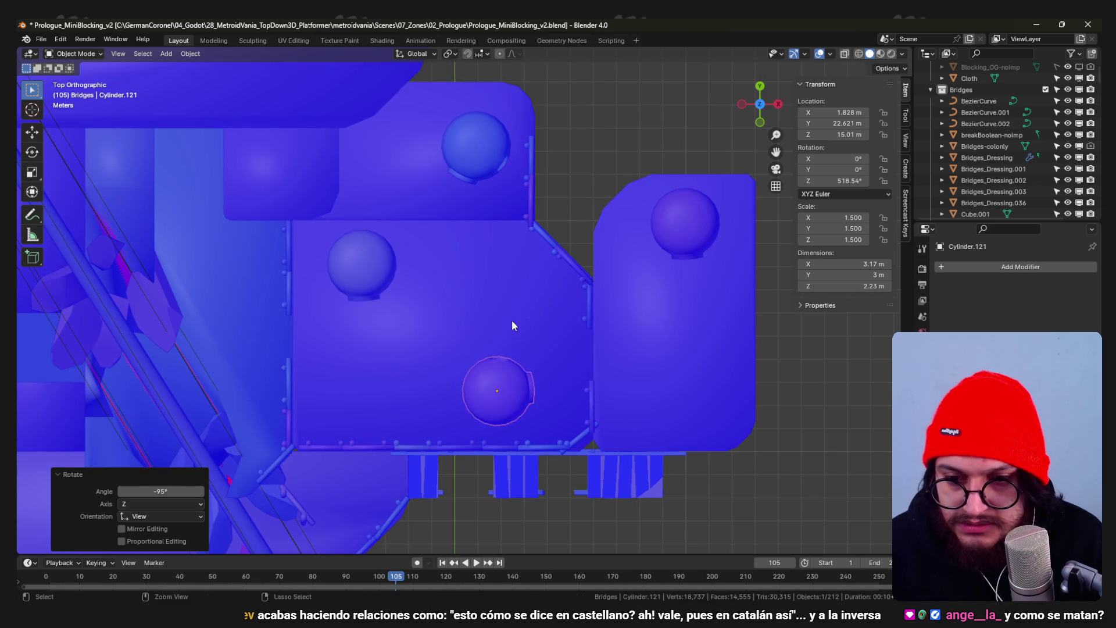
key(g)
click(506, 316)
- Nudge the upper-left dome hut to the right, then deselect everything
click(366, 268)
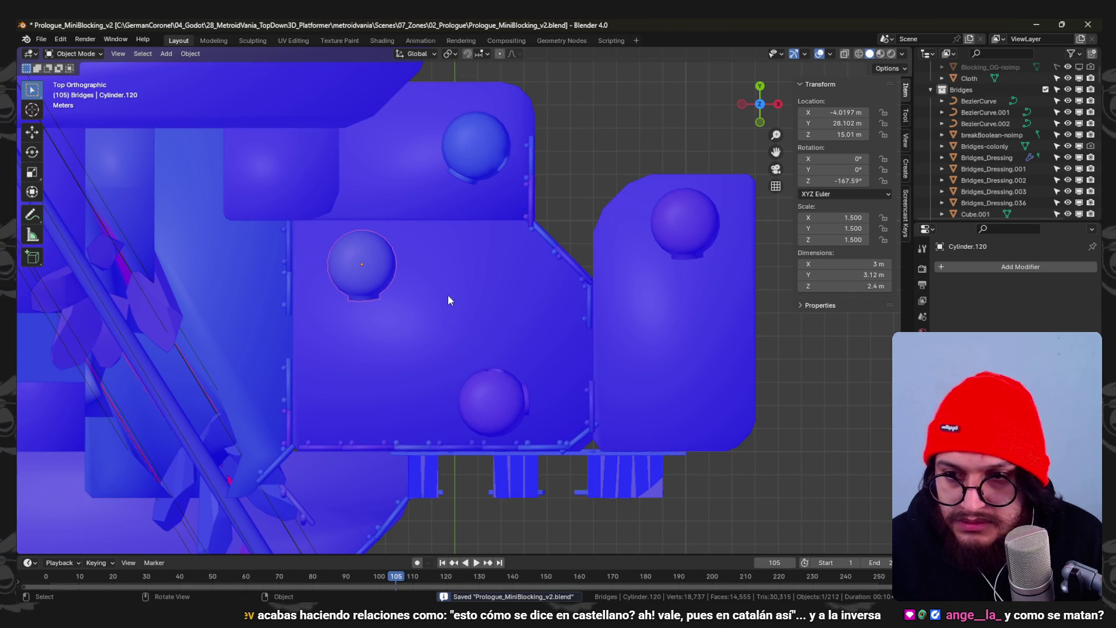
key(g)
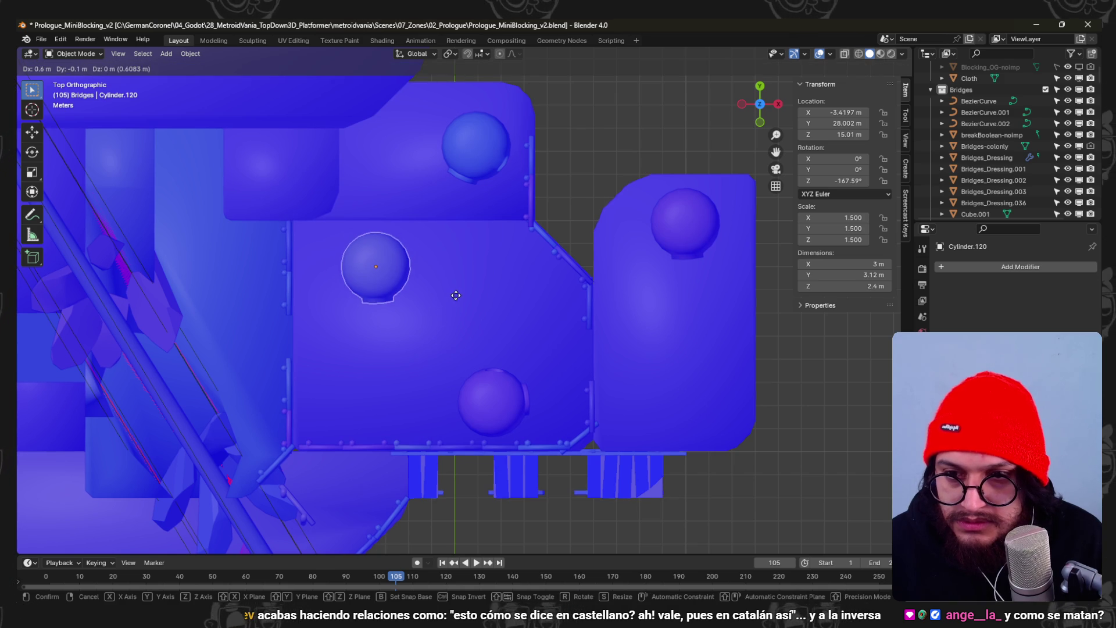
click(452, 296)
key(a)
mouse_move(568, 368)
middle_down()
mouse_move(480, 284)
mouse_move(534, 250)
mouse_move(561, 252)
mouse_move(531, 232)
mouse_move(538, 281)
mouse_move(491, 277)
mouse_move(539, 259)
mouse_move(548, 236)
mouse_move(554, 246)
mouse_move(486, 284)
middle_up()
key(alt+a)
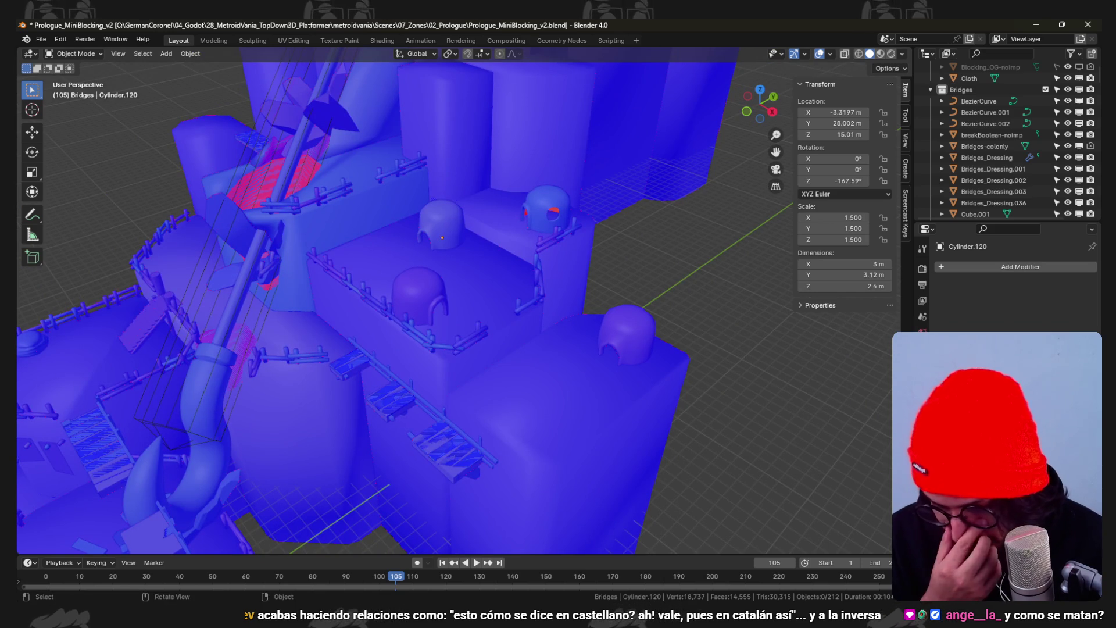
- Save the file and select the fence piece beside the dome hut
mouse_move(586, 179)
middle_down()
mouse_move(543, 149)
mouse_move(580, 149)
mouse_move(570, 231)
mouse_move(547, 194)
mouse_move(605, 228)
mouse_move(532, 210)
mouse_move(486, 166)
mouse_move(561, 209)
mouse_move(576, 200)
mouse_move(555, 192)
mouse_move(610, 204)
mouse_move(595, 213)
mouse_move(613, 227)
mouse_move(606, 286)
middle_up()
key(ctrl+s)
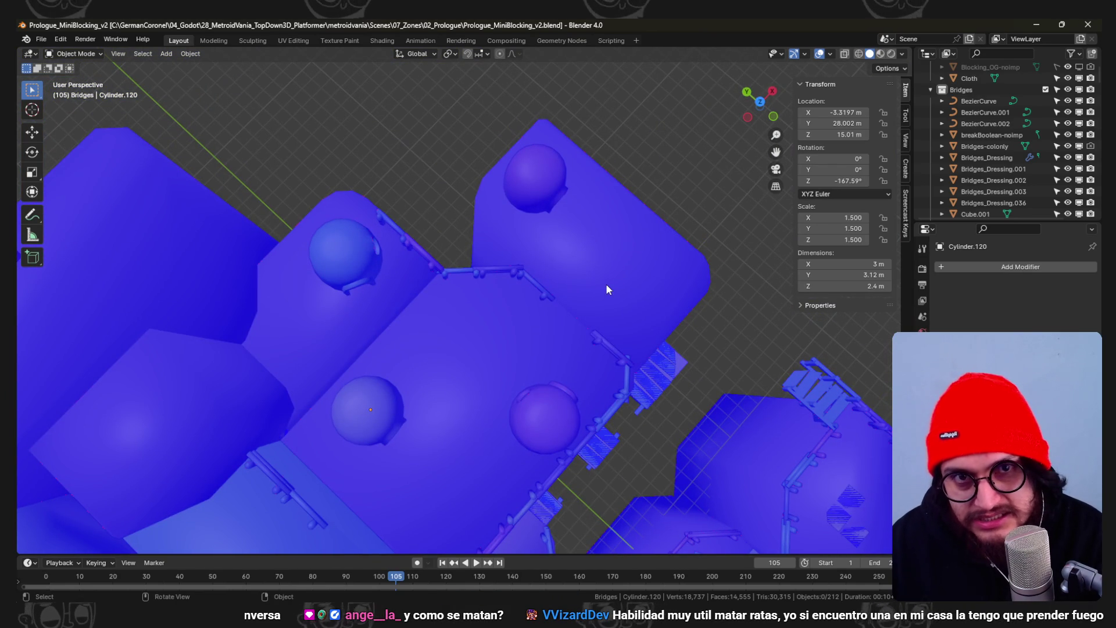
mouse_move(653, 339)
middle_down()
mouse_move(545, 257)
mouse_move(535, 277)
mouse_move(399, 257)
middle_up()
mouse_move(462, 243)
middle_down()
mouse_move(401, 249)
mouse_move(430, 239)
mouse_move(383, 239)
mouse_move(524, 177)
middle_up()
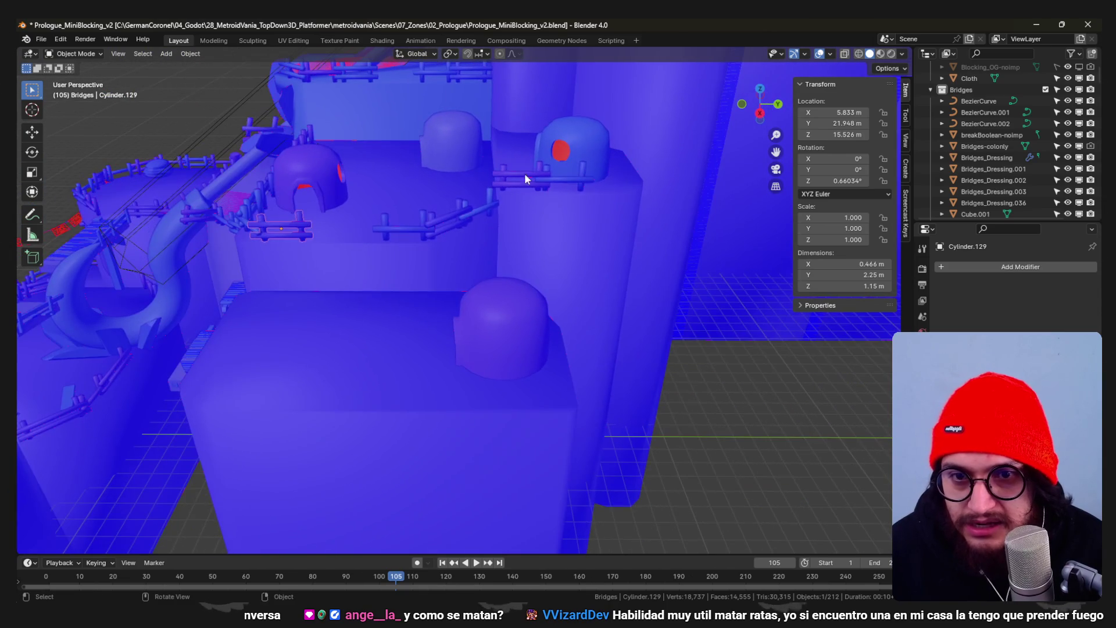
click(573, 184)
key(ctrl+s)
- Duplicate the fence piece onto the far-right platform's right edge
key(KP_7)
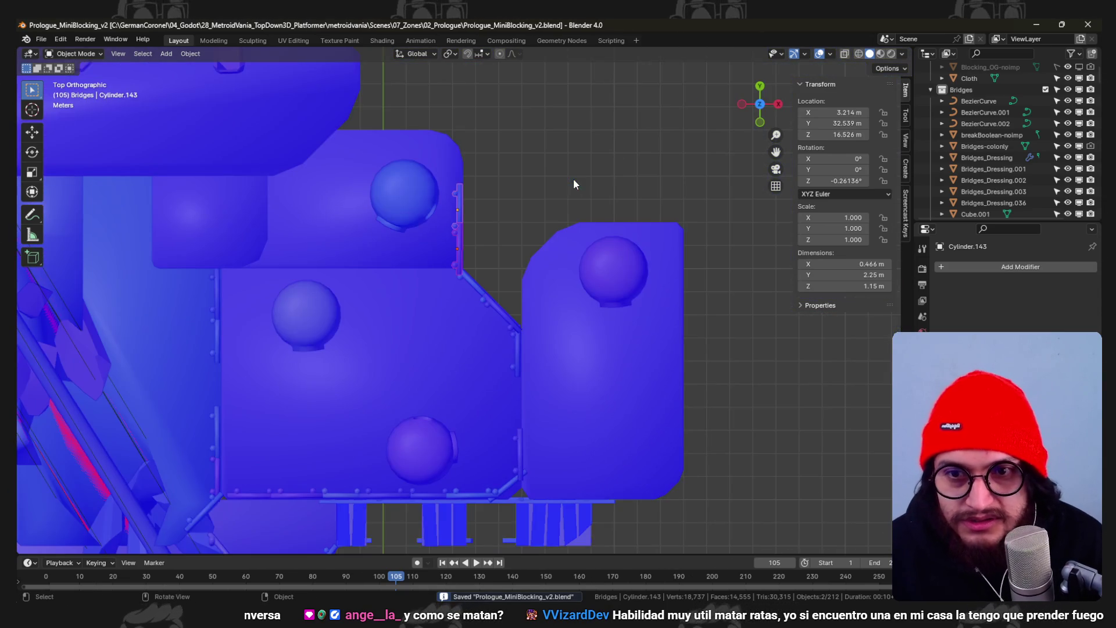
key(g)
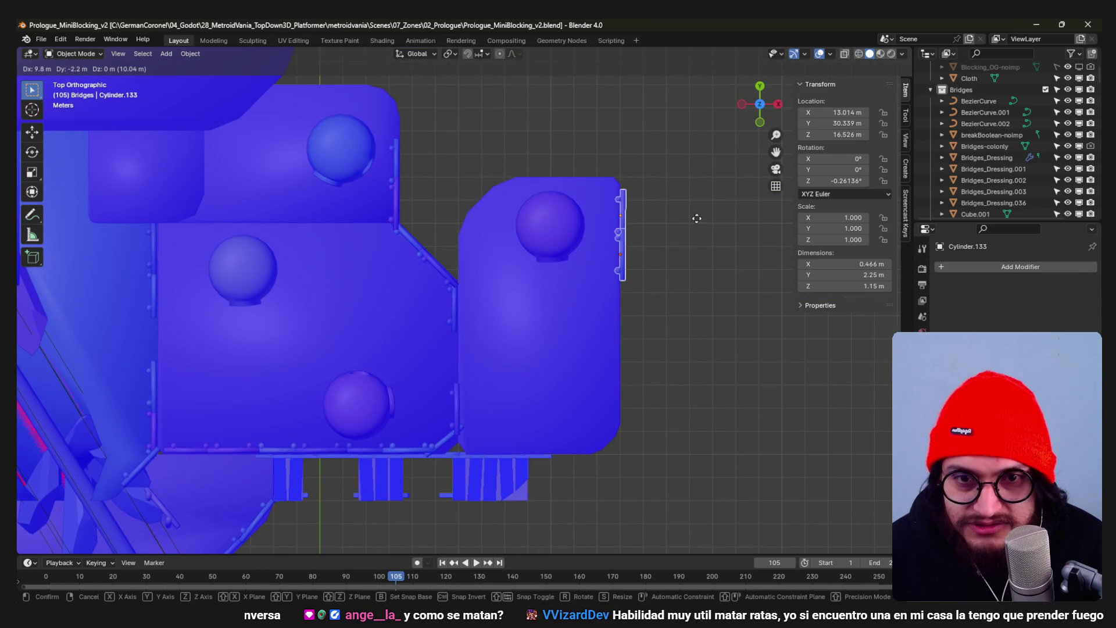
click(625, 206)
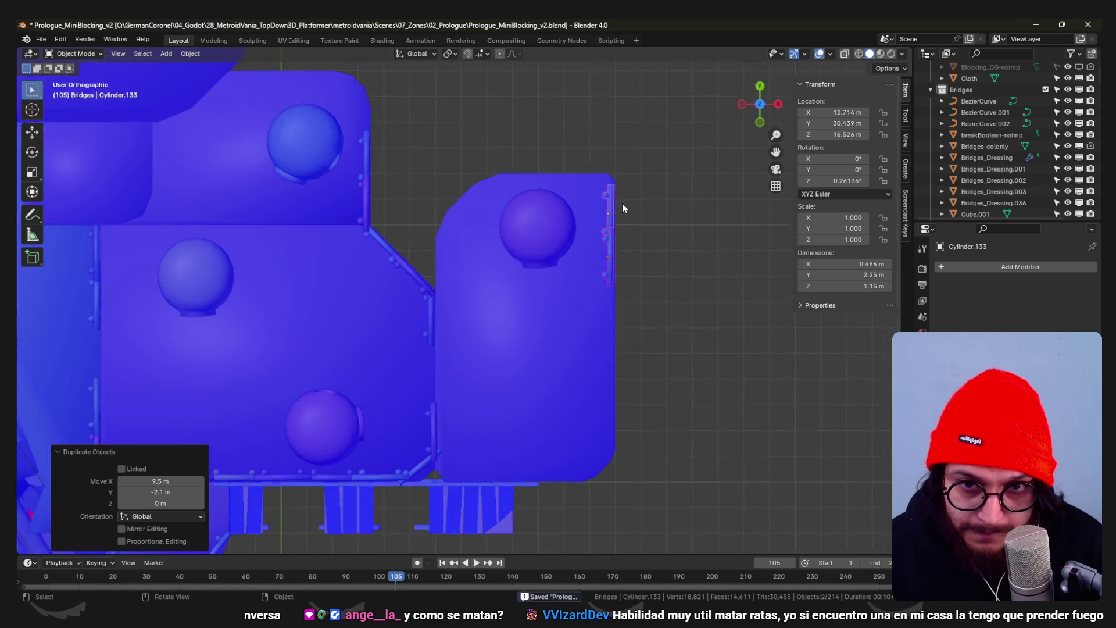
key(KP_1)
scroll(588, 328, down, 6)
scroll(589, 328, up, 5)
mouse_move(588, 328)
middle_down()
mouse_move(511, 251)
mouse_move(591, 241)
mouse_move(563, 176)
mouse_move(579, 276)
middle_up()
- Lower the fence copy 3 m along Z onto the platform
key(g)
key(z)
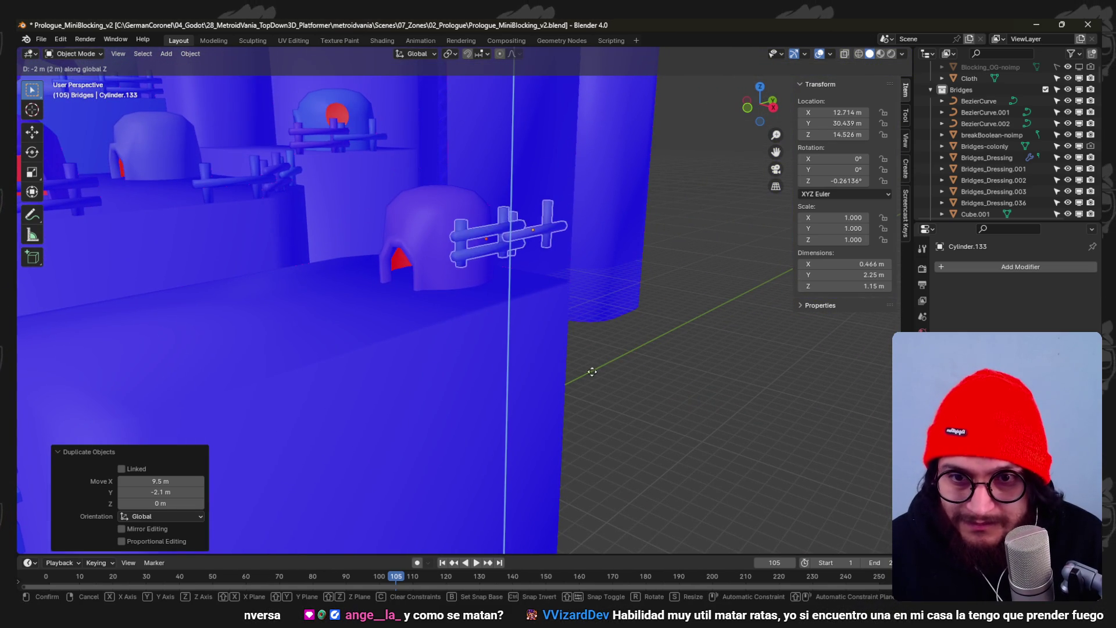
click(532, 312)
mouse_move(532, 312)
middle_down()
mouse_move(563, 299)
mouse_move(512, 341)
mouse_move(493, 389)
middle_up()
- Save the blend file and inspect the level from several angles
key(KP_7)
key(g)
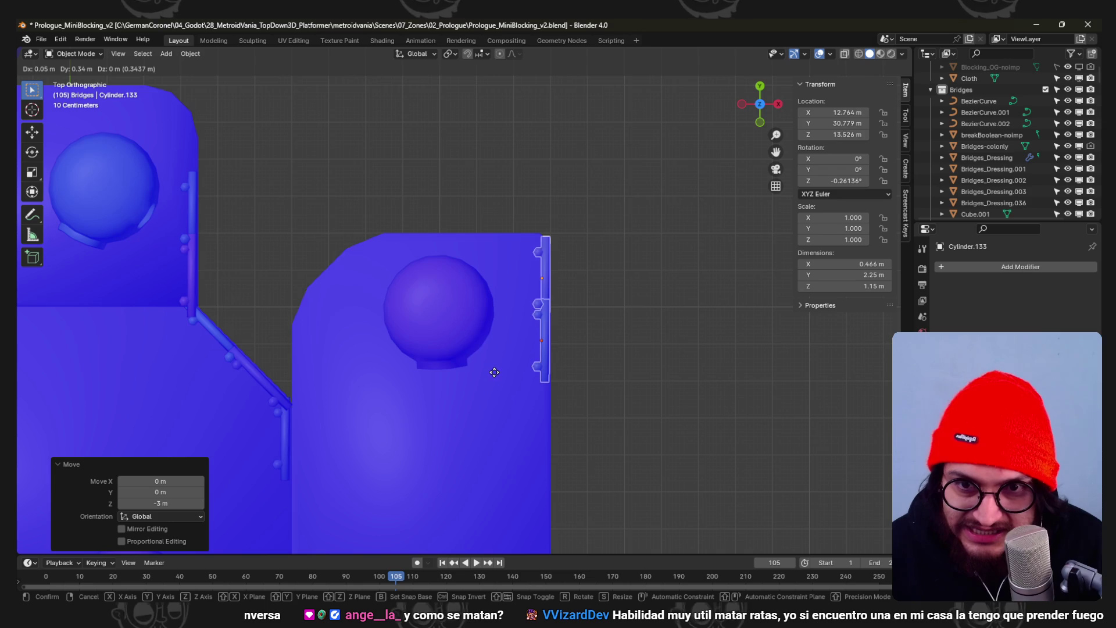
right_click(487, 340)
key(ctrl+s)
scroll(517, 294, down, 3)
mouse_move(547, 372)
middle_down()
mouse_move(417, 253)
mouse_move(467, 318)
mouse_move(525, 334)
middle_up()
mouse_move(354, 394)
middle_down()
mouse_move(410, 420)
mouse_move(413, 463)
mouse_move(369, 398)
mouse_move(410, 411)
mouse_move(521, 304)
mouse_move(447, 416)
middle_up()
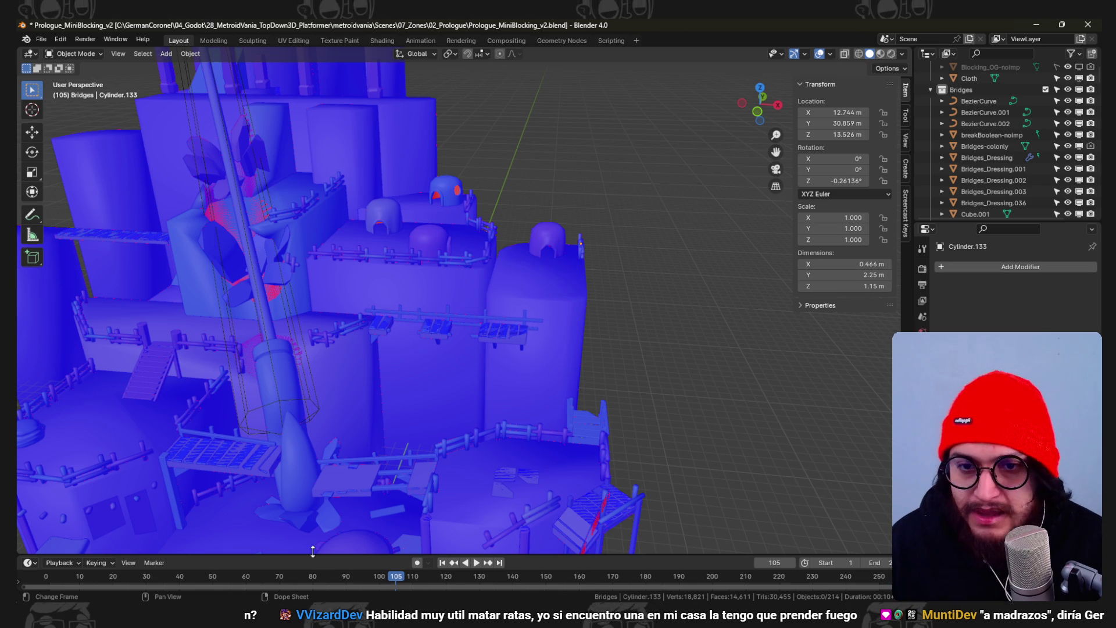
- Nudge the fence piece along Y to line it up with the platform's right edge
mouse_move(525, 190)
middle_down()
mouse_move(486, 241)
mouse_move(556, 319)
mouse_move(507, 288)
middle_up()
scroll(556, 320, up, 5)
key(a)
key(alt+a)
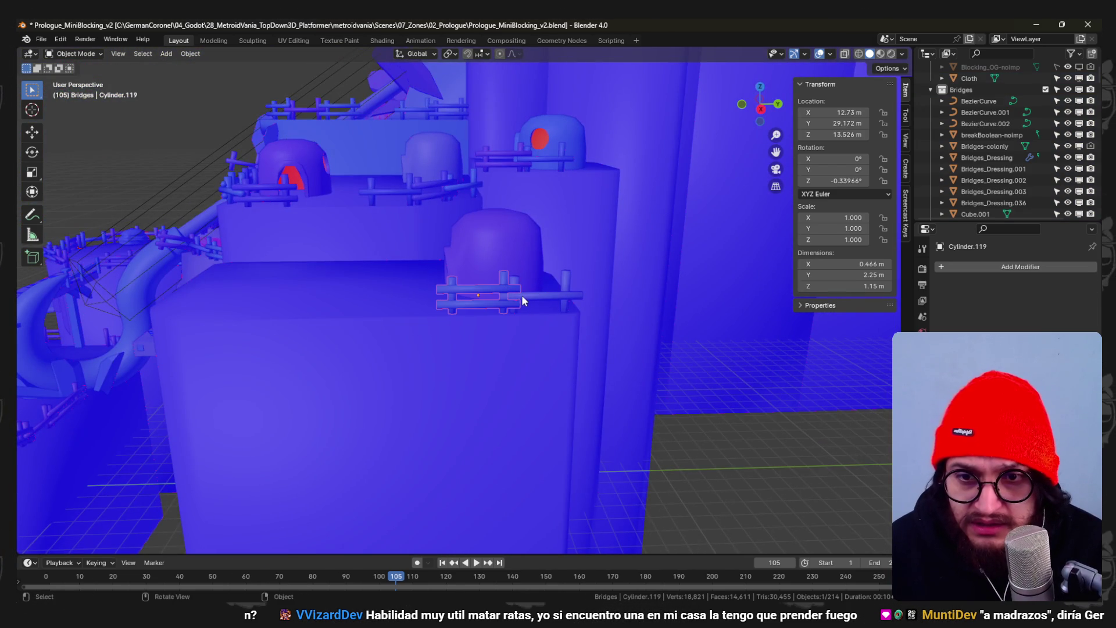
key(g)
key(x)
key(y)
click(564, 319)
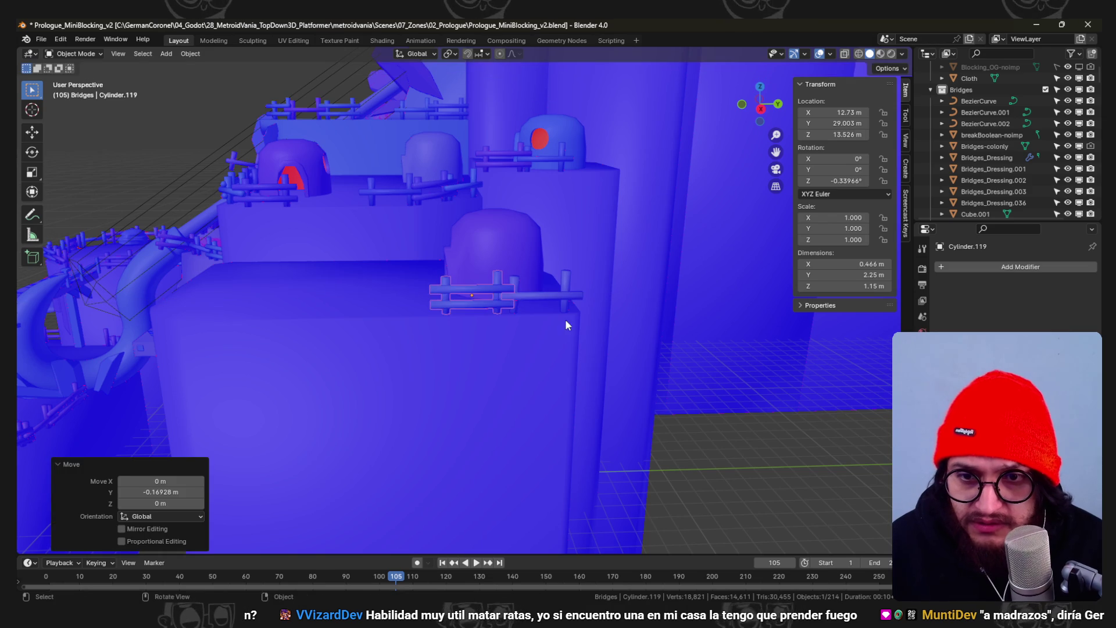
scroll(552, 326, up, 5)
scroll(520, 286, up, 2)
key(g)
key(y)
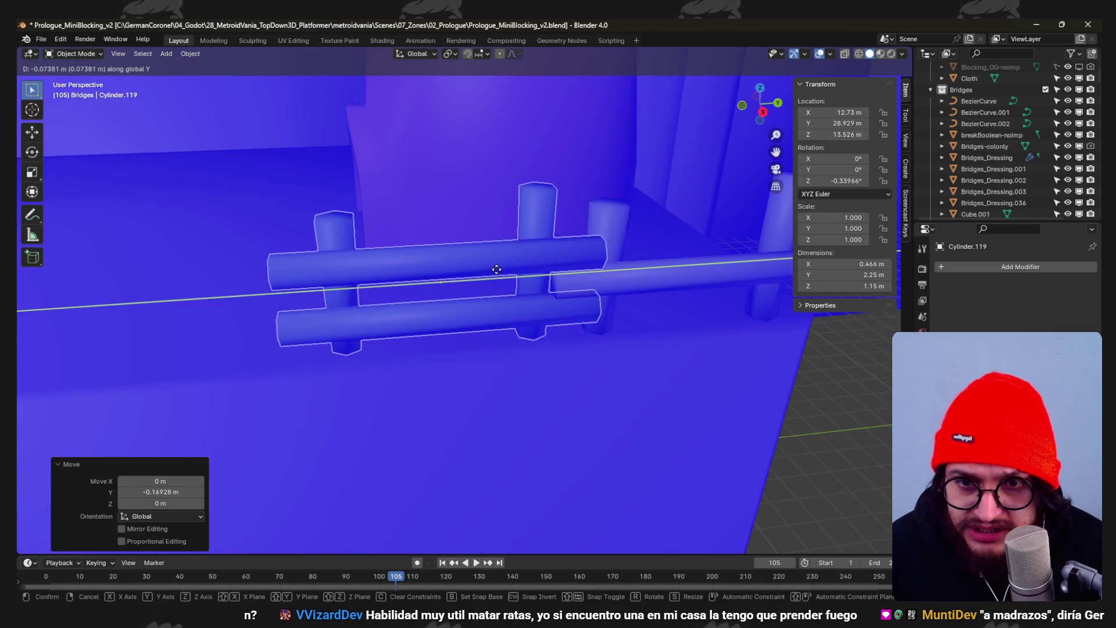
click(480, 273)
- In top view, make two Y-constrained fence copies down the platform's right edge
mouse_move(482, 273)
middle_down()
mouse_move(568, 278)
mouse_move(512, 208)
middle_up()
click(536, 292)
key(KP_5)
key(KP_7)
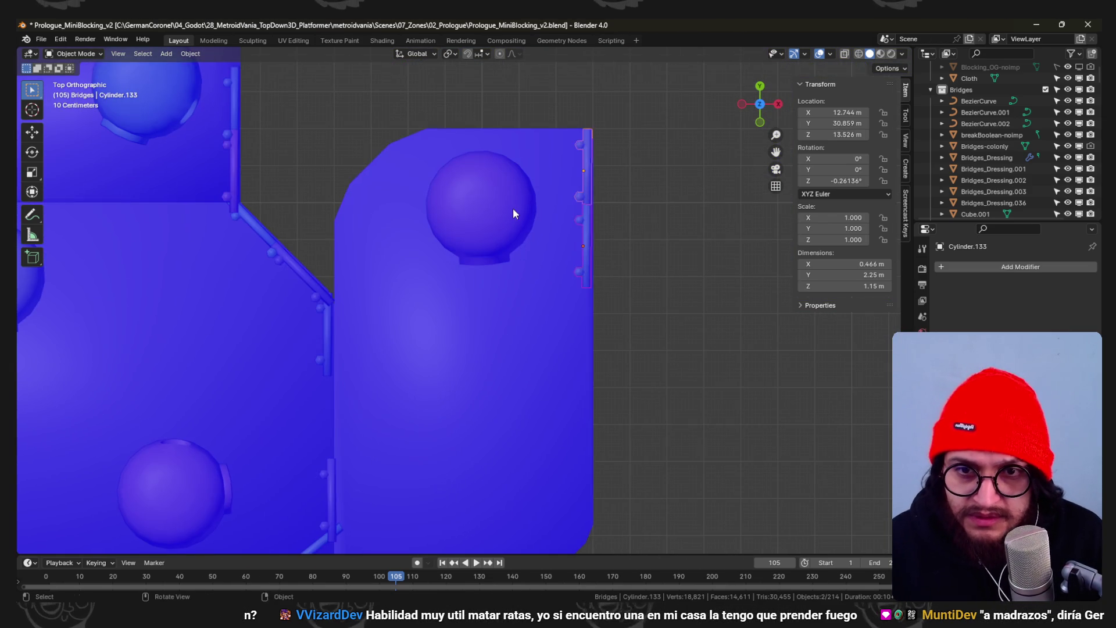
key(shift+d)
key(y)
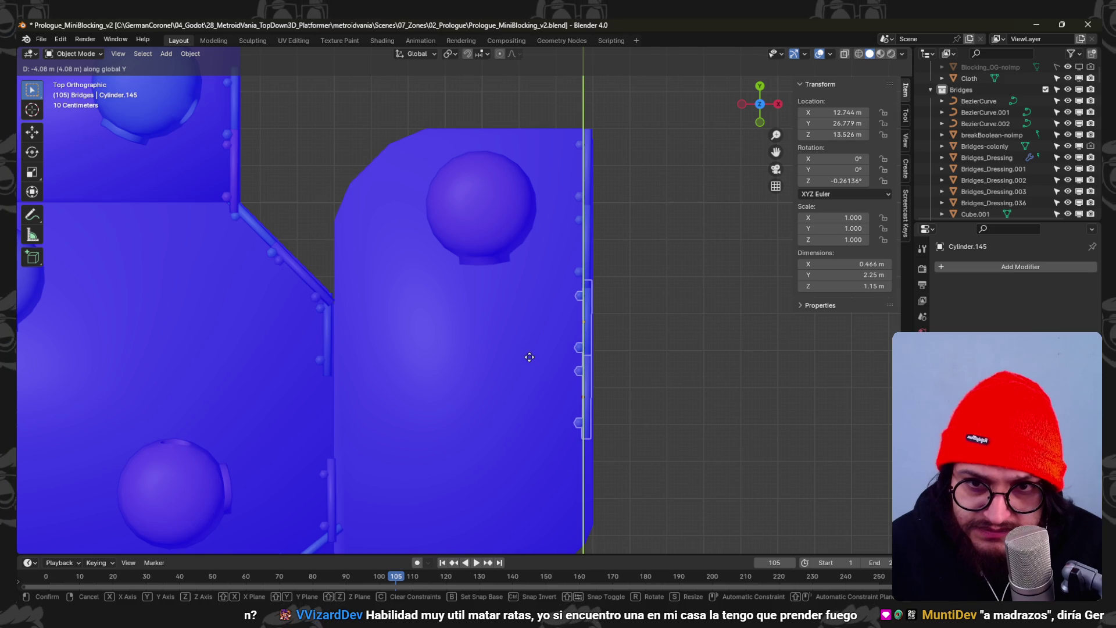
click(525, 356)
shift+middle_drag(569, 379, 564, 281)
key(shift+d)
key(y)
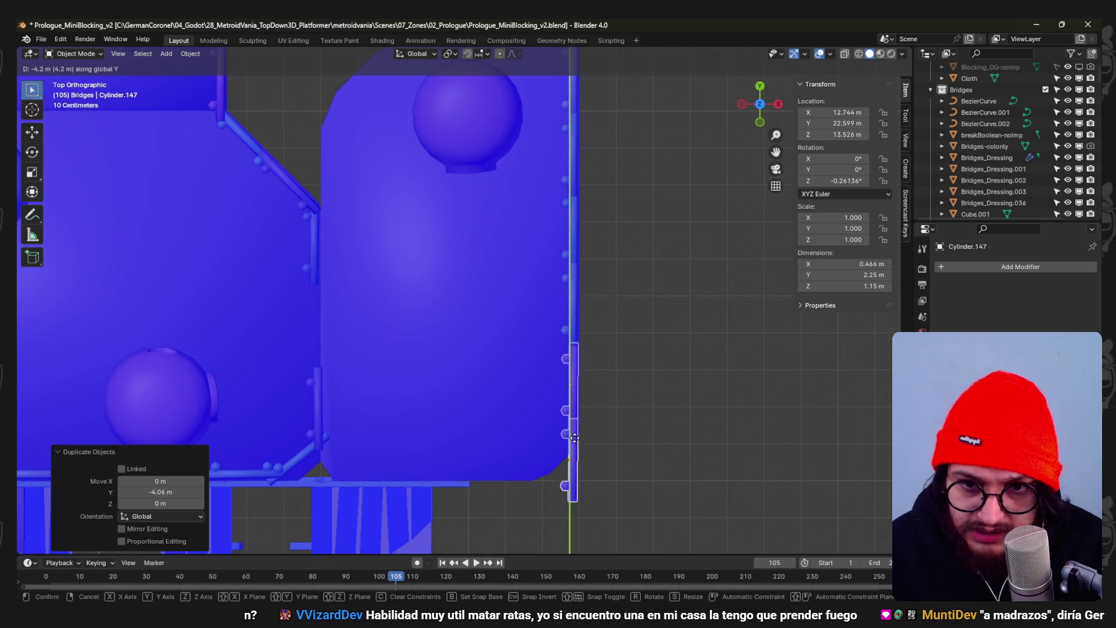
click(574, 431)
- Turn the lowest fence copy about -39.5° around Z and fit it around the platform corner
click(575, 432)
scroll(581, 448, up, 1)
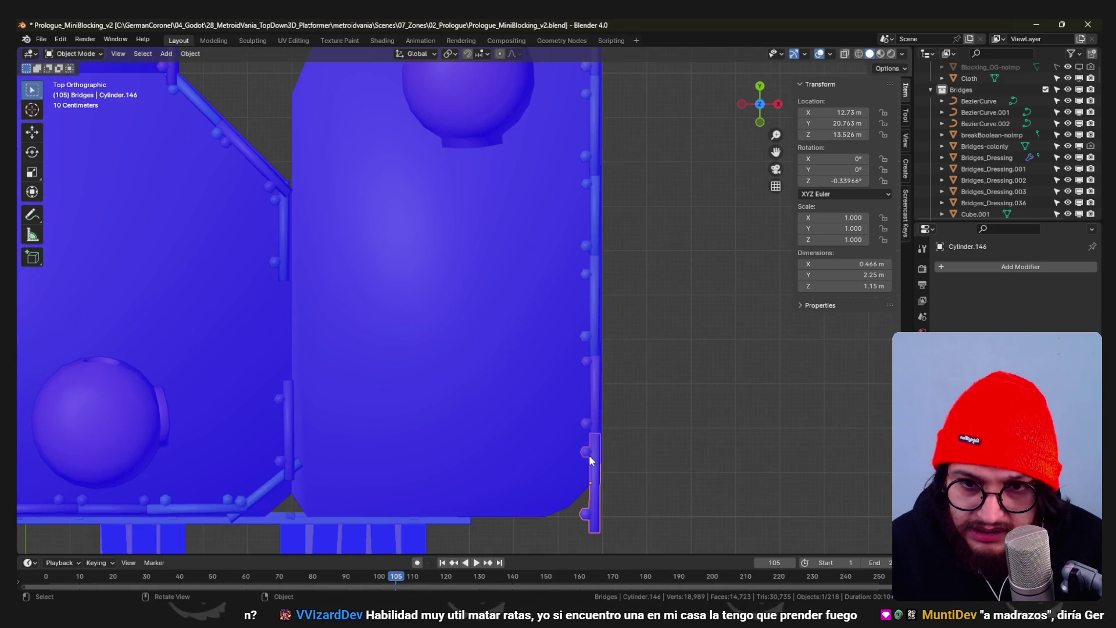
shift+middle_drag(589, 444, 553, 357)
shift+middle_drag(539, 258, 549, 282)
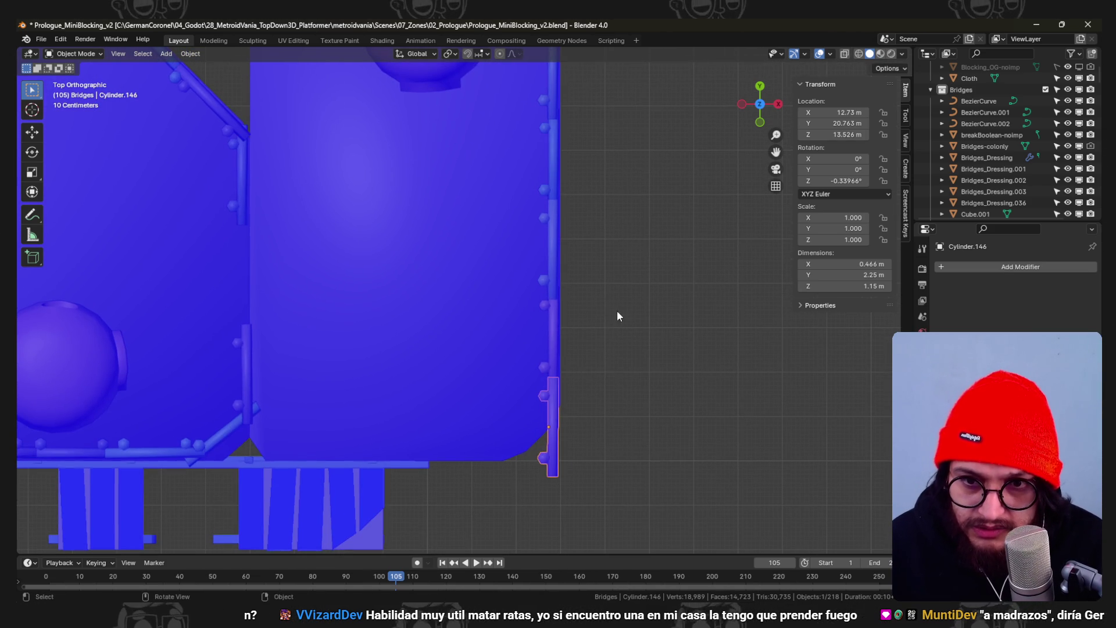
key(r)
click(610, 415)
key(g)
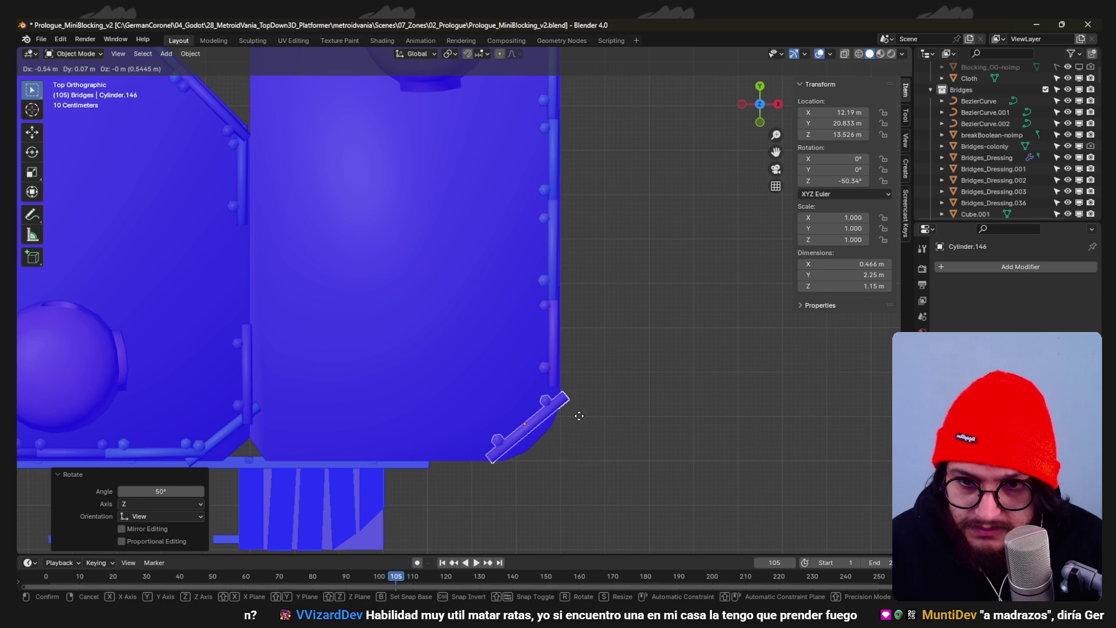
key(r)
click(649, 412)
key(r)
click(660, 393)
key(g)
click(664, 399)
key(g)
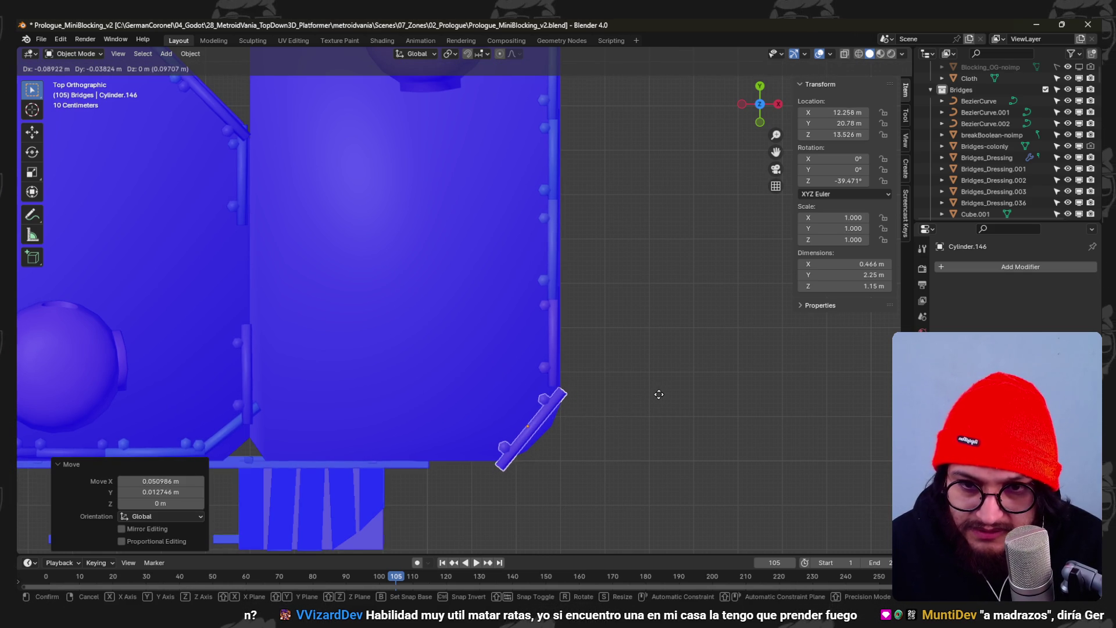
- Orbit the view to inspect the corner fence in 3D and head toward the upper dome terrace
mouse_move(588, 435)
middle_down()
mouse_move(428, 189)
mouse_move(486, 214)
mouse_move(634, 212)
mouse_move(525, 259)
mouse_move(458, 157)
mouse_move(546, 155)
mouse_move(503, 277)
mouse_move(511, 334)
mouse_move(542, 394)
mouse_move(475, 358)
mouse_move(493, 405)
mouse_move(552, 319)
mouse_move(551, 374)
mouse_move(455, 369)
mouse_move(536, 373)
mouse_move(464, 286)
mouse_move(582, 309)
mouse_move(562, 367)
mouse_move(505, 315)
middle_up()
scroll(512, 308, up, 8)
scroll(459, 317, down, 8)
scroll(478, 372, up, 5)
mouse_move(529, 290)
middle_down()
mouse_move(527, 318)
mouse_move(513, 298)
middle_up()
- Select the fence piece near the upper hut, save, and view the upper terraces from above
click(524, 294)
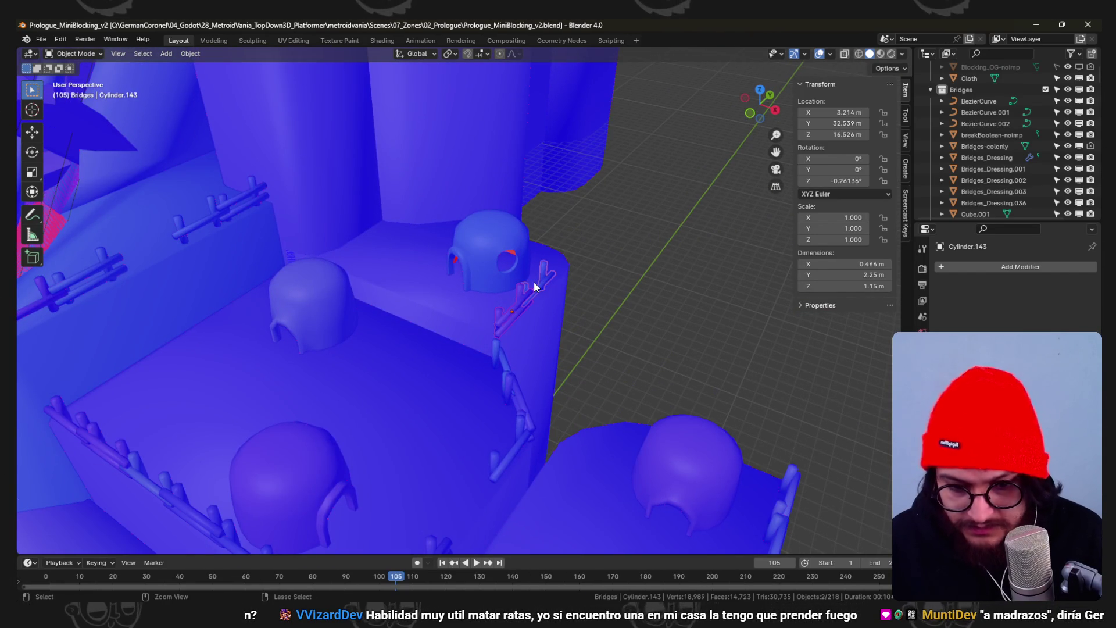
key(ctrl+s)
key(KP_7)
mouse_move(543, 316)
shift+middle_down()
mouse_move(591, 242)
mouse_move(565, 316)
shift+middle_up()
scroll(564, 317, up, 1)
- Duplicate the fence, turn the copy 90°, and place it on the terrace edge beside the hut
key(shift+d)
click(507, 288)
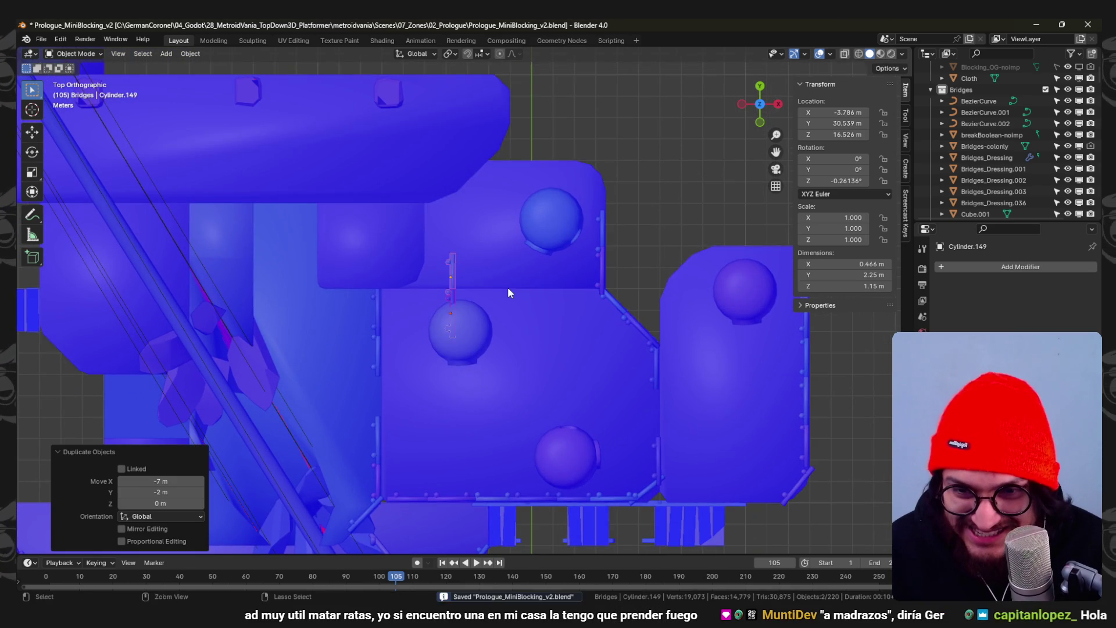
key(r)
key(Return)
scroll(472, 347, up, 4)
key(g)
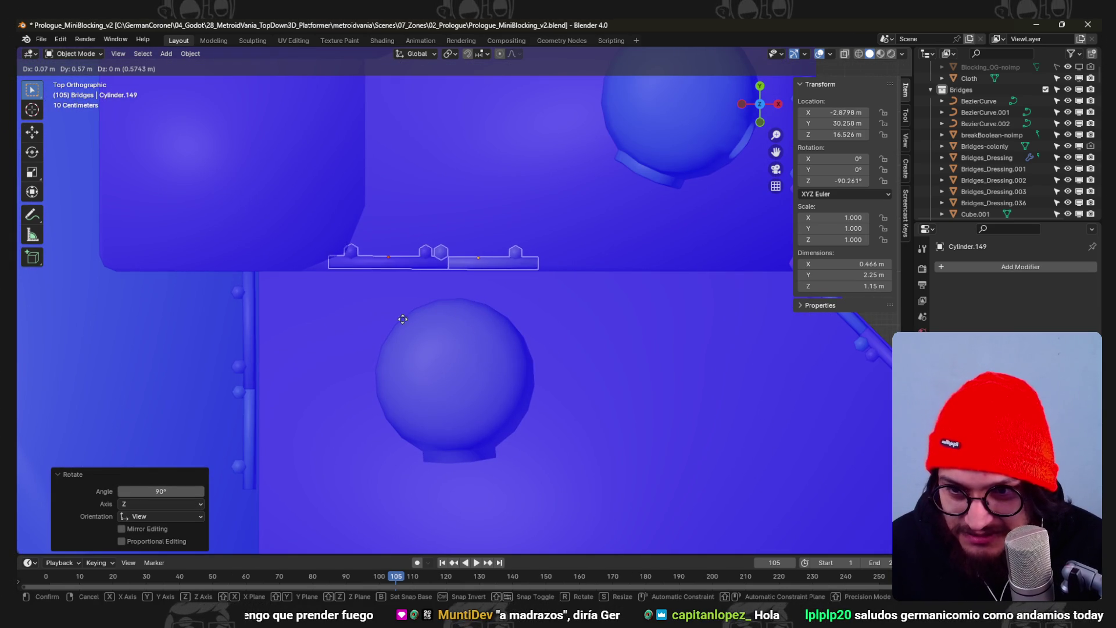
click(465, 299)
key(r)
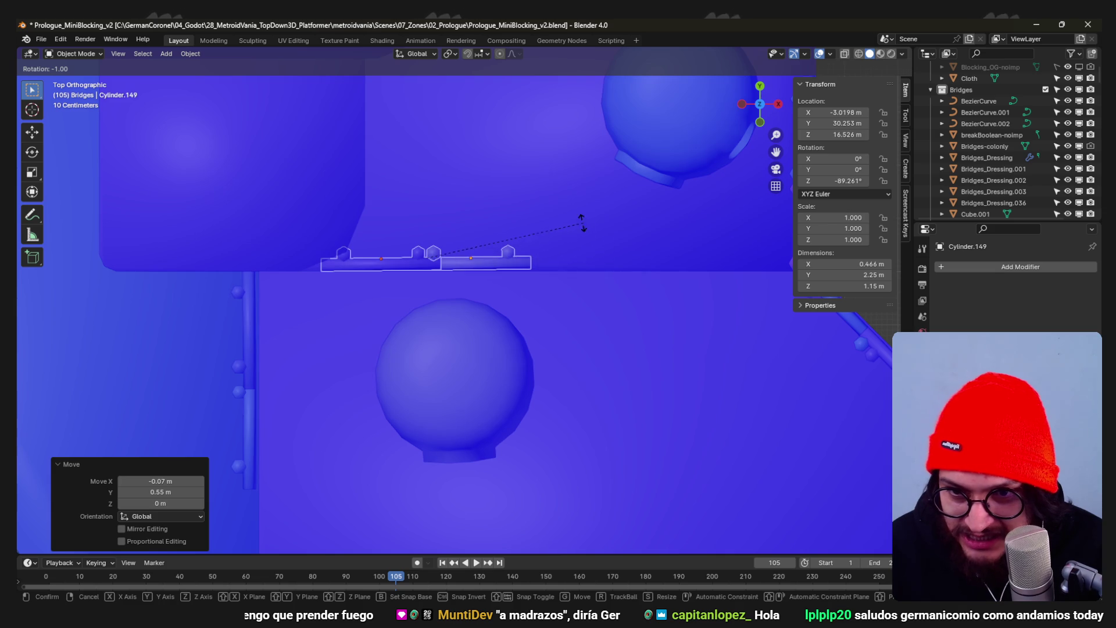
click(586, 228)
- Slide the new fence along X next to its neighbour and save the file
middle_drag(533, 293, 515, 169)
key(KP_Decimal)
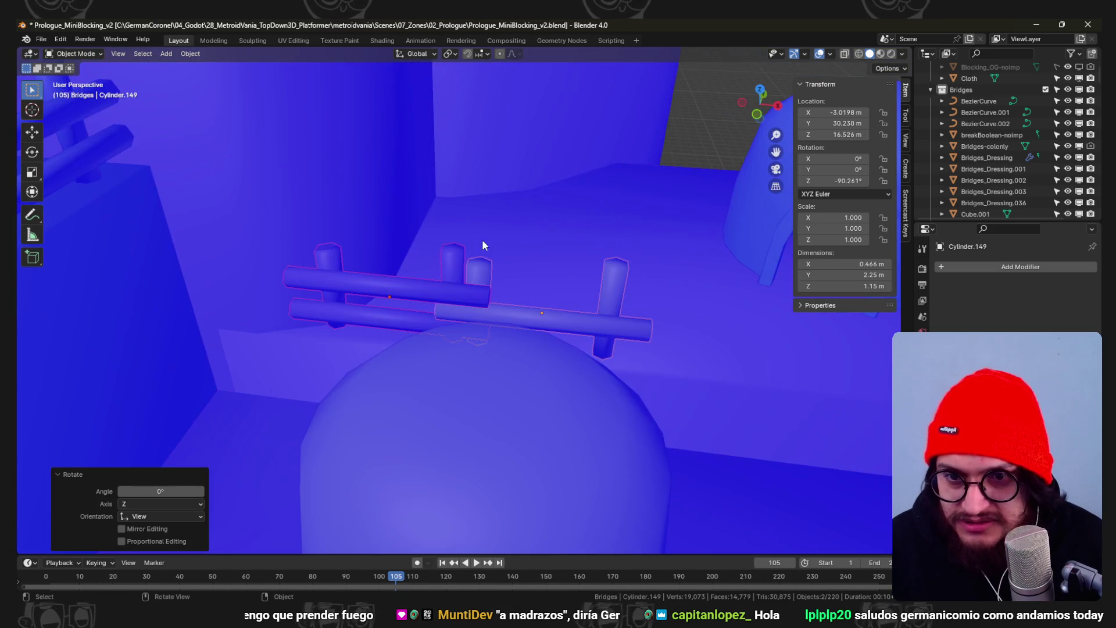
key(g)
key(x)
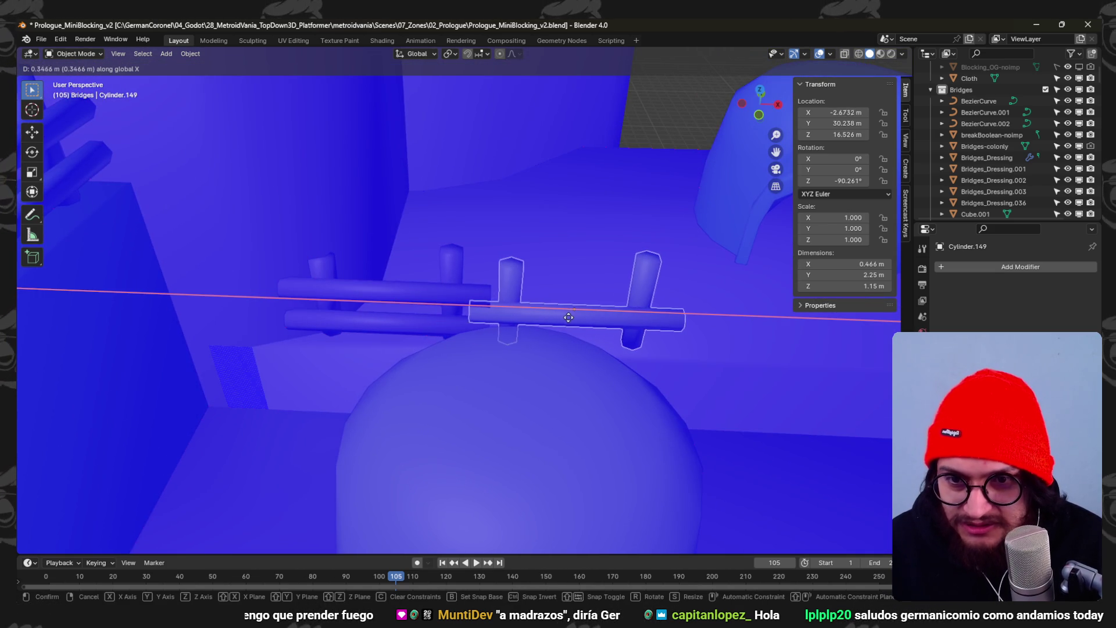
click(564, 315)
key(ctrl+s)
scroll(552, 303, down, 5)
mouse_move(543, 291)
middle_down()
mouse_move(543, 304)
mouse_move(580, 316)
mouse_move(535, 255)
mouse_move(550, 312)
mouse_move(461, 242)
mouse_move(487, 283)
mouse_move(517, 297)
mouse_move(462, 291)
mouse_move(430, 263)
mouse_move(570, 294)
mouse_move(585, 250)
mouse_move(558, 361)
mouse_move(575, 375)
mouse_move(490, 371)
mouse_move(496, 289)
mouse_move(515, 261)
mouse_move(552, 319)
mouse_move(361, 305)
middle_up()
- Duplicate both fence pieces, rotate the pair 180°, and start moving it to the upper edge
shift+click(361, 305)
key(KP_7)
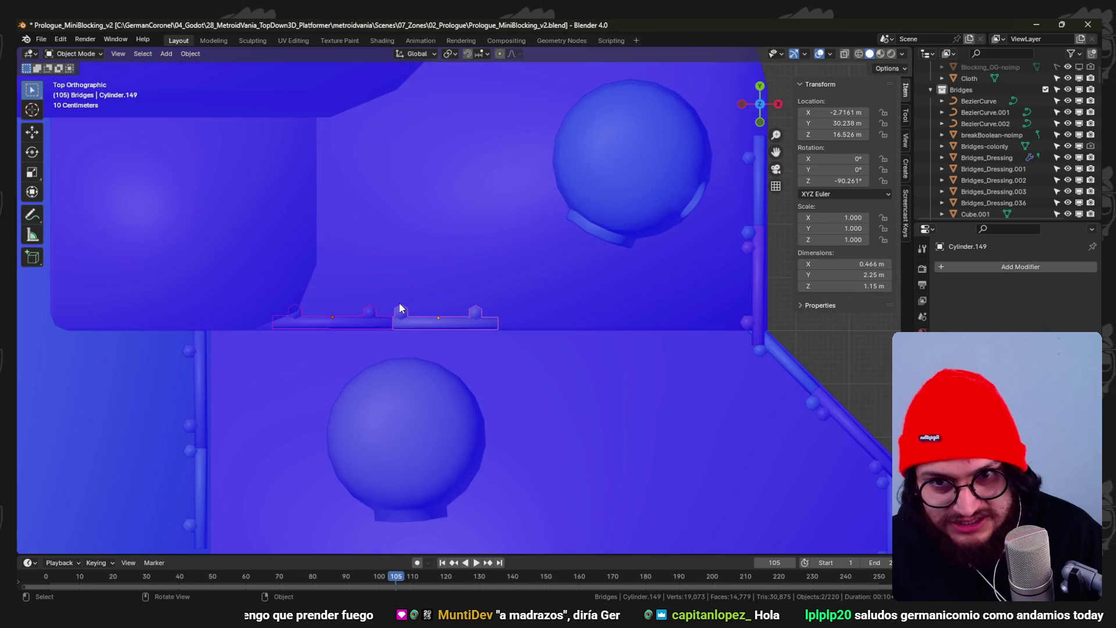
scroll(433, 292, up, 4)
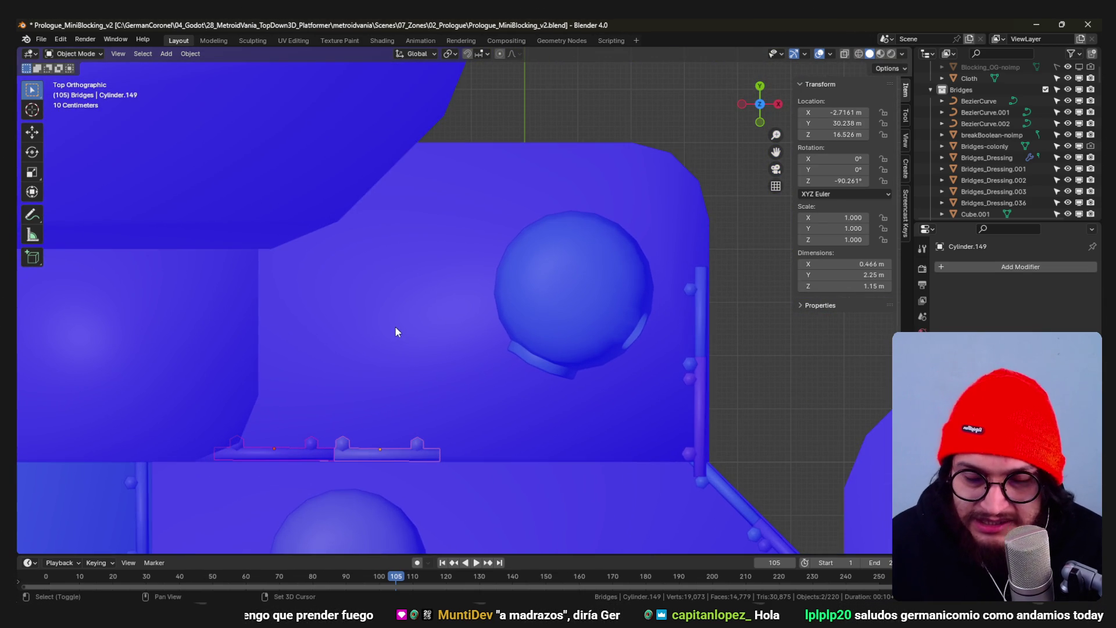
shift+middle_drag(399, 329, 388, 331)
key(shift+d)
click(665, 146)
text(r180)
key(Return)
shift+middle_drag(664, 146, 666, 238)
key(g)
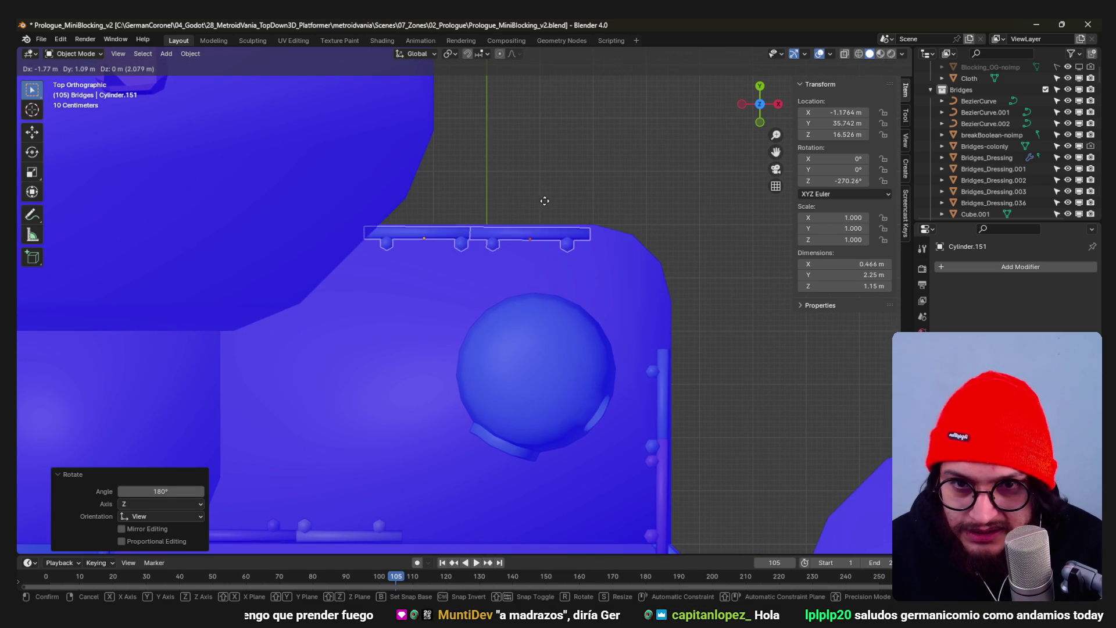
- Drop the fence pair along the upper edge and move the terrace dome hut to a new spot
click(543, 201)
click(572, 338)
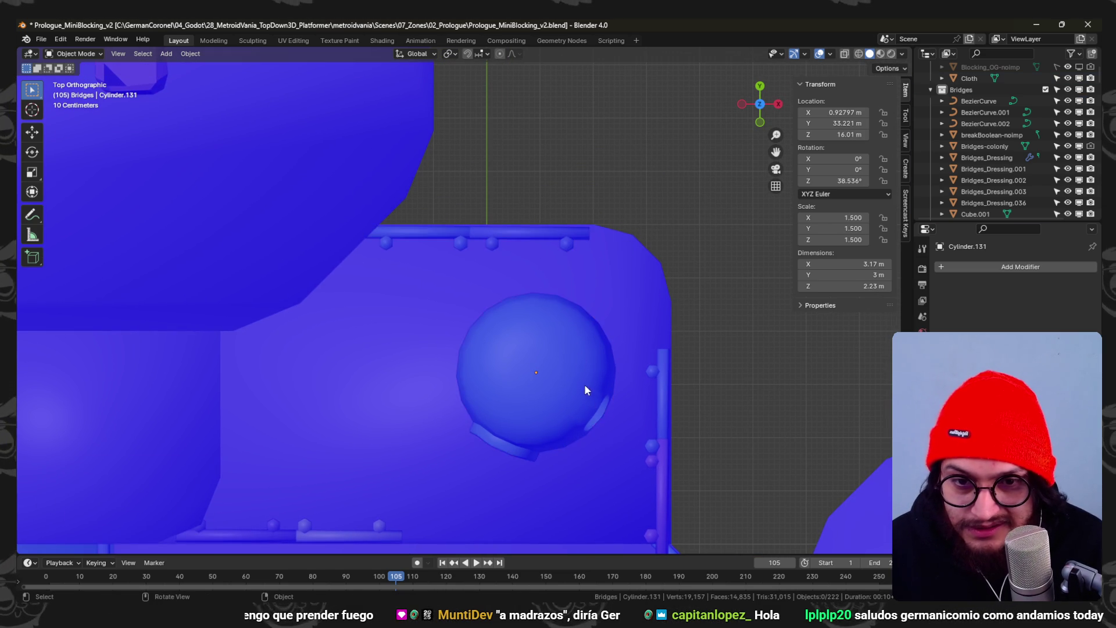
key(g)
click(628, 313)
- Orbit around the terraces to check the hut placement and save the file
mouse_move(628, 314)
middle_down()
mouse_move(625, 214)
mouse_move(600, 204)
mouse_move(590, 275)
mouse_move(516, 240)
mouse_move(540, 216)
mouse_move(594, 220)
mouse_move(595, 239)
mouse_move(436, 299)
middle_up()
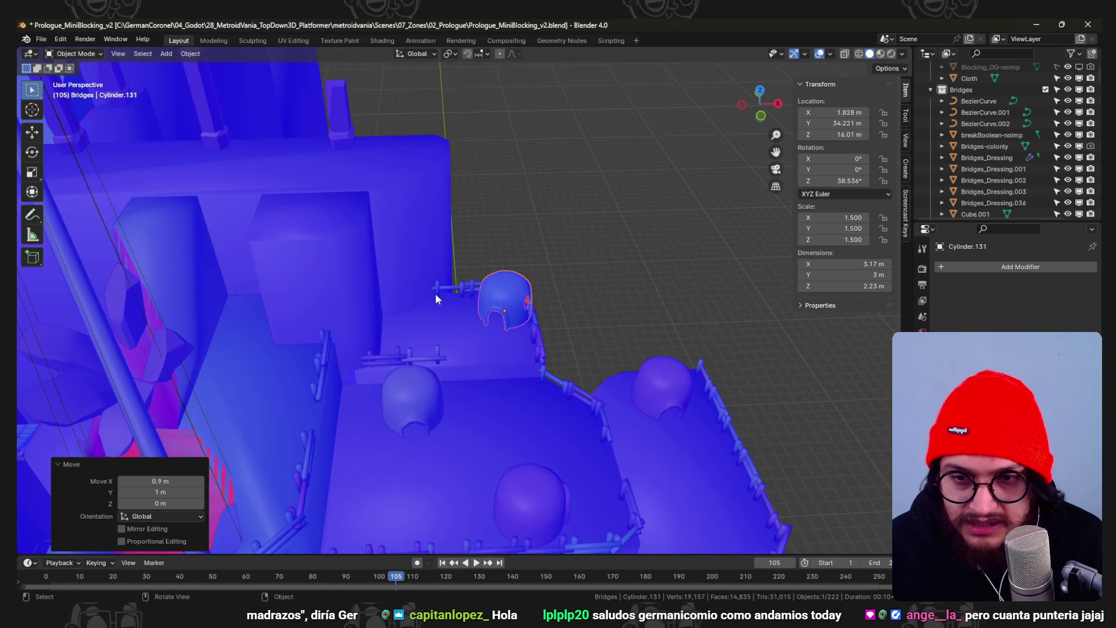
mouse_move(509, 365)
middle_down()
mouse_move(462, 308)
mouse_move(495, 340)
mouse_move(479, 276)
mouse_move(459, 285)
mouse_move(388, 448)
middle_up()
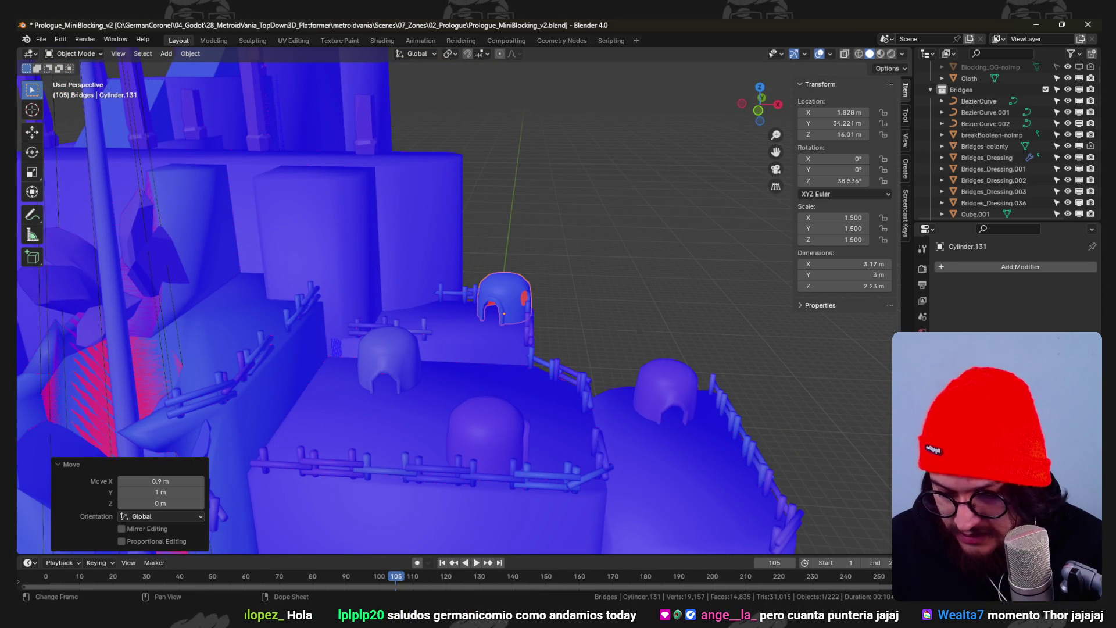
mouse_move(317, 380)
middle_down()
mouse_move(550, 285)
mouse_move(525, 385)
mouse_move(520, 222)
mouse_move(487, 301)
mouse_move(465, 311)
middle_up()
key(ctrl+s)
scroll(438, 322, up, 3)
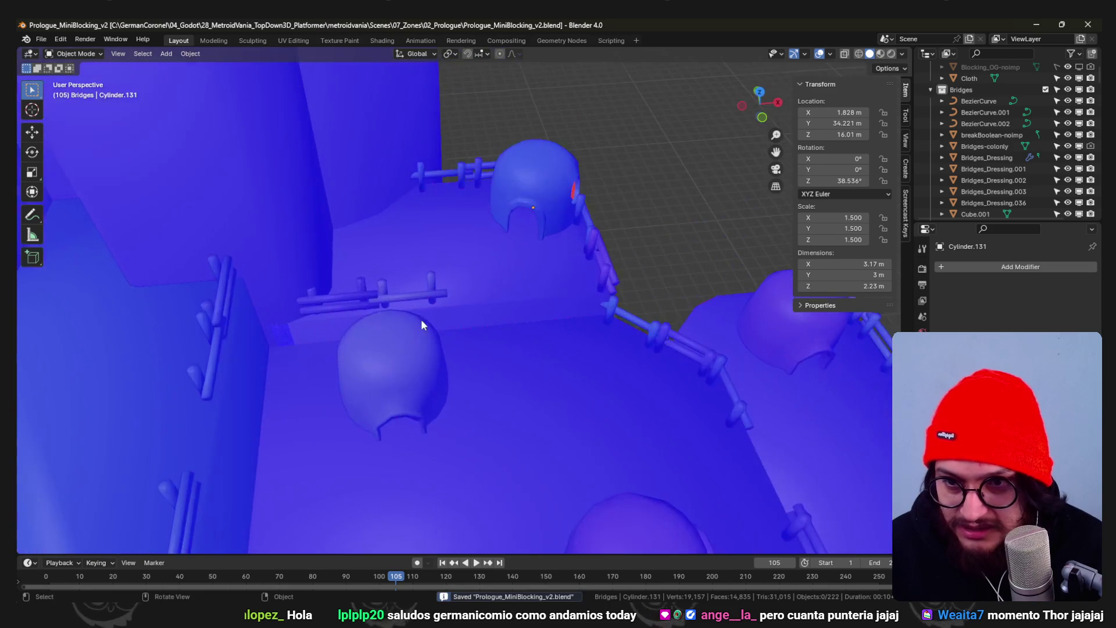
- Inspect the base level platform's geometry in Edit Mode, then return to Object Mode
click(342, 321)
click(556, 281)
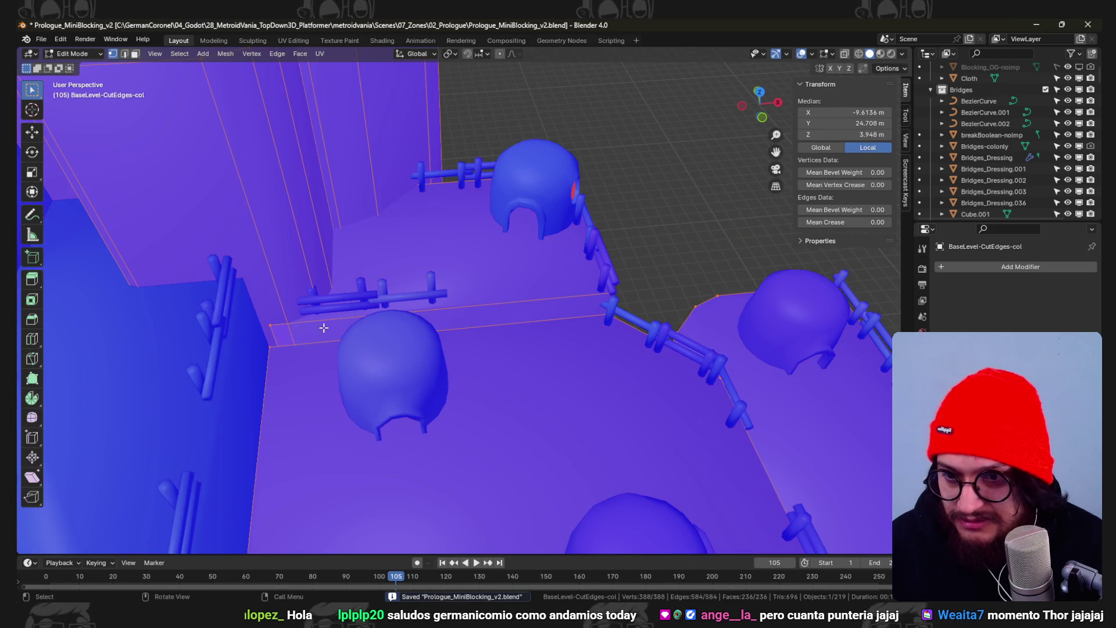
mouse_move(287, 331)
middle_down()
mouse_move(455, 305)
mouse_move(535, 315)
mouse_move(395, 312)
middle_up()
key(Tab)
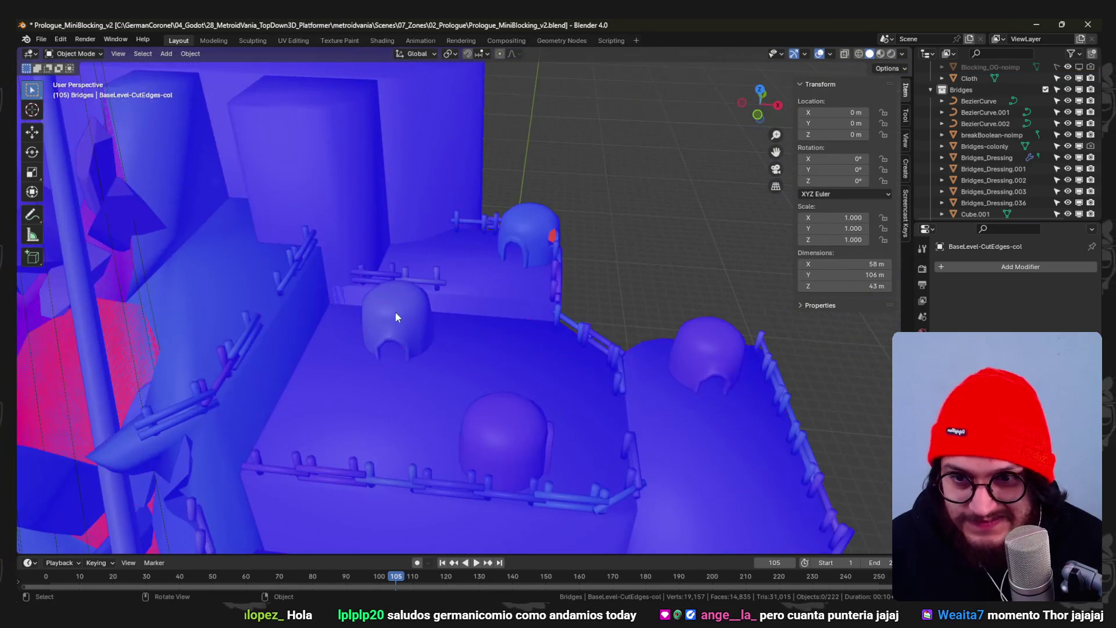
- In top view, move a dome hut further right and turn it 5°
key(KP_7)
scroll(419, 308, up, 2)
key(g)
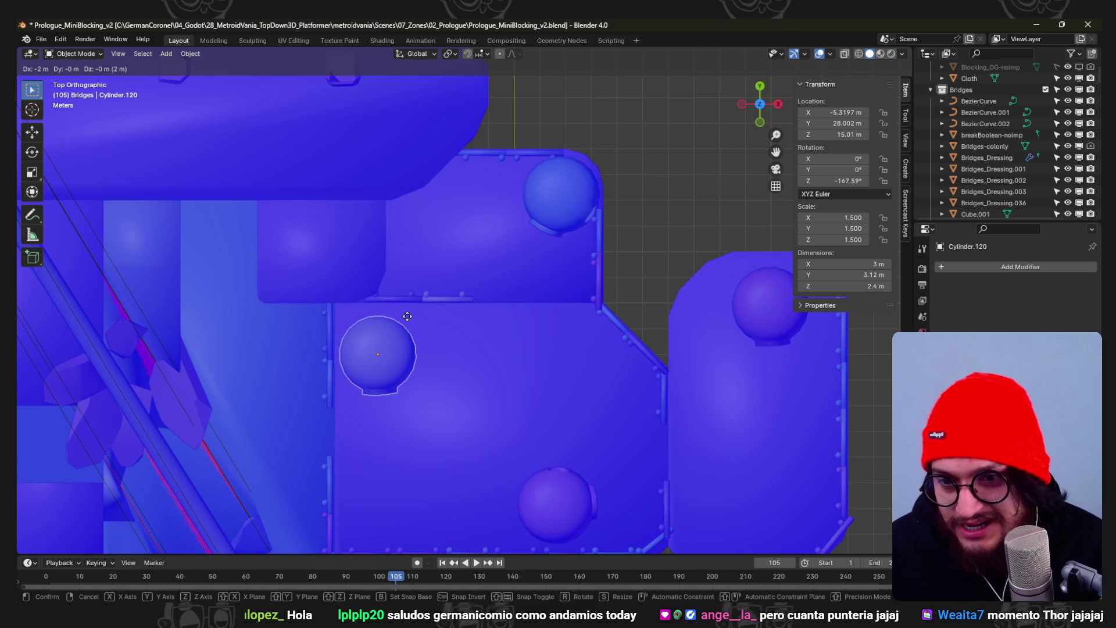
click(445, 318)
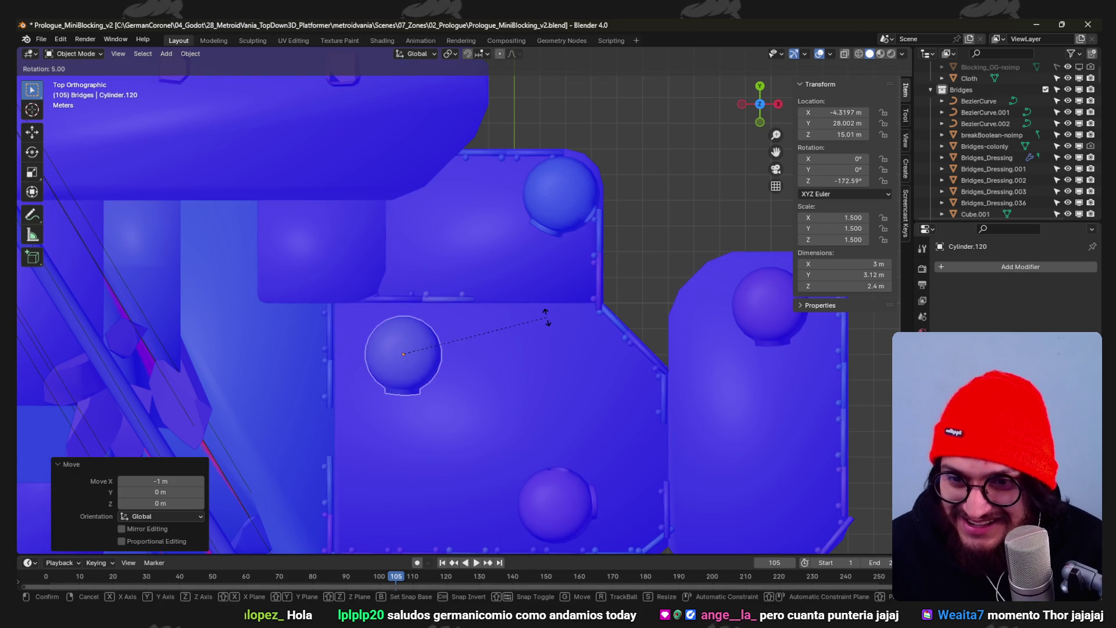
text(r5)
key(Return)
scroll(537, 334, down, 6)
scroll(505, 313, up, 4)
- Reposition a second dome hut and save the file
click(475, 369)
key(g)
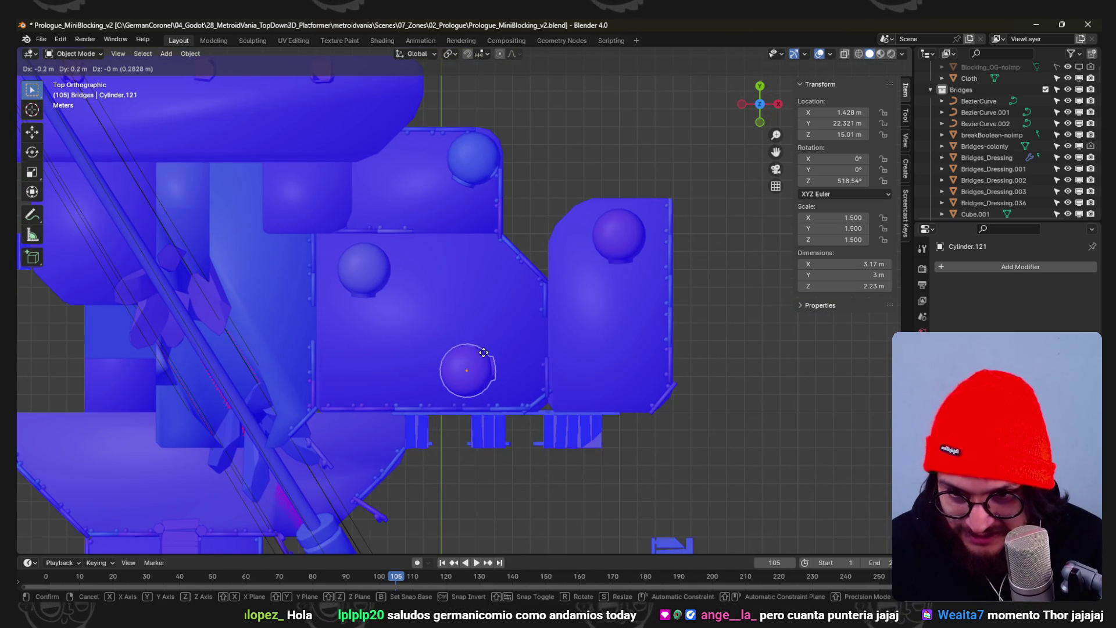
click(484, 352)
key(ctrl+s)
- Select three railing pieces in perspective view
mouse_move(657, 269)
middle_down()
mouse_move(573, 188)
mouse_move(518, 280)
mouse_move(440, 225)
mouse_move(451, 297)
mouse_move(369, 263)
mouse_move(560, 298)
mouse_move(432, 233)
mouse_move(413, 242)
middle_up()
scroll(493, 291, up, 6)
click(368, 231)
scroll(401, 238, down, 5)
scroll(436, 237, down, 4)
scroll(414, 242, up, 2)
mouse_move(418, 283)
middle_down()
mouse_move(441, 287)
mouse_move(428, 291)
middle_up()
shift+click(441, 294)
shift+click(498, 221)
- Try rotating the railings 180° about Z, undo it, and save Prologue_MiniBlocking_v2.blend
text(rz180)
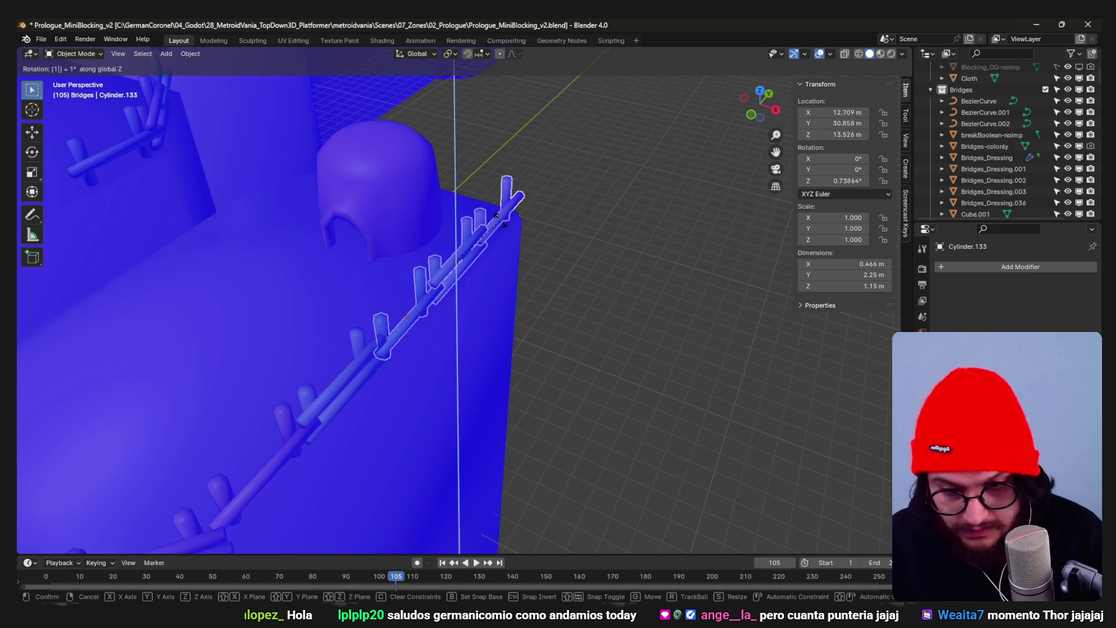
key(Return)
mouse_move(500, 218)
middle_down()
mouse_move(489, 198)
mouse_move(481, 205)
mouse_move(533, 211)
mouse_move(532, 245)
mouse_move(511, 199)
mouse_move(572, 185)
mouse_move(586, 250)
mouse_move(656, 222)
mouse_move(605, 204)
mouse_move(575, 170)
mouse_move(488, 188)
mouse_move(506, 195)
mouse_move(524, 241)
mouse_move(521, 287)
middle_up()
key(ctrl+z)
key(ctrl+s)
middle_drag(555, 388, 550, 350)
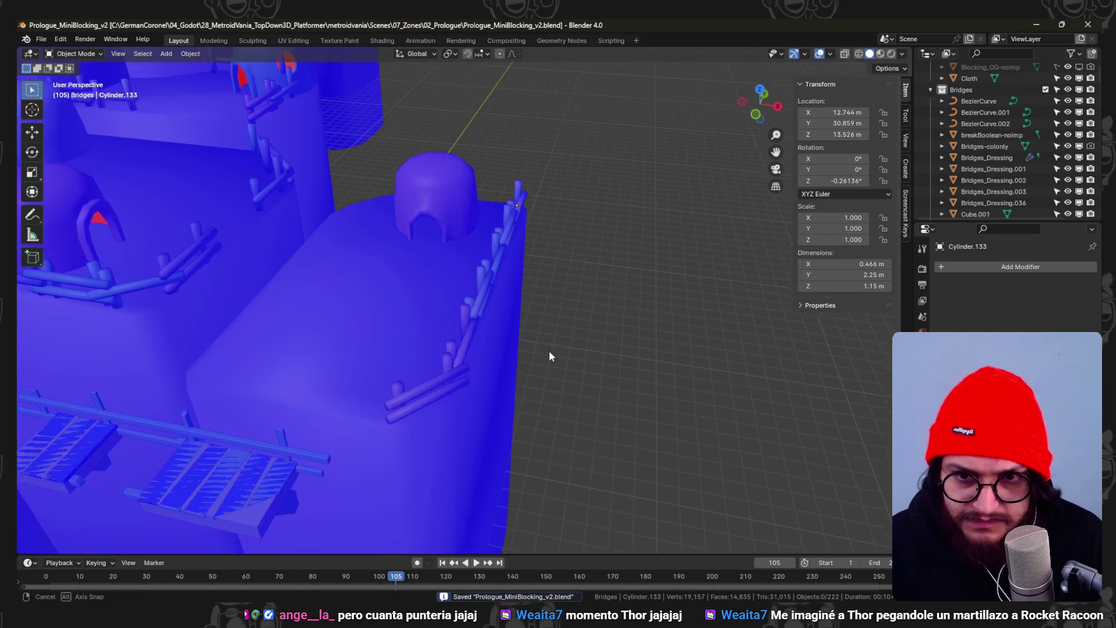
- Select railing Cylinder.147, save, and switch to the top orthographic view
click(451, 337)
key(ctrl+s)
key(KP_7)
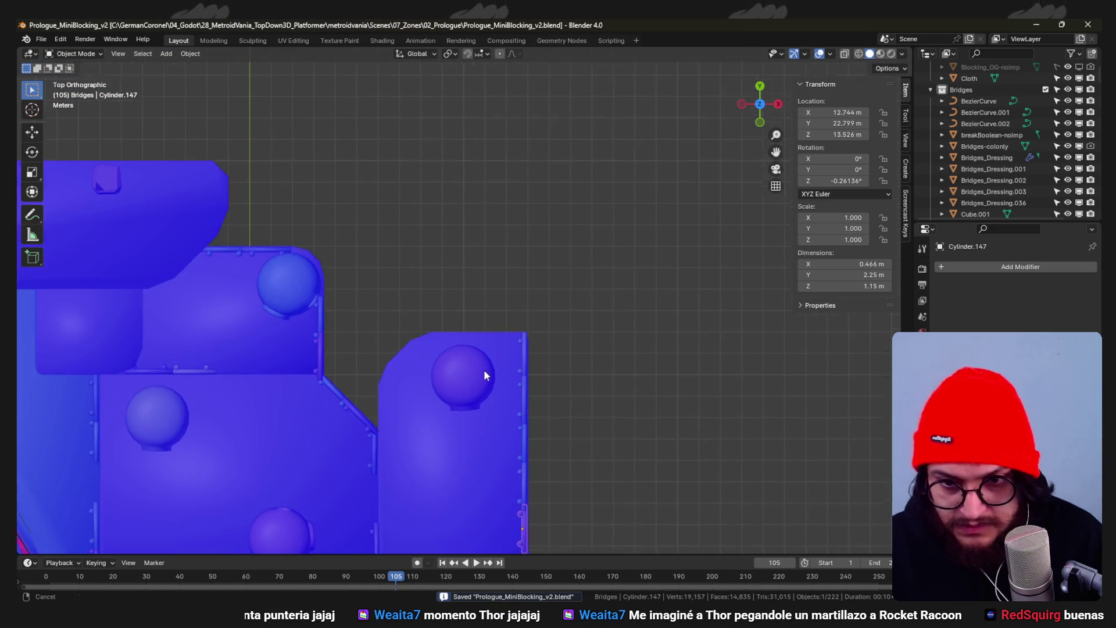
scroll(482, 375, up, 5)
- Duplicate the railing, turn the copy 90°, and set it on the platform's lower edge
key(shift+d)
click(546, 375)
text(r45)
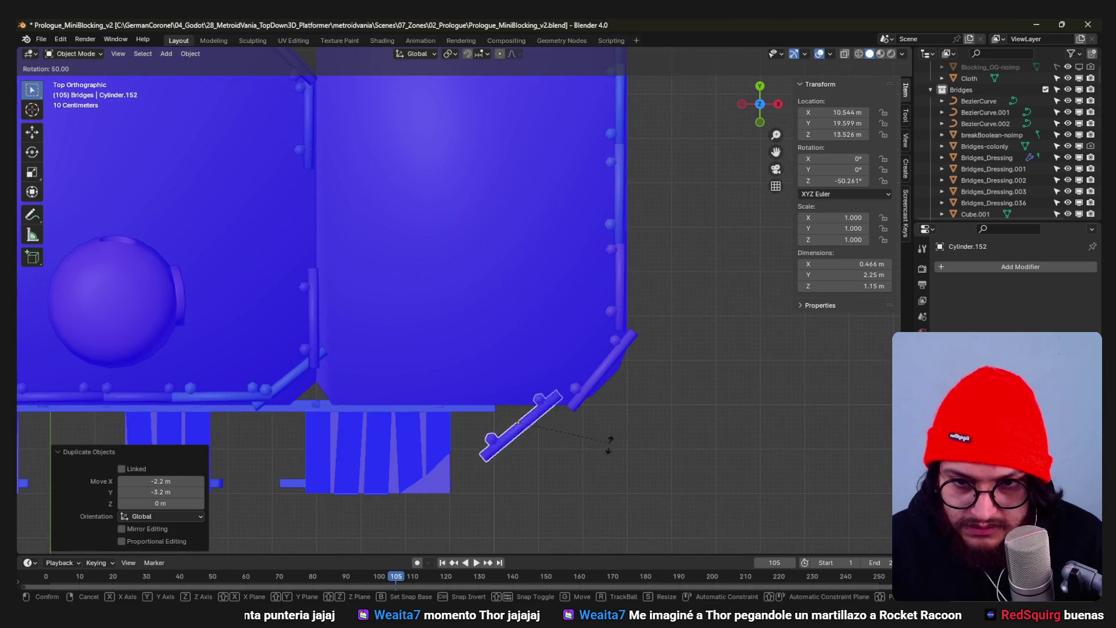
key(BackSpace)
text(0)
key(Return)
key(g)
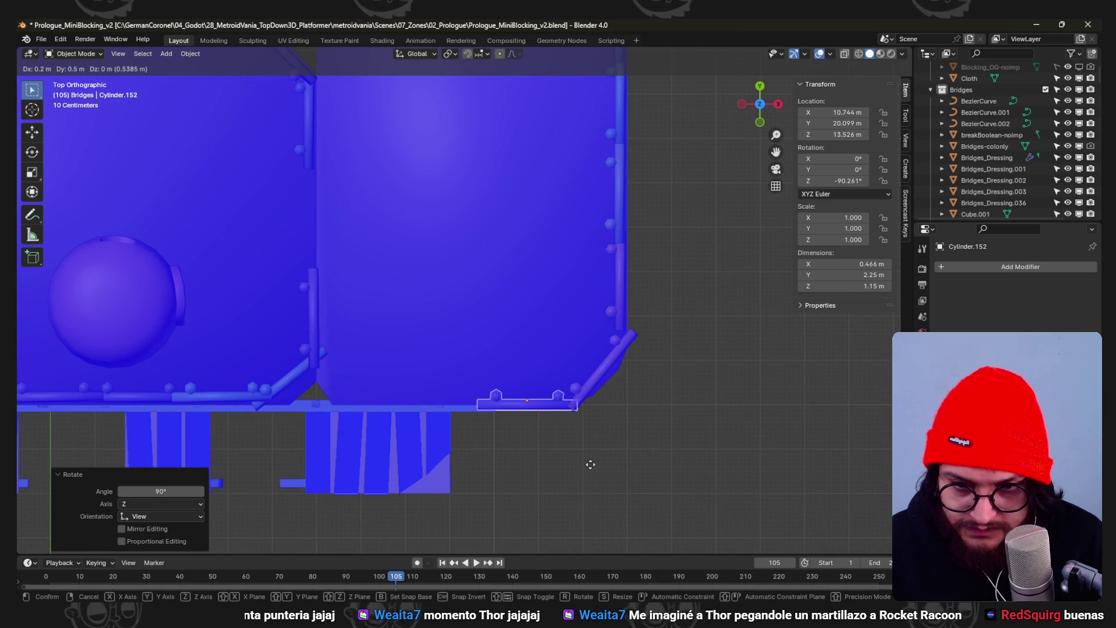
click(591, 460)
- Check the new railing in 3D, save, and duplicate the fence rail beside the hut
mouse_move(591, 460)
middle_down()
mouse_move(565, 428)
mouse_move(531, 239)
mouse_move(521, 308)
mouse_move(445, 308)
mouse_move(386, 198)
mouse_move(416, 229)
mouse_move(448, 332)
mouse_move(523, 309)
mouse_move(588, 256)
mouse_move(490, 399)
middle_up()
key(ctrl+s)
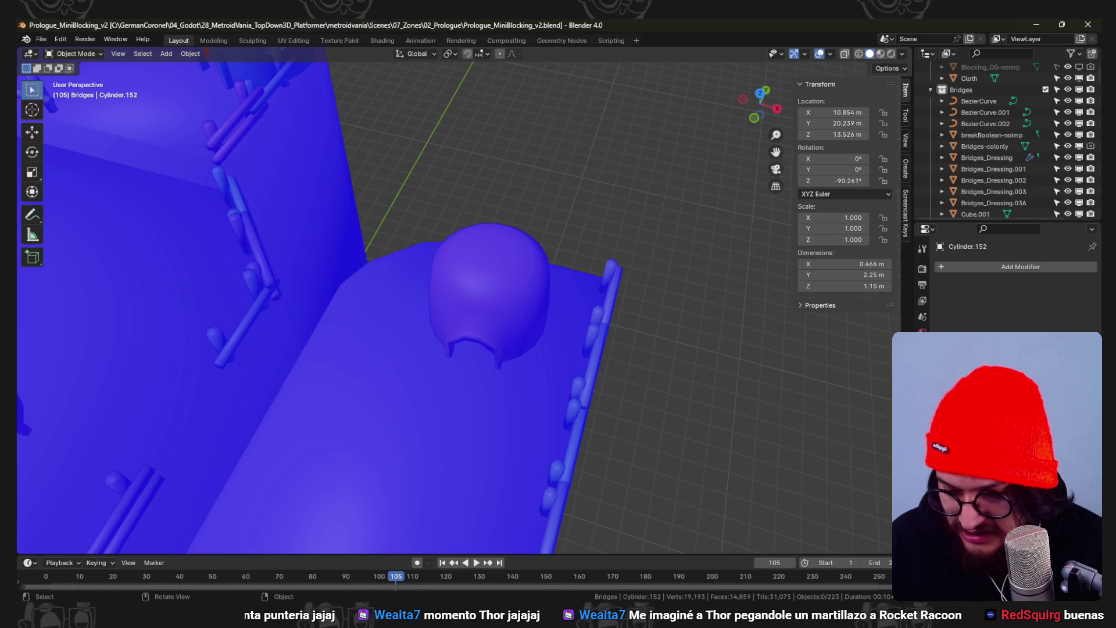
mouse_move(396, 470)
middle_down()
mouse_move(601, 281)
mouse_move(562, 394)
middle_up()
shift+click(562, 394)
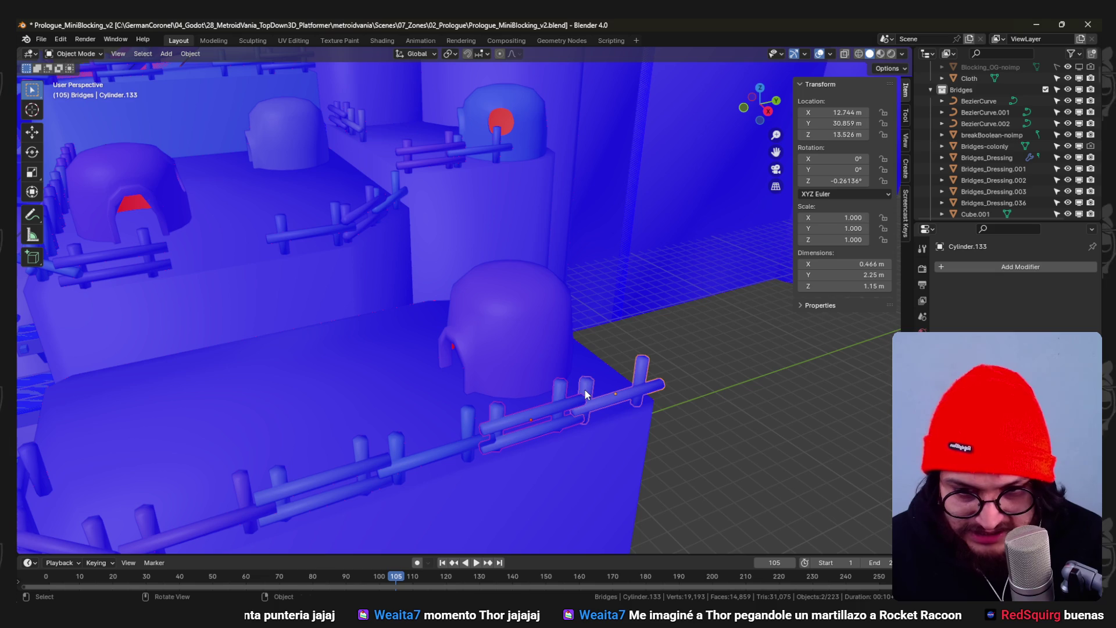
key(ctrl+s)
key(KP_7)
key(shift+d)
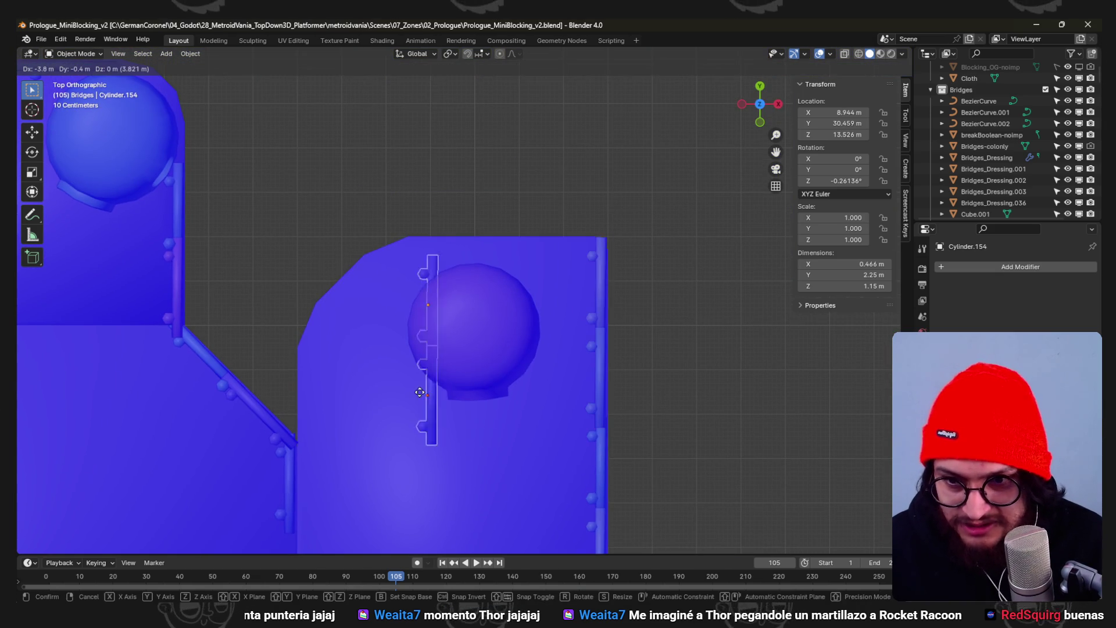
- Drop a fence copy on the platform's left side and turn it 180°
click(320, 394)
text(r180)
key(Return)
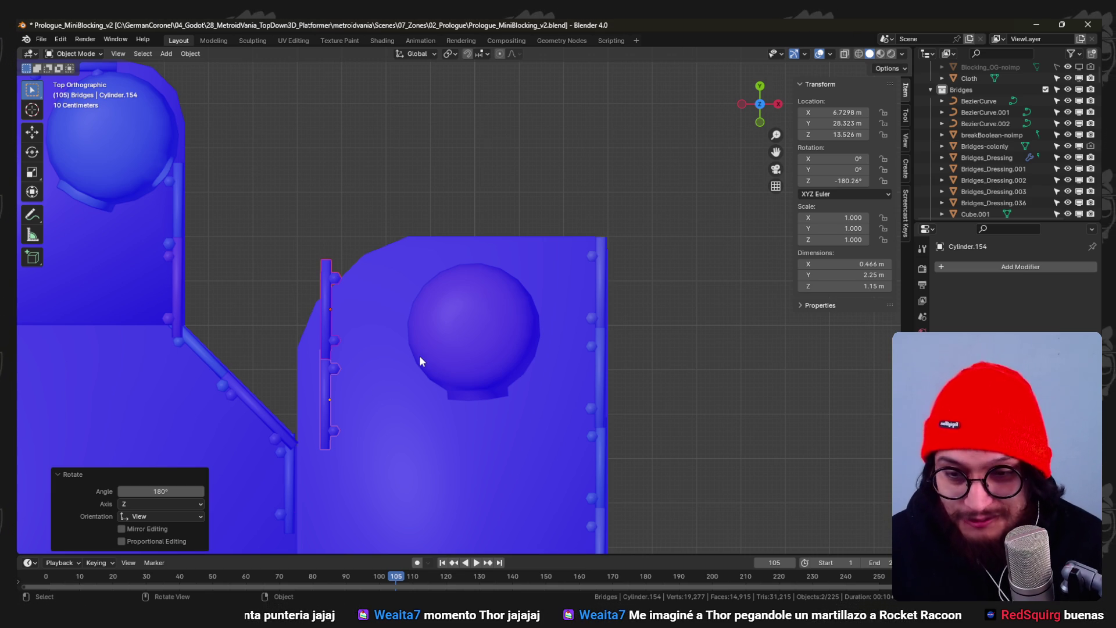
shift+middle_drag(419, 354, 472, 330)
scroll(472, 330, up, 1)
key(g)
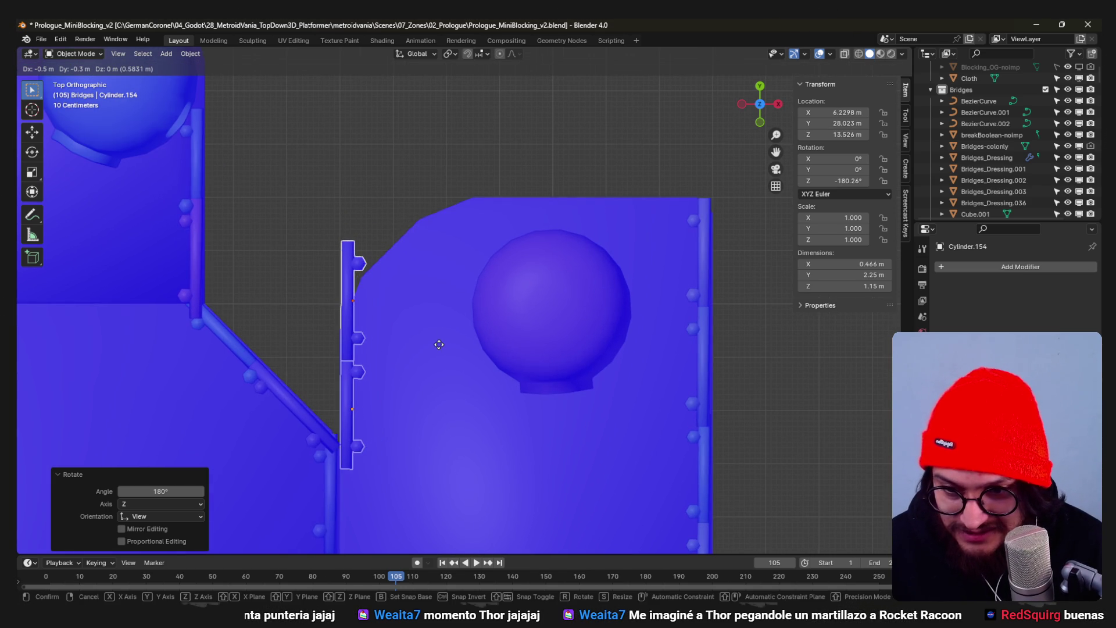
click(437, 340)
key(ctrl+z)
- Angle the upper fence piece about 35° (with a -5° correction) onto the diagonal corner edge
click(353, 309)
key(r)
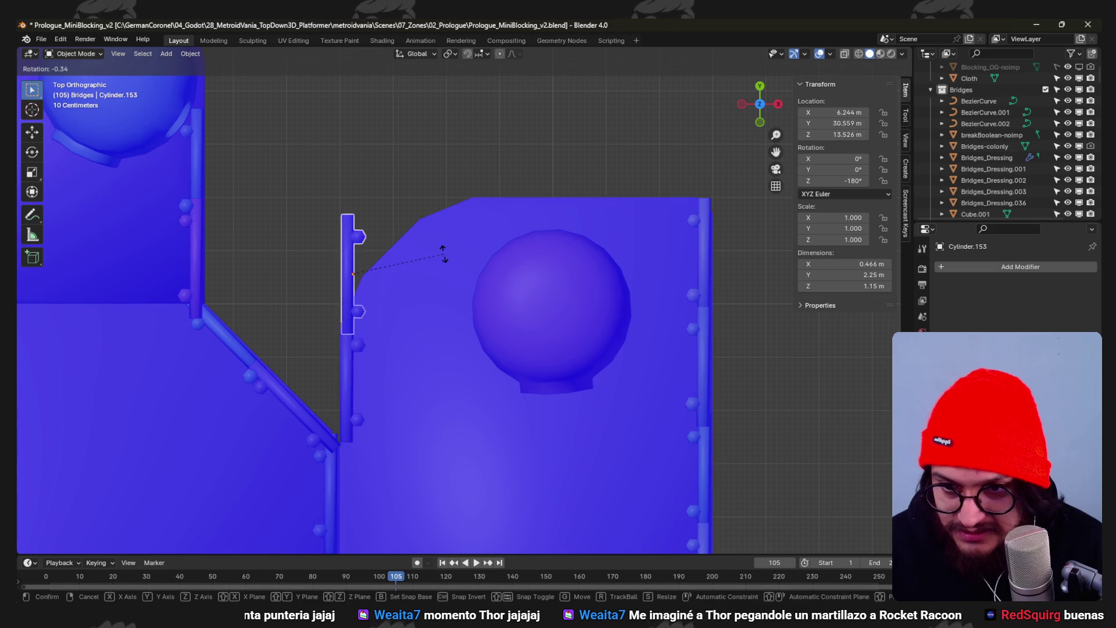
click(433, 302)
key(g)
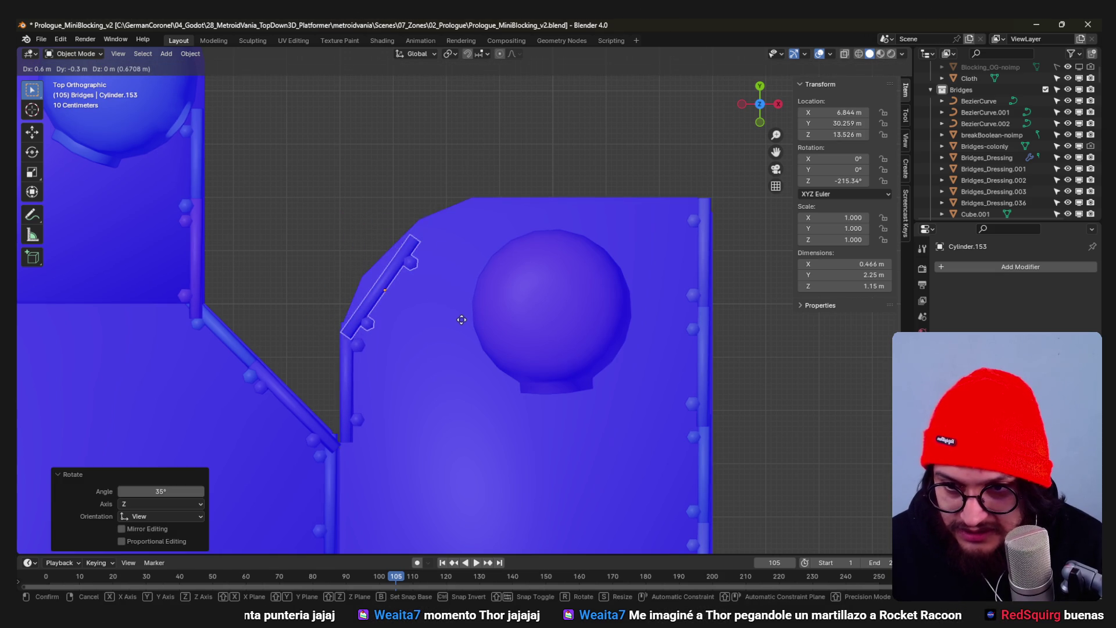
click(416, 353)
key(r)
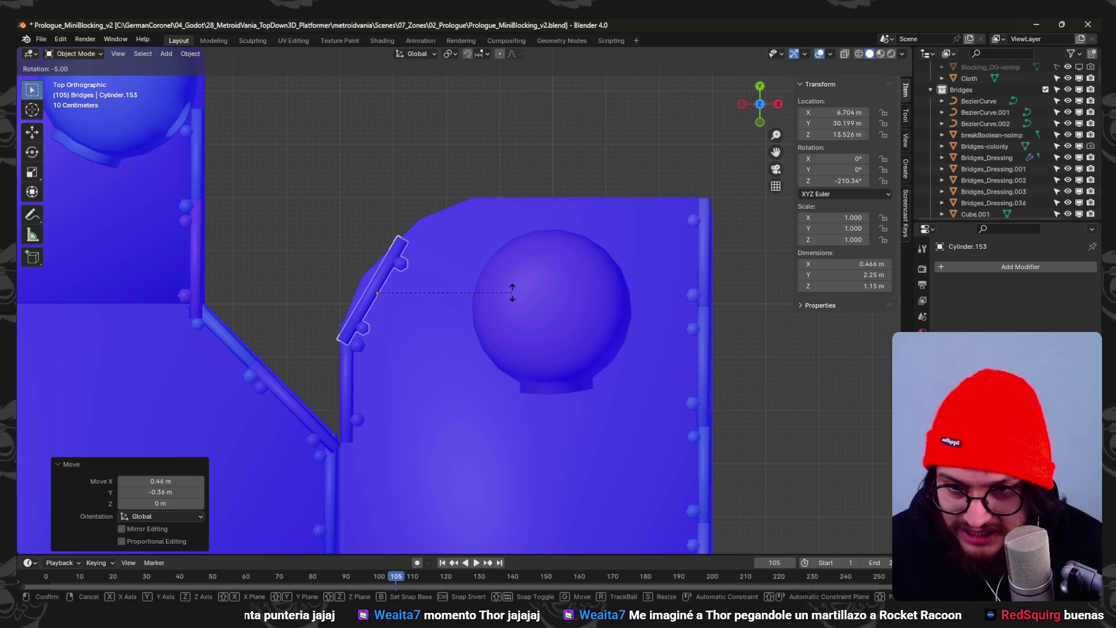
click(512, 287)
key(g)
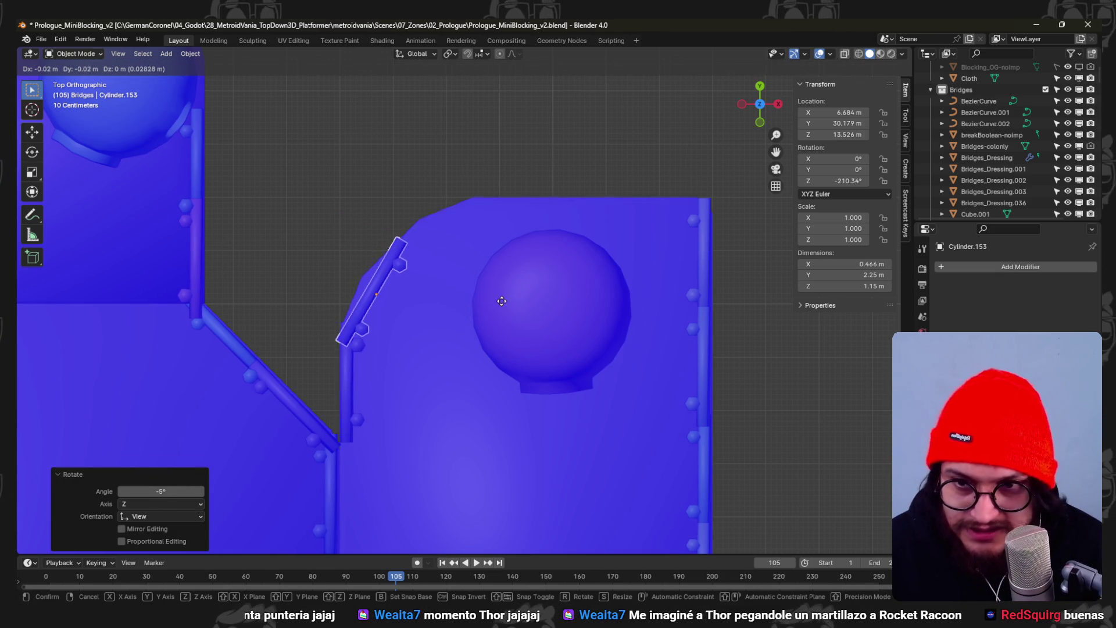
click(482, 316)
scroll(480, 315, down, 2)
- Duplicate both railing pieces, turn the copy 60° and set it along the top edge
shift+click(383, 347)
key(shift+d)
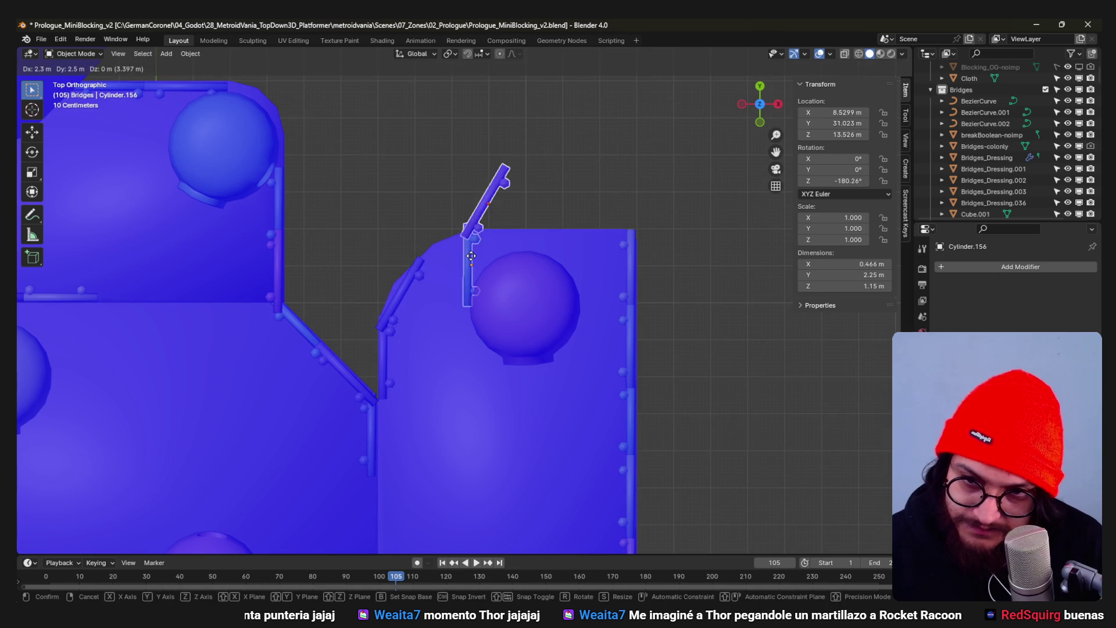
click(457, 254)
key(r)
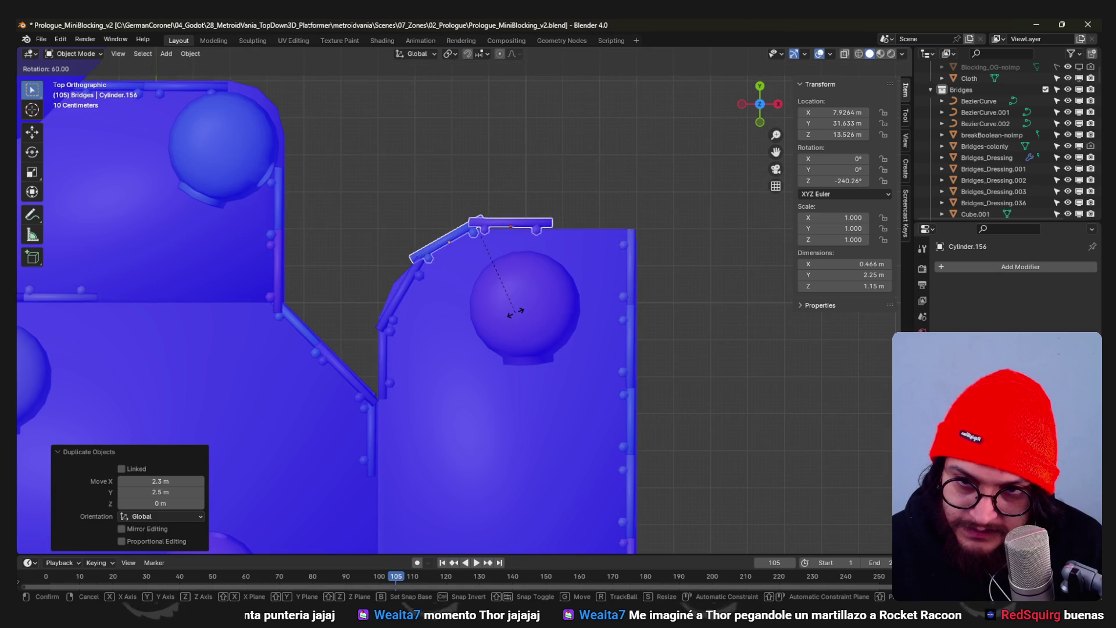
click(513, 312)
key(g)
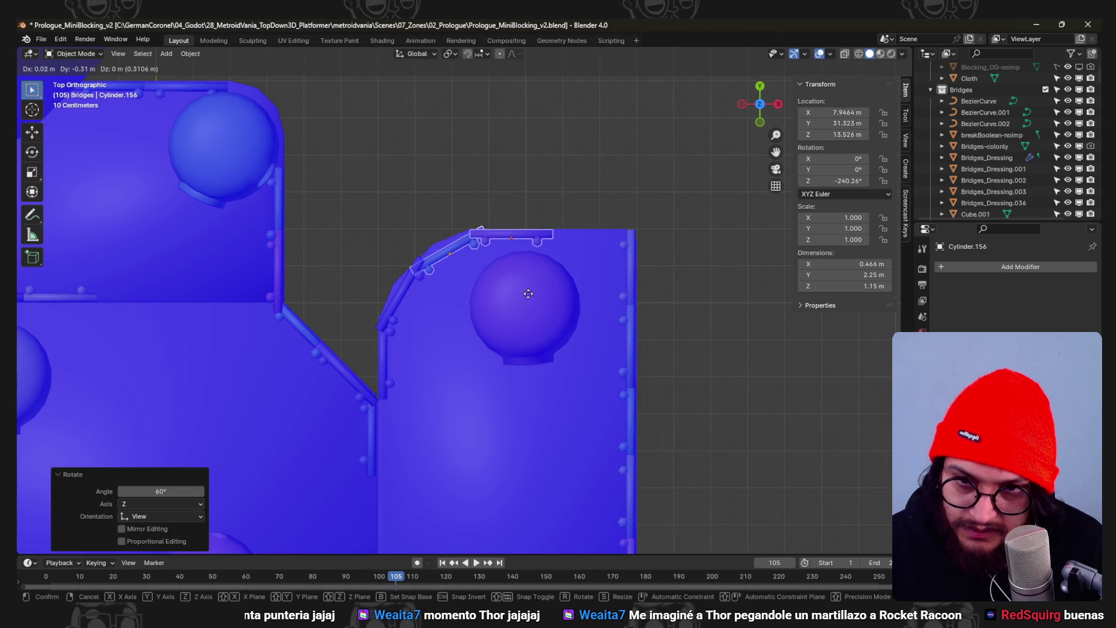
click(543, 308)
scroll(542, 247, up, 3)
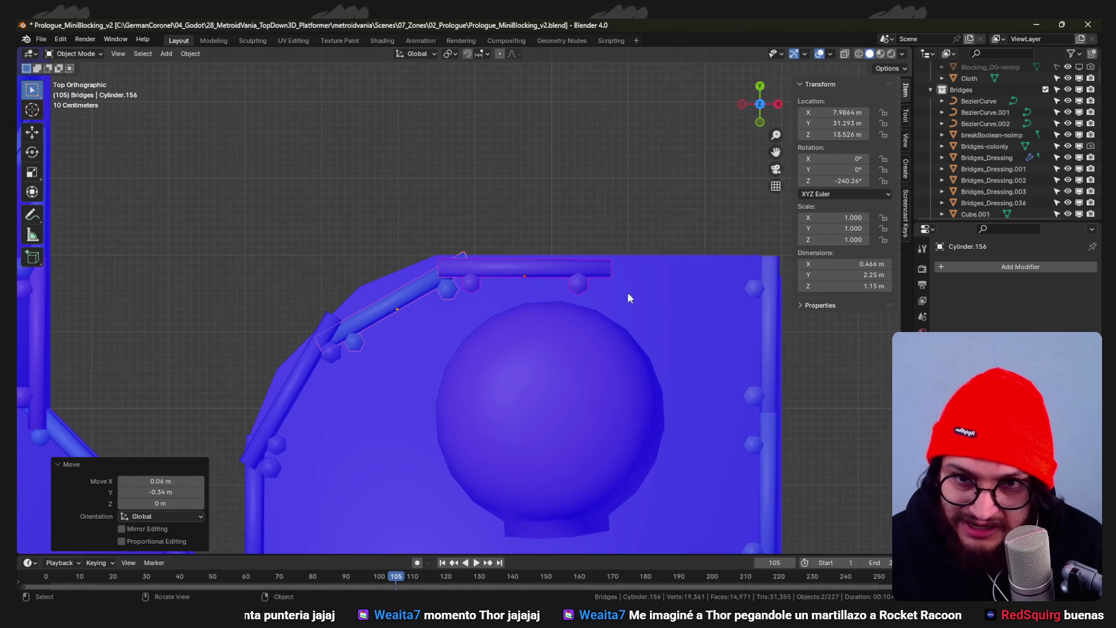
- Resettle the railing piece along the angled corner and save the file
key(r)
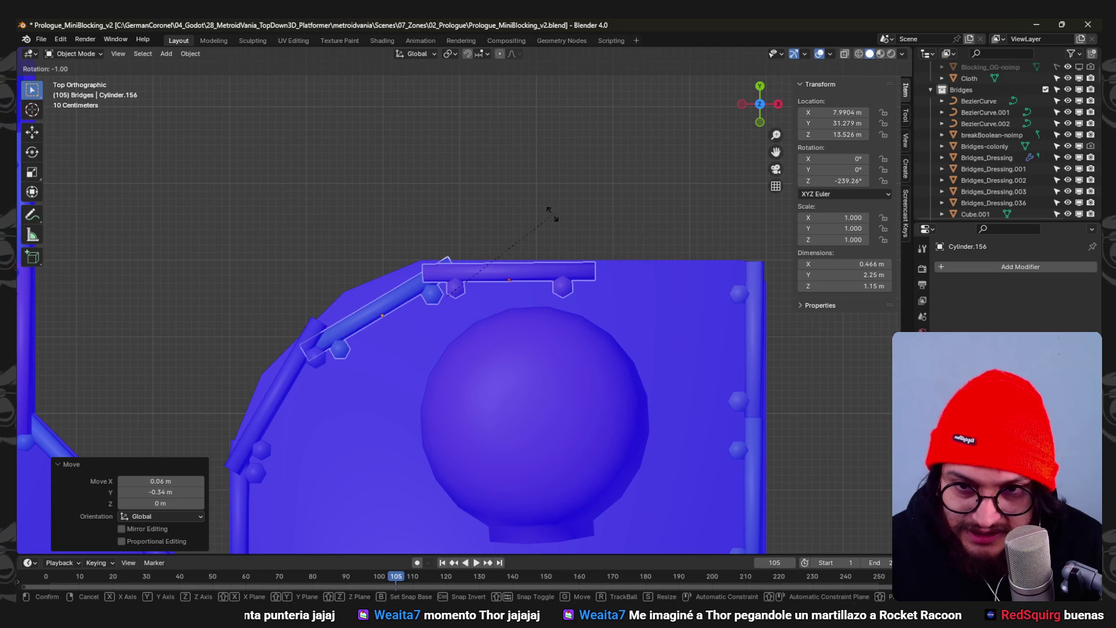
right_click(546, 214)
key(ctrl+z)
key(ctrl+z)
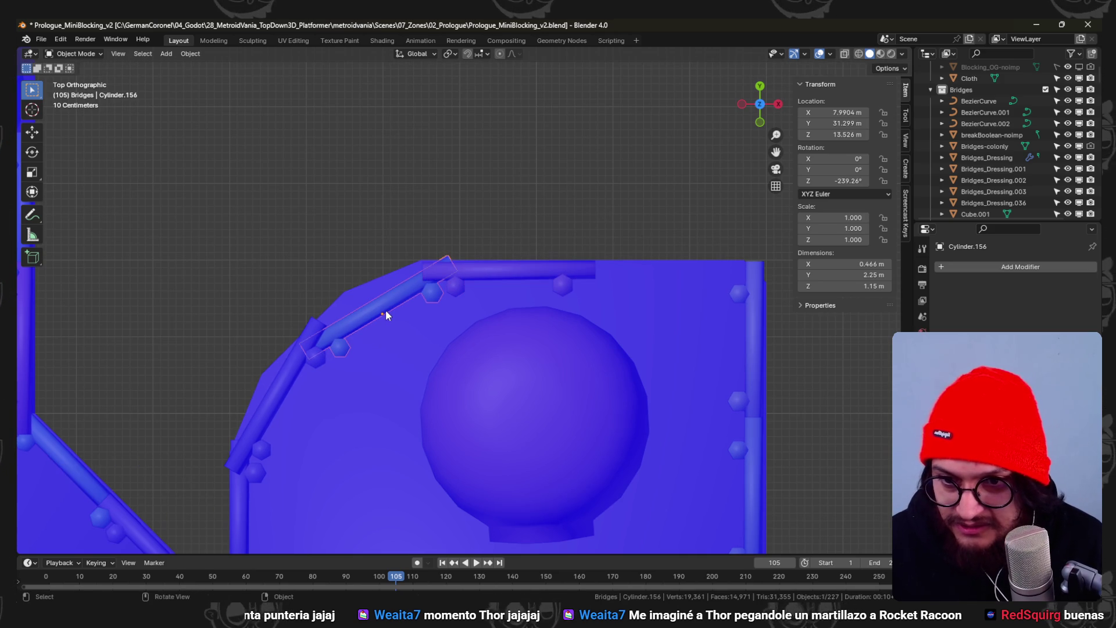
key(g)
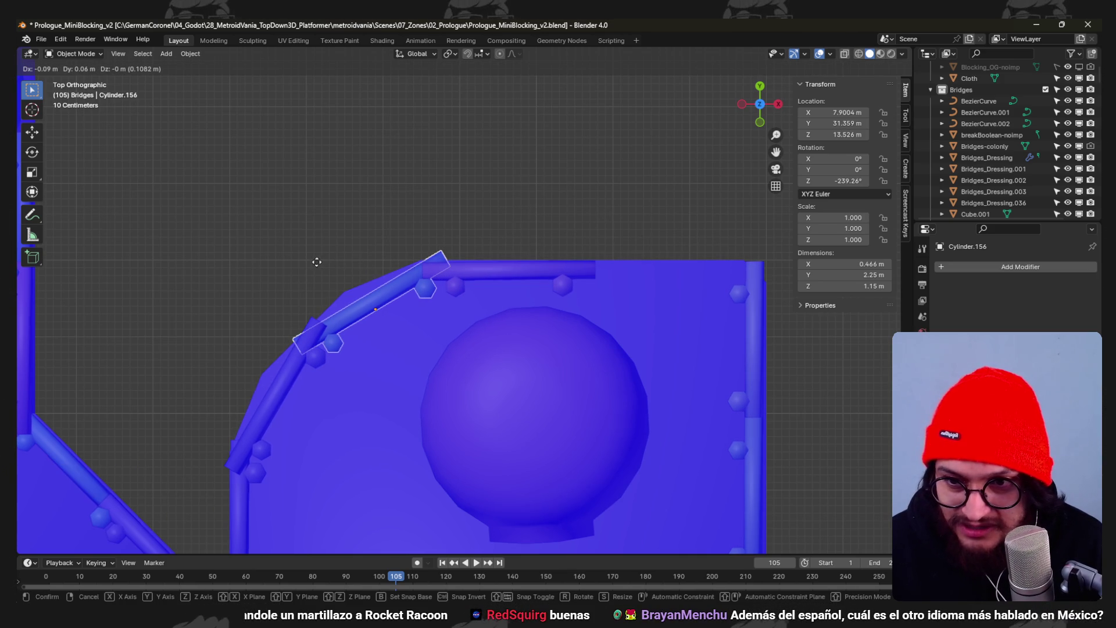
click(347, 274)
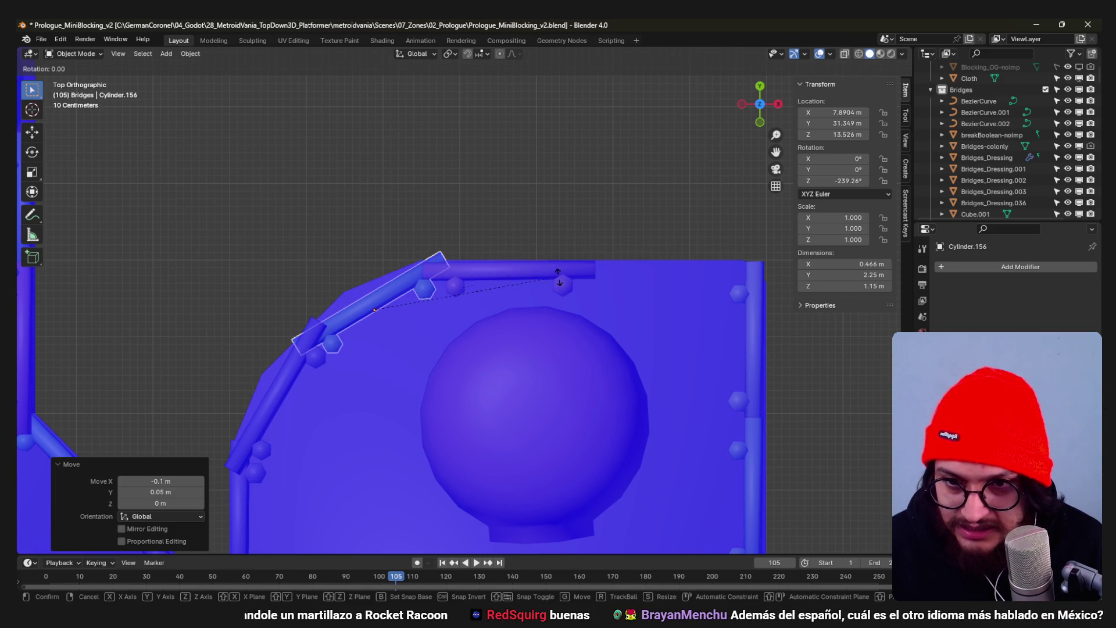
click(387, 379)
key(ctrl+s)
mouse_move(396, 322)
middle_down()
mouse_move(393, 245)
mouse_move(421, 308)
mouse_move(378, 299)
mouse_move(434, 352)
mouse_move(445, 427)
middle_up()
scroll(439, 416, up, 5)
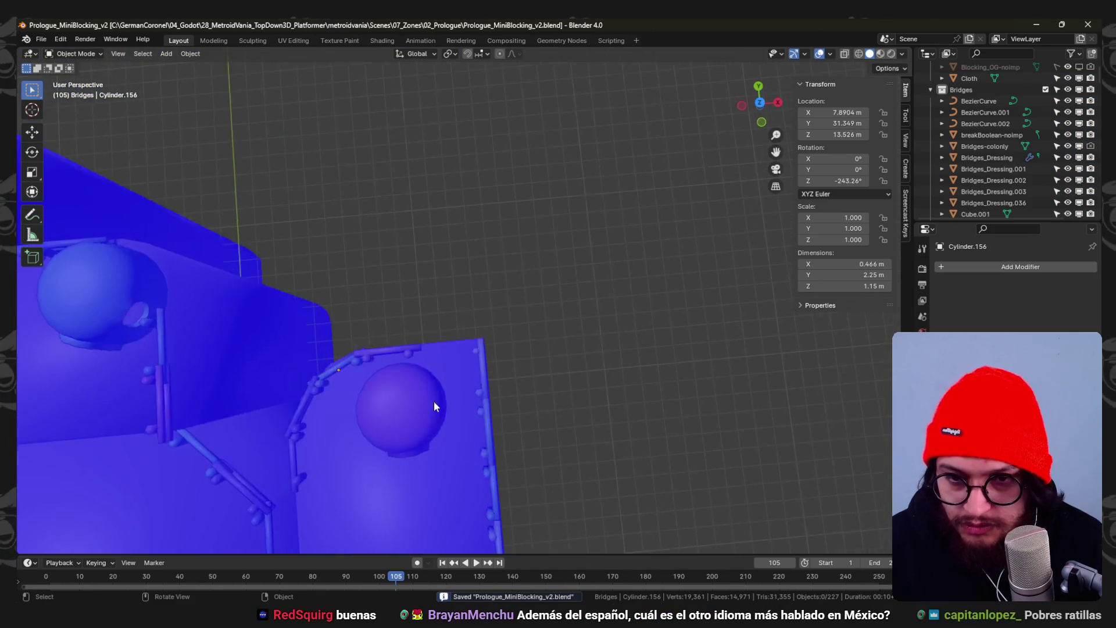
- In top view, duplicate the top railing piece and turn the copy about 27°
key(KP_7)
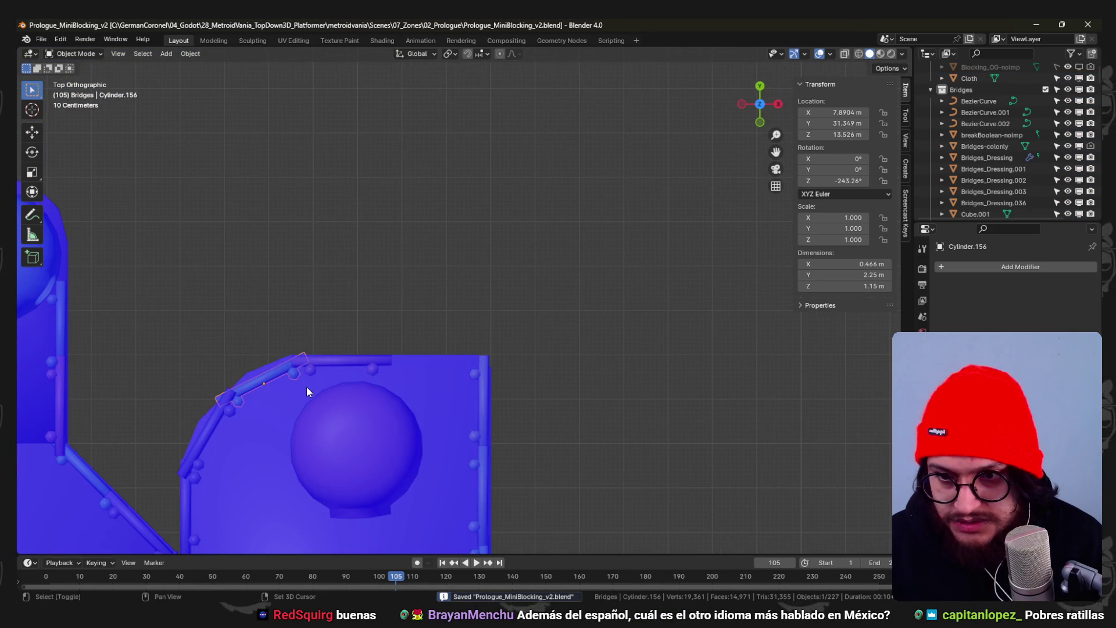
key(shift+d)
click(558, 366)
key(r)
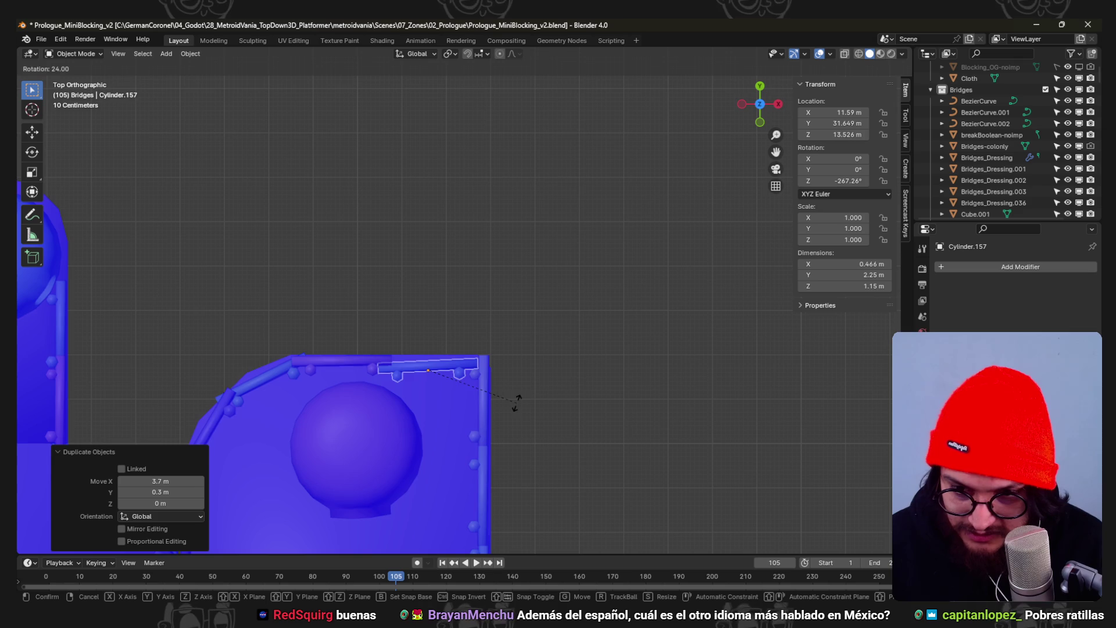
click(424, 422)
scroll(432, 408, up, 5)
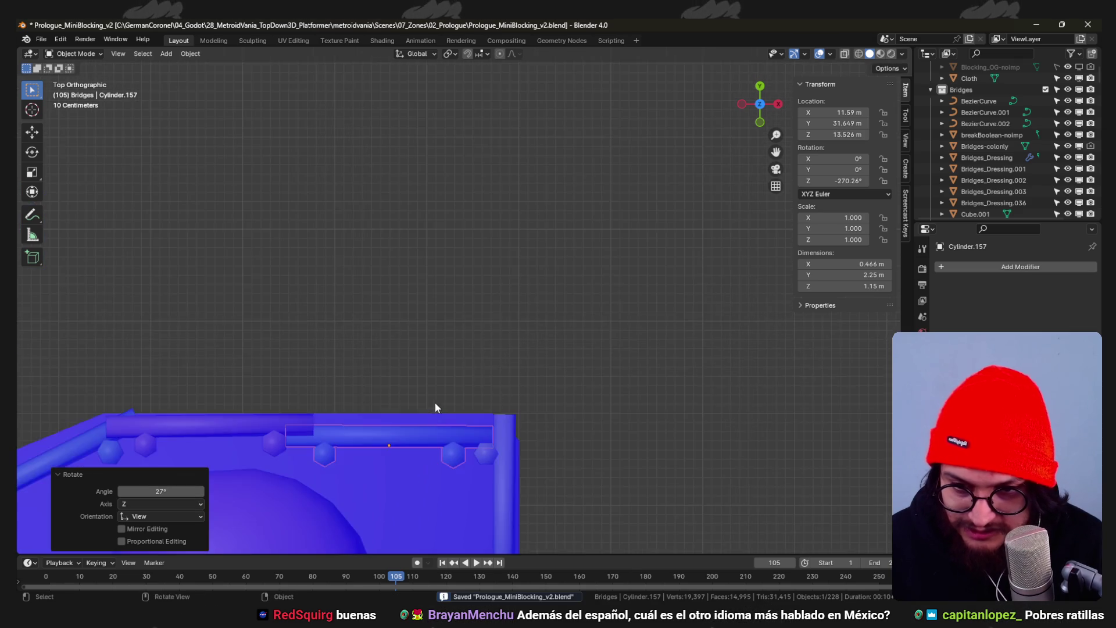
key(r)
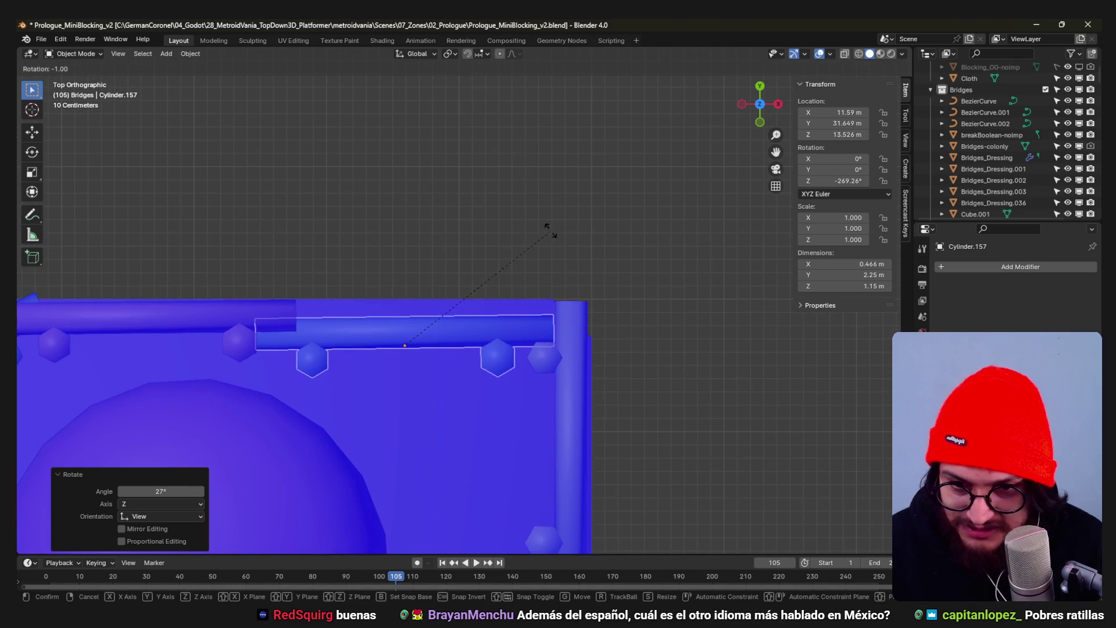
click(543, 316)
- Fine-tune the new railing onto the platform's top-right edge and save the file
key(g)
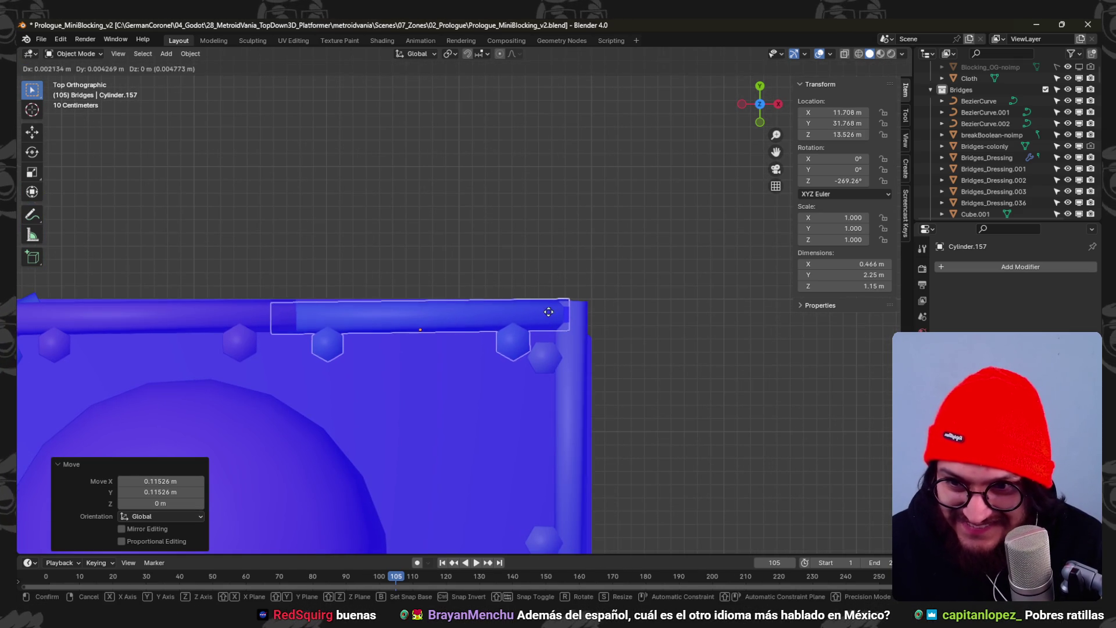
key(r)
click(659, 319)
key(g)
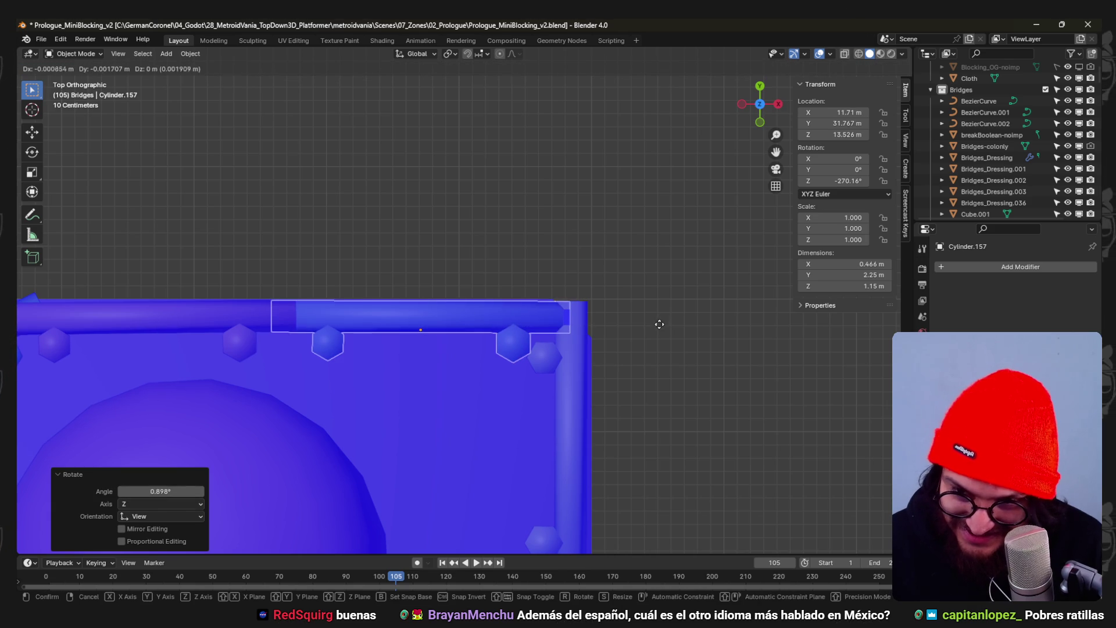
click(657, 329)
key(ctrl+s)
mouse_move(651, 325)
middle_down()
mouse_move(535, 449)
mouse_move(498, 336)
mouse_move(558, 296)
mouse_move(475, 293)
mouse_move(445, 331)
mouse_move(379, 330)
mouse_move(486, 361)
mouse_move(464, 353)
mouse_move(478, 359)
mouse_move(446, 367)
mouse_move(438, 337)
middle_up()
key(KP_7)
scroll(435, 375, up, 10)
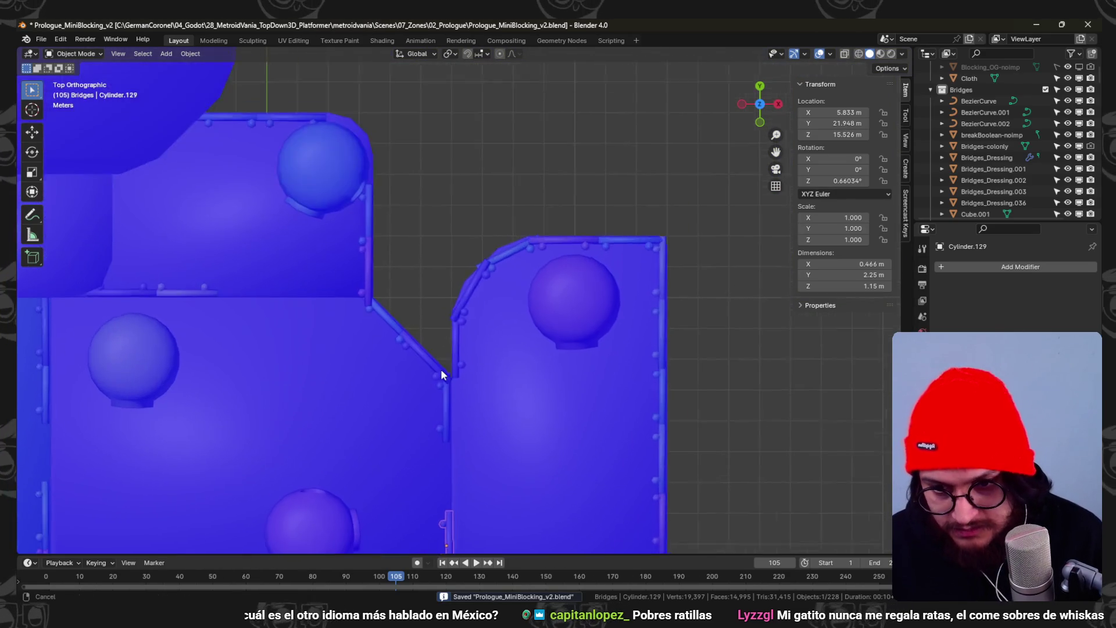
- Confirm the bridge rail's rotation and shift it to the left
click(620, 257)
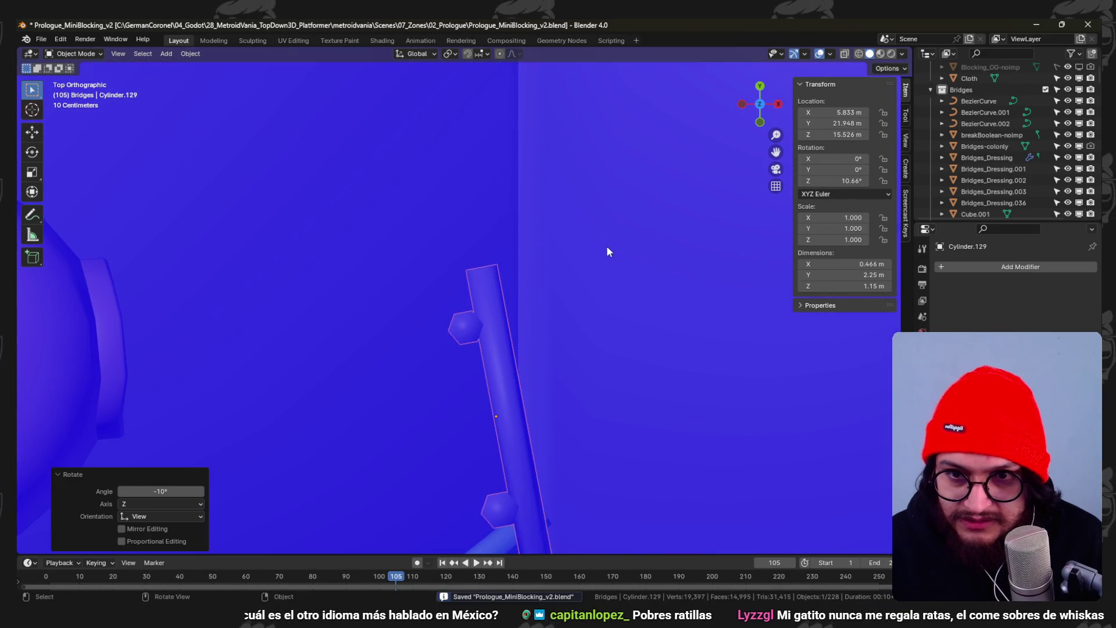
key(g)
click(323, 245)
scroll(378, 238, down, 2)
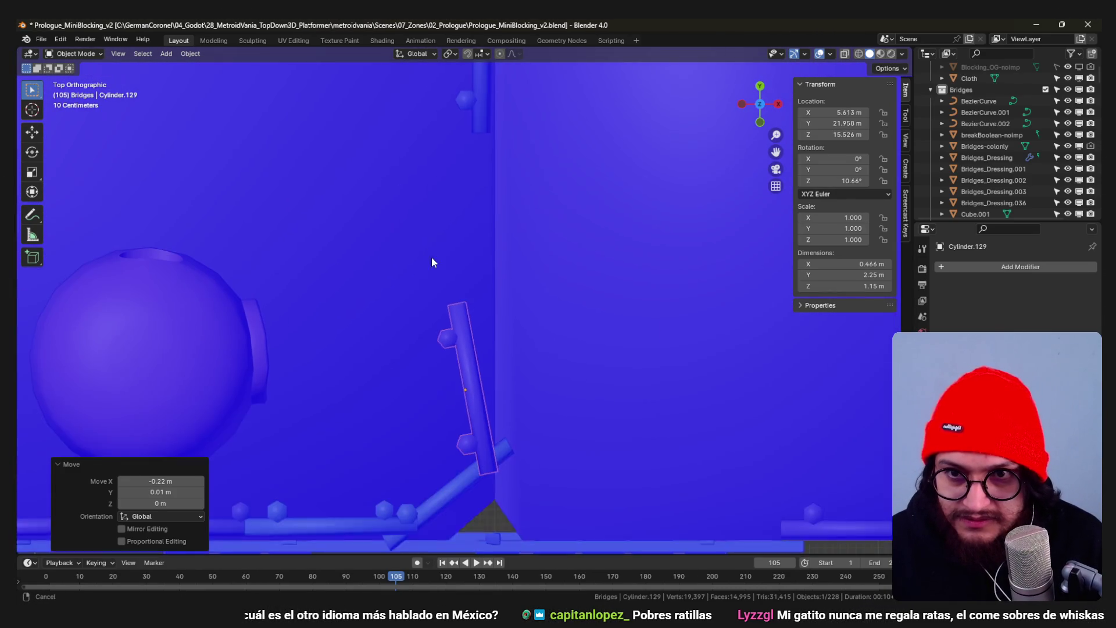
scroll(477, 227, up, 3)
- Turn rail piece Cylinder.140 beside the bridge to about -15°, nudge it along X, and save
click(494, 279)
key(r)
click(560, 274)
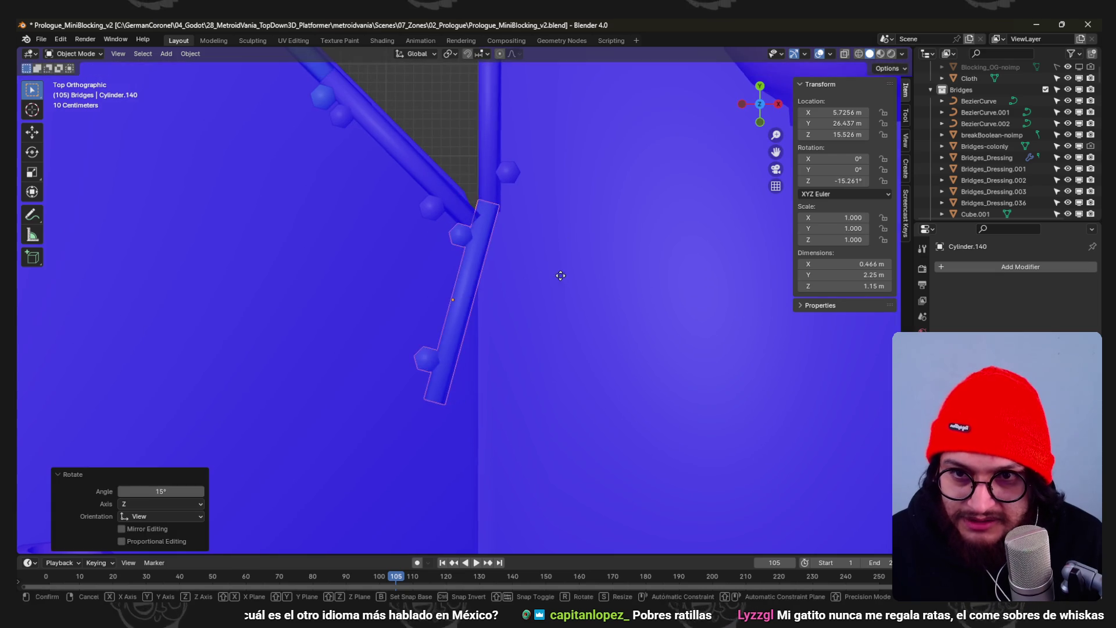
key(g)
click(636, 306)
mouse_move(636, 303)
middle_down()
mouse_move(486, 236)
mouse_move(504, 243)
mouse_move(511, 316)
mouse_move(465, 351)
mouse_move(446, 312)
mouse_move(566, 337)
mouse_move(476, 239)
mouse_move(496, 277)
mouse_move(459, 299)
middle_up()
key(ctrl+s)
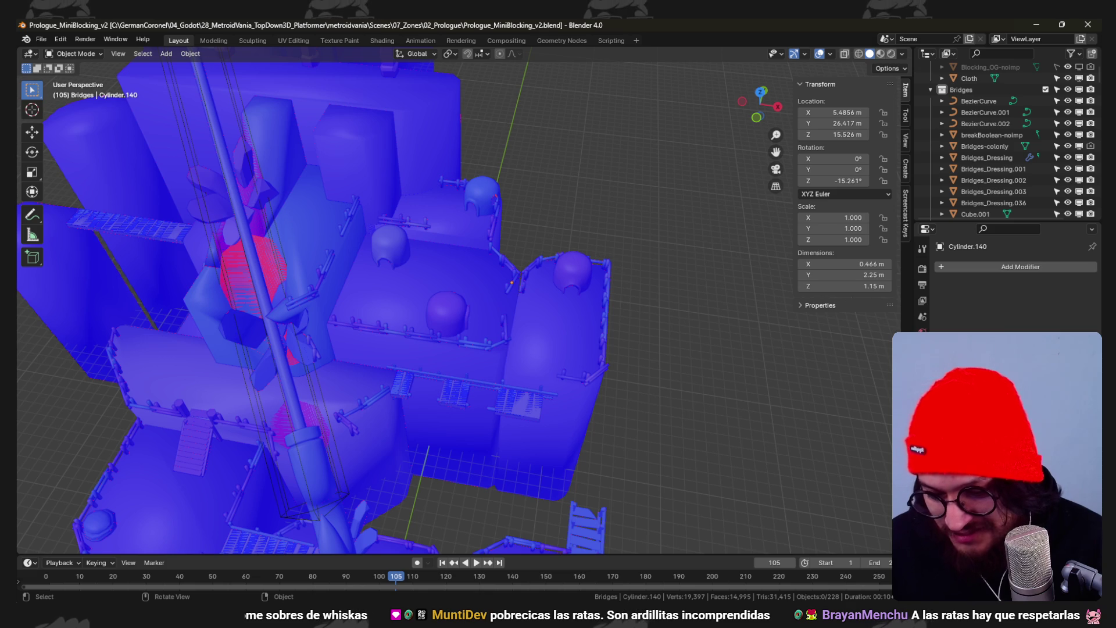
- Inspect the dome huts and terraces, save the blend file, and switch to Chrome
mouse_move(633, 198)
middle_down()
mouse_move(636, 260)
mouse_move(560, 299)
mouse_move(536, 207)
middle_up()
key(ctrl+s)
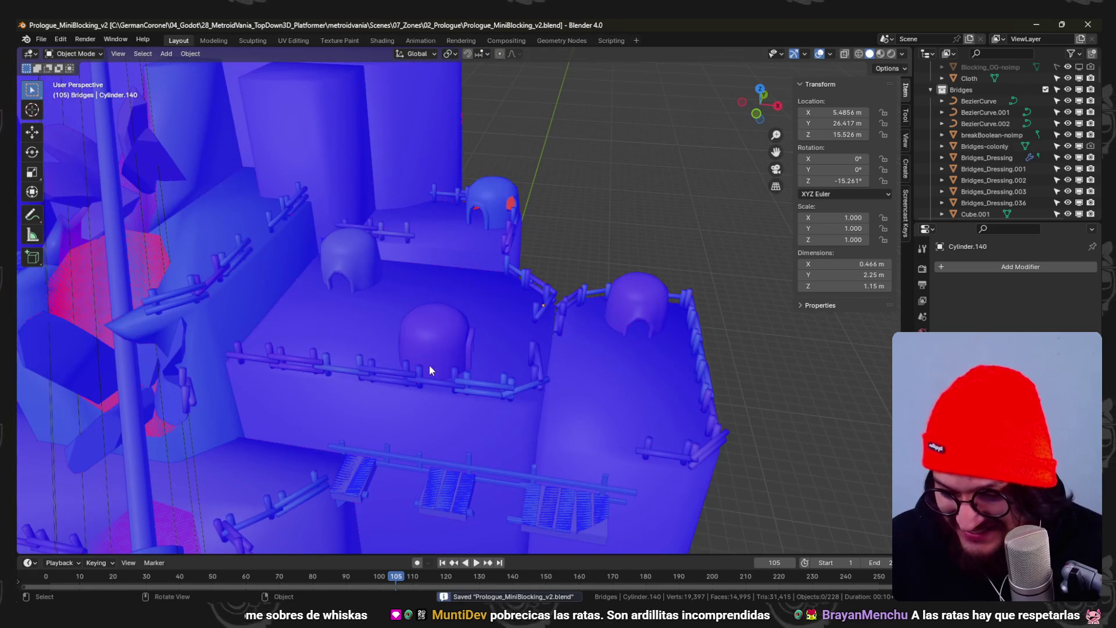
mouse_move(633, 244)
middle_down()
mouse_move(622, 249)
mouse_move(642, 249)
middle_up()
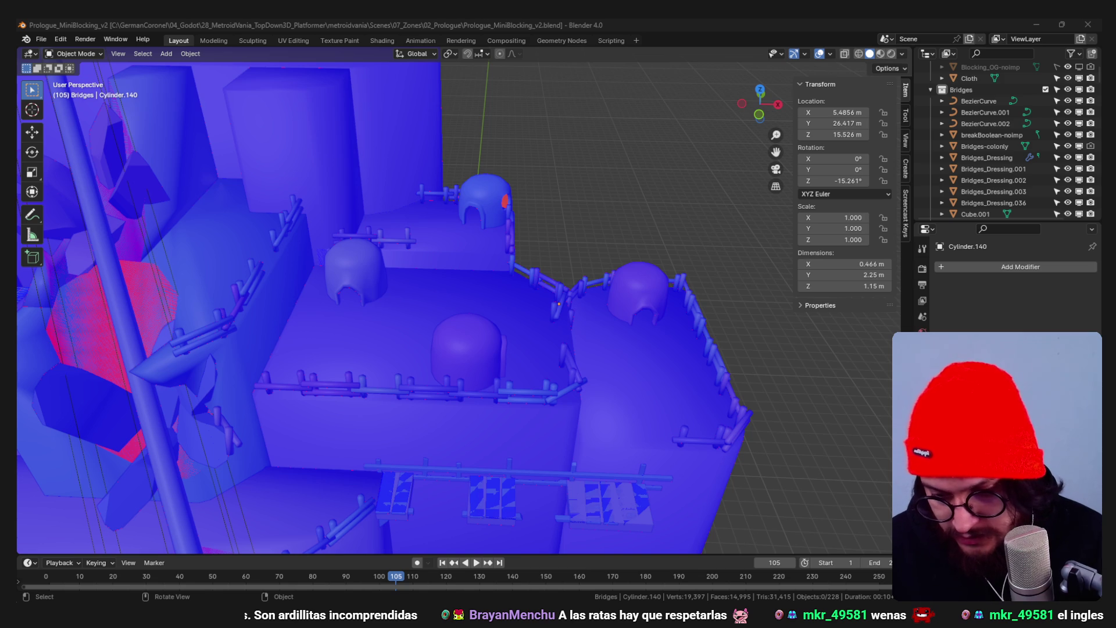
key(alt+Tab)
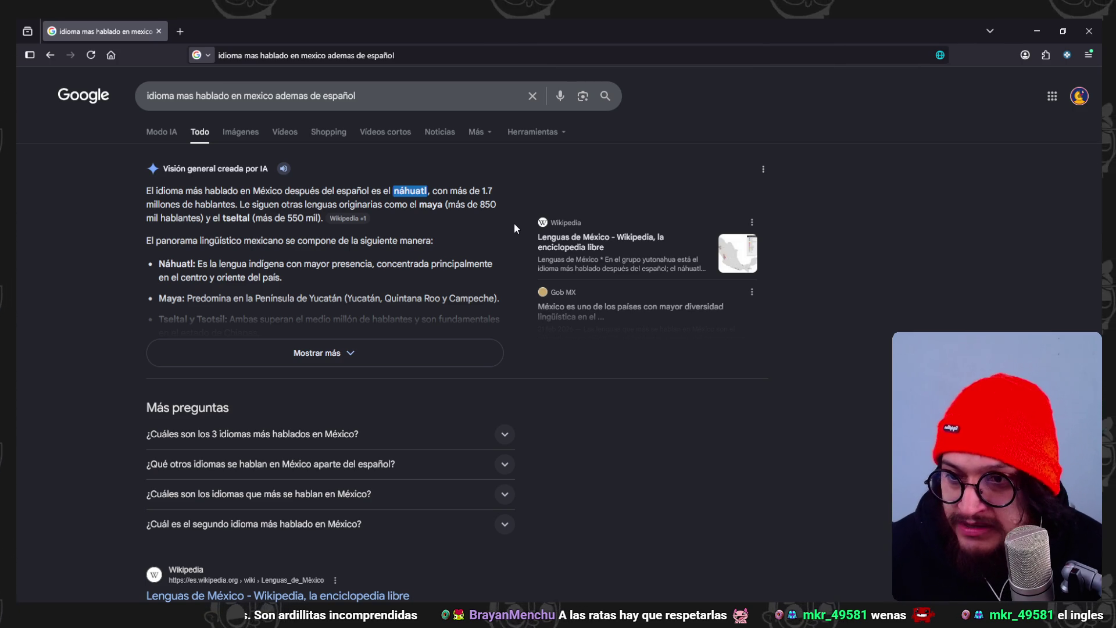
- Show the full AI overview, highlight 'de Chiapas', then return to the Blender blockout
click(403, 352)
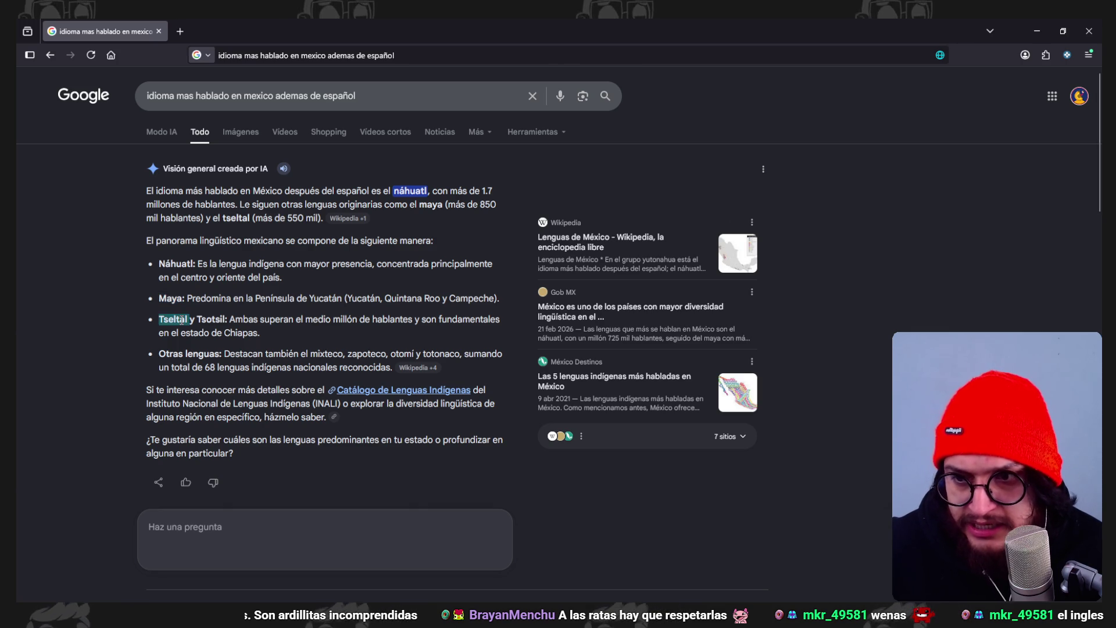
drag(334, 333, 209, 330)
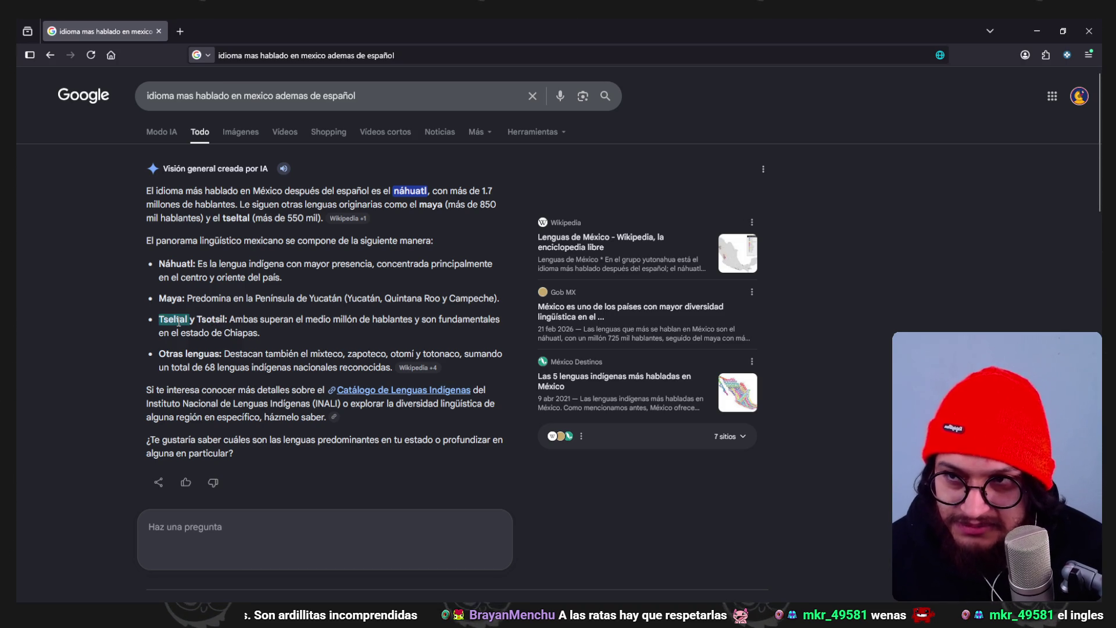
key(alt+Tab)
mouse_move(639, 174)
middle_down()
mouse_move(559, 274)
mouse_move(566, 240)
mouse_move(354, 271)
middle_up()
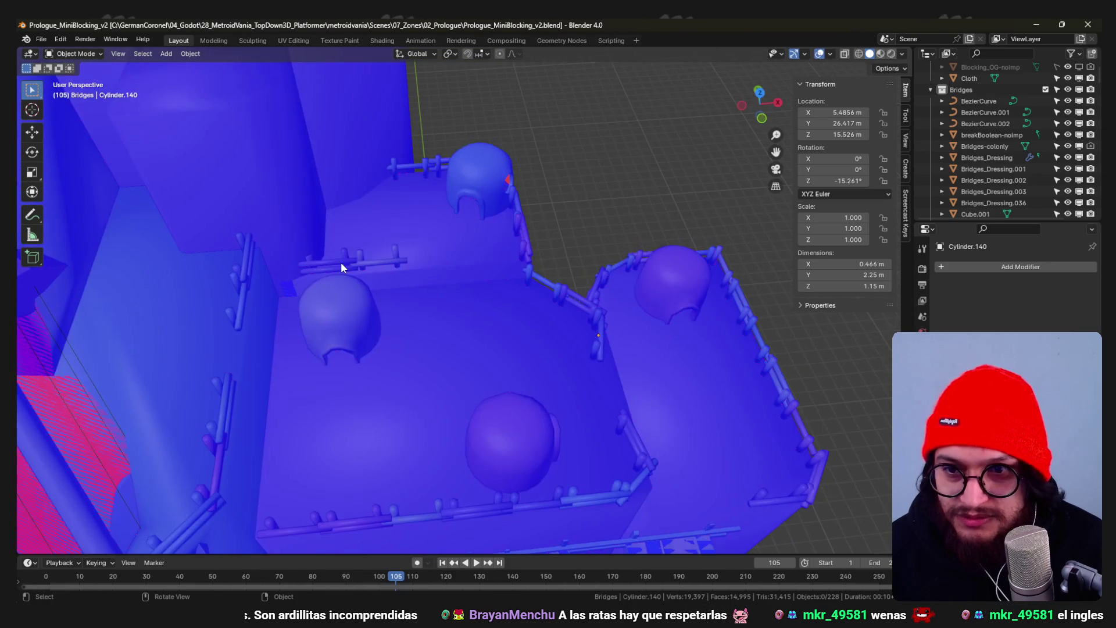
- Duplicate railing piece Cylinder.148 4 m along X on the terrace edge and save the blend file
key(KP_7)
scroll(360, 261, up, 5)
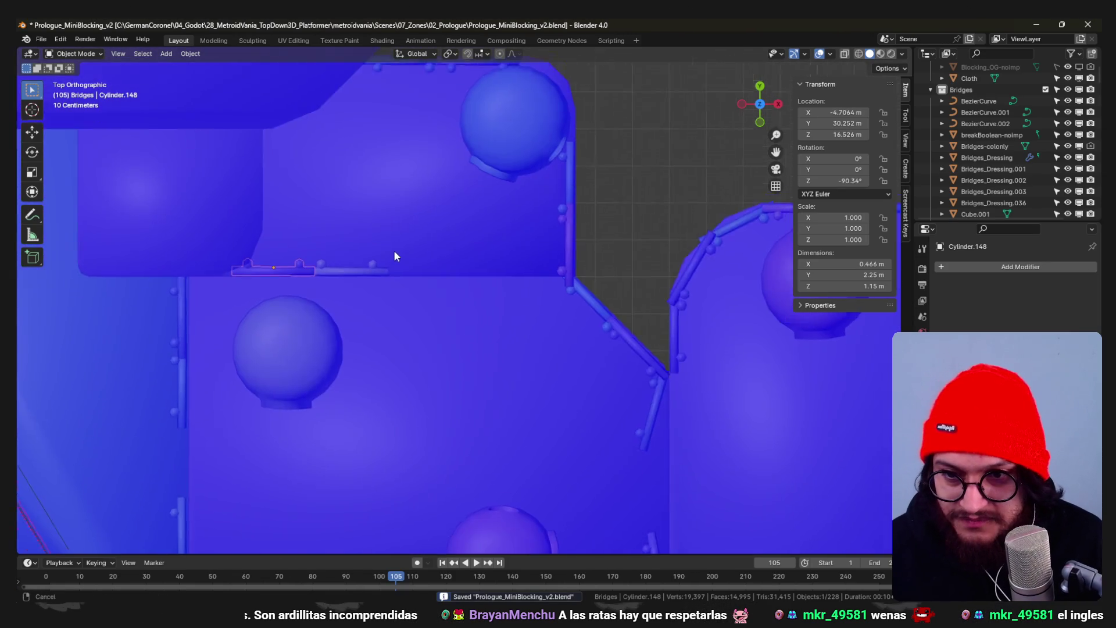
key(shift+d)
key(x)
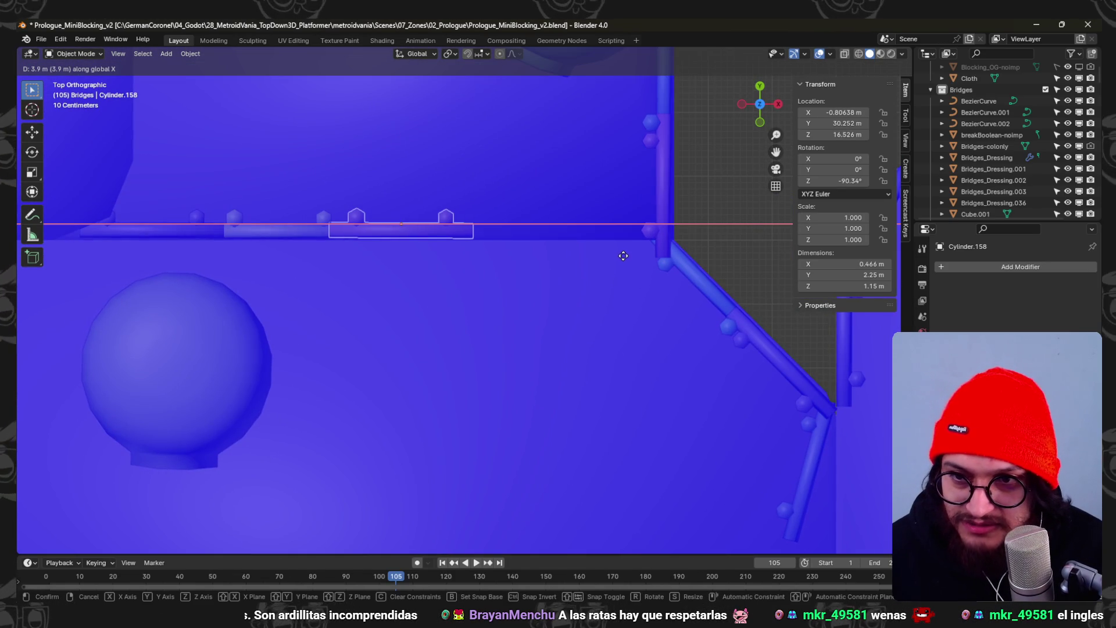
click(628, 252)
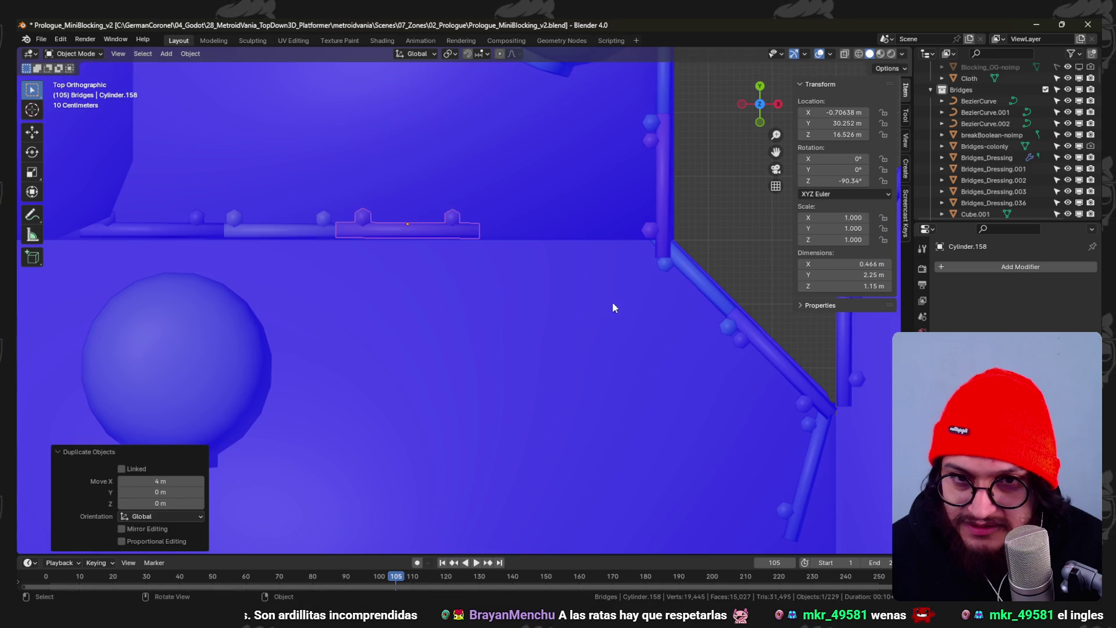
middle_drag(614, 299, 584, 232)
key(ctrl+s)
scroll(576, 209, down, 8)
mouse_move(563, 186)
middle_down()
mouse_move(541, 215)
mouse_move(463, 203)
mouse_move(515, 248)
mouse_move(505, 292)
mouse_move(425, 241)
mouse_move(425, 204)
mouse_move(346, 204)
mouse_move(362, 228)
mouse_move(373, 303)
mouse_move(408, 297)
mouse_move(470, 244)
mouse_move(604, 230)
mouse_move(523, 266)
mouse_move(416, 209)
mouse_move(478, 217)
mouse_move(500, 231)
mouse_move(516, 280)
mouse_move(467, 212)
mouse_move(572, 313)
mouse_move(495, 252)
mouse_move(444, 325)
mouse_move(449, 312)
mouse_move(382, 244)
mouse_move(504, 336)
mouse_move(594, 350)
mouse_move(540, 322)
mouse_move(549, 334)
middle_up()
key(ctrl+s)
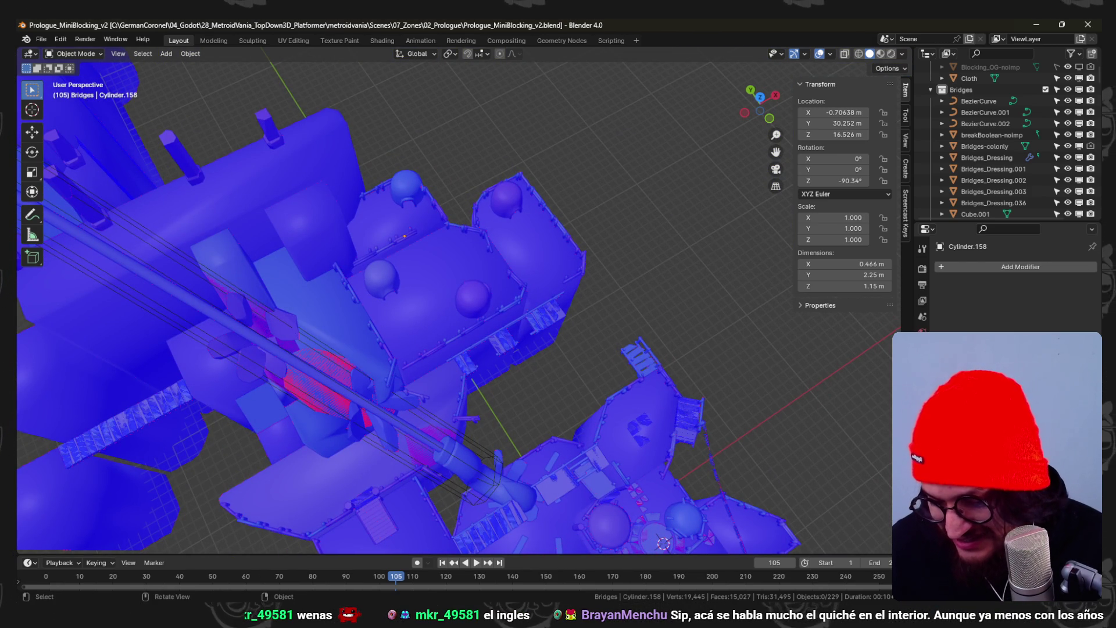
mouse_move(426, 364)
middle_down()
mouse_move(562, 336)
mouse_move(517, 279)
mouse_move(512, 329)
mouse_move(403, 301)
mouse_move(541, 323)
mouse_move(447, 320)
mouse_move(556, 301)
mouse_move(504, 347)
mouse_move(424, 292)
mouse_move(296, 258)
mouse_move(204, 267)
mouse_move(380, 311)
mouse_move(343, 258)
mouse_move(414, 305)
mouse_move(399, 309)
mouse_move(528, 266)
mouse_move(504, 292)
mouse_move(501, 362)
mouse_move(347, 334)
mouse_move(403, 369)
mouse_move(538, 365)
mouse_move(515, 280)
middle_up()
- Select corner dome hut Cylinder.131, frame it in top view, and turn it 30° more
click(495, 242)
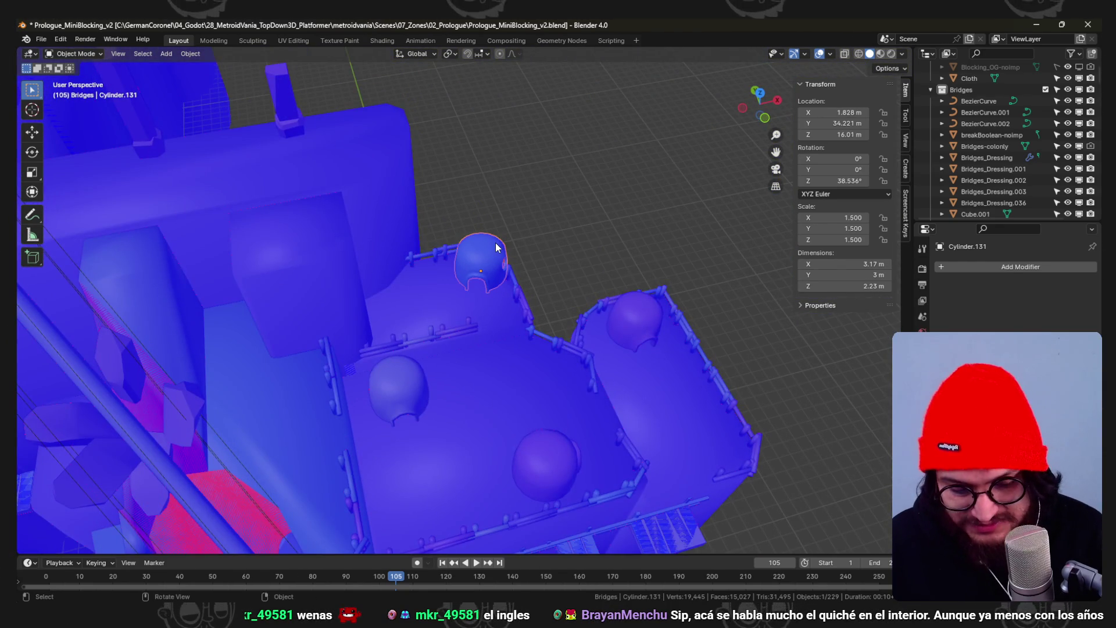
key(KP_7)
key(KP_Decimal)
key(r)
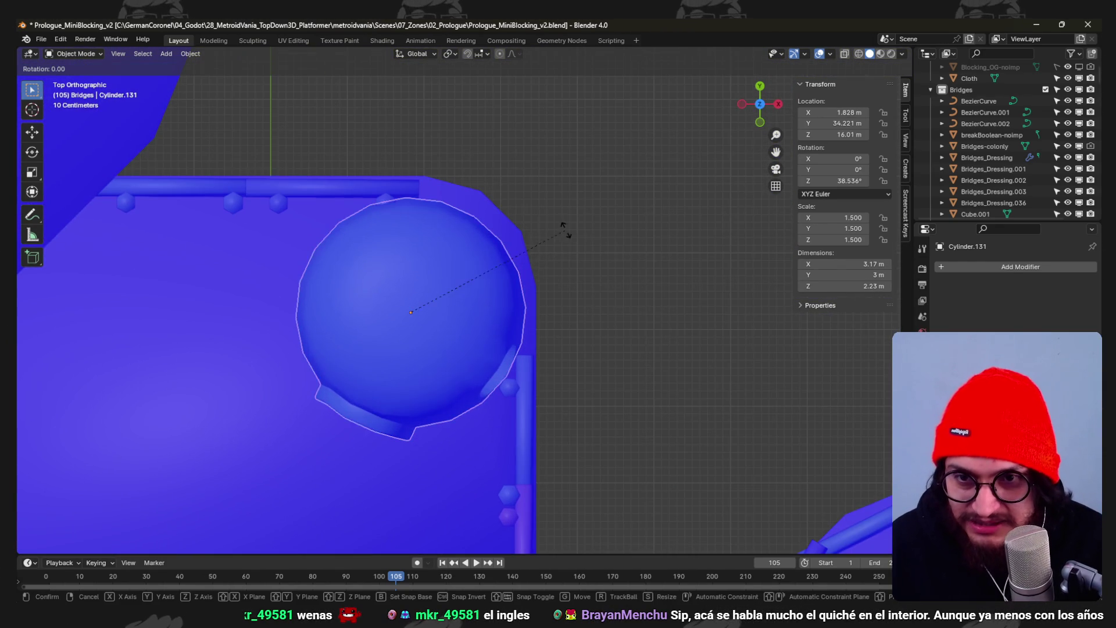
click(568, 316)
key(Escape)
scroll(593, 330, down, 3)
mouse_move(592, 329)
middle_down()
mouse_move(527, 305)
mouse_move(519, 204)
mouse_move(532, 239)
mouse_move(511, 219)
mouse_move(481, 216)
mouse_move(573, 261)
middle_up()
text(r30)
key(Return)
- Refine the dome's rotation and shift it 0.4 m inward on X and Y
key(KP_7)
scroll(566, 257, up, 2)
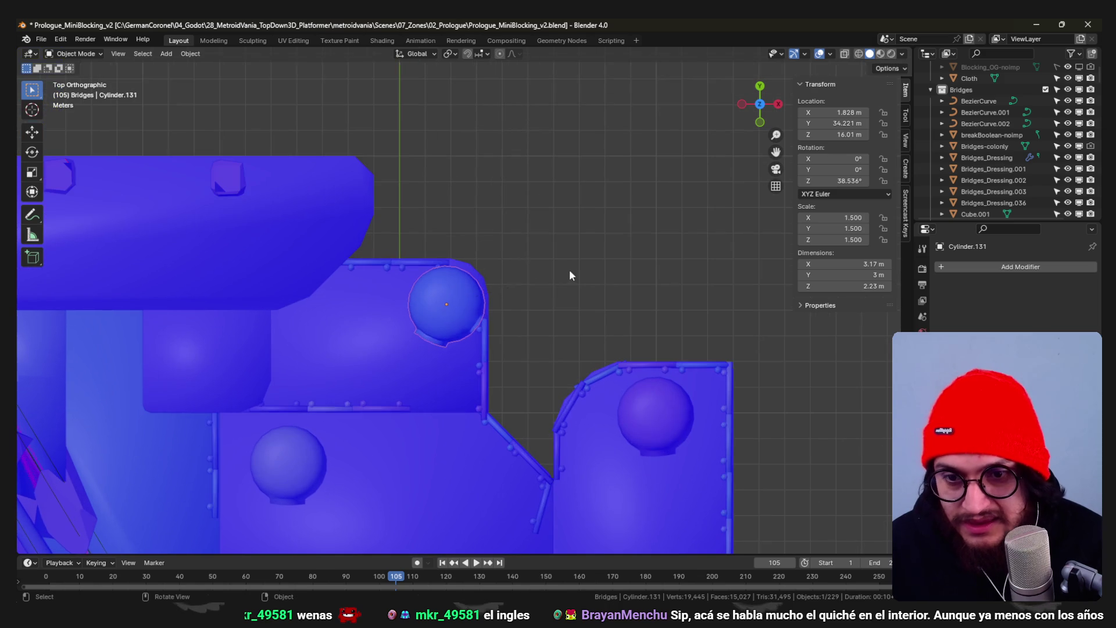
key(r)
click(542, 220)
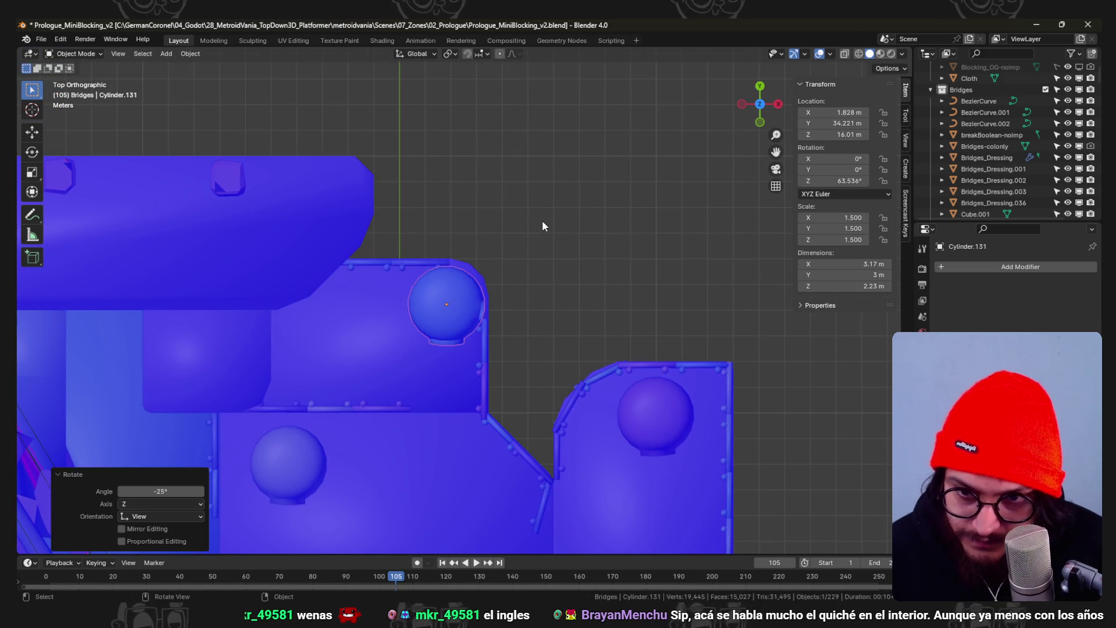
drag(448, 308, 438, 323)
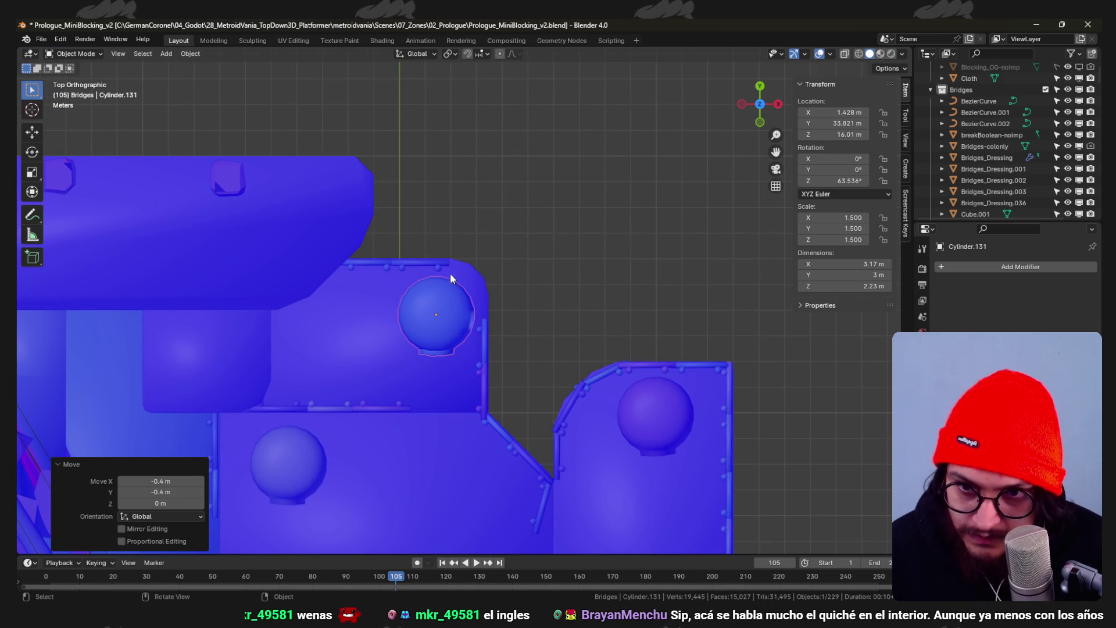
click(480, 329)
mouse_move(480, 329)
middle_down()
mouse_move(415, 277)
mouse_move(429, 215)
mouse_move(437, 229)
mouse_move(511, 153)
middle_up()
key(KP_7)
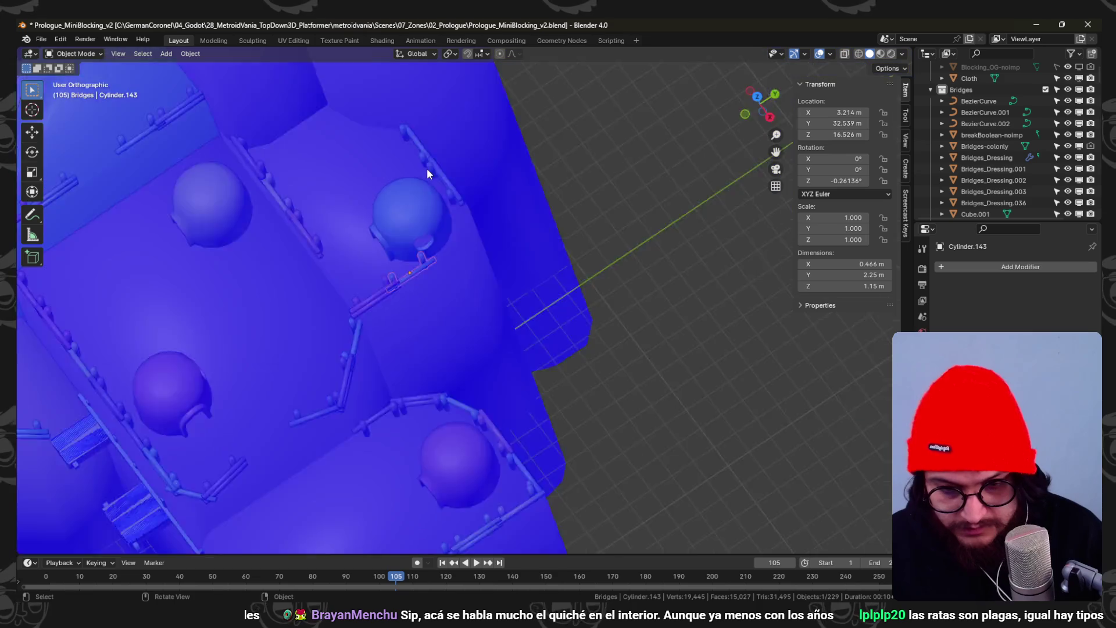
- Duplicate rail piece Cylinder.143 and set the copy at 75° beside the corner dome
key(shift+d)
click(485, 280)
key(r)
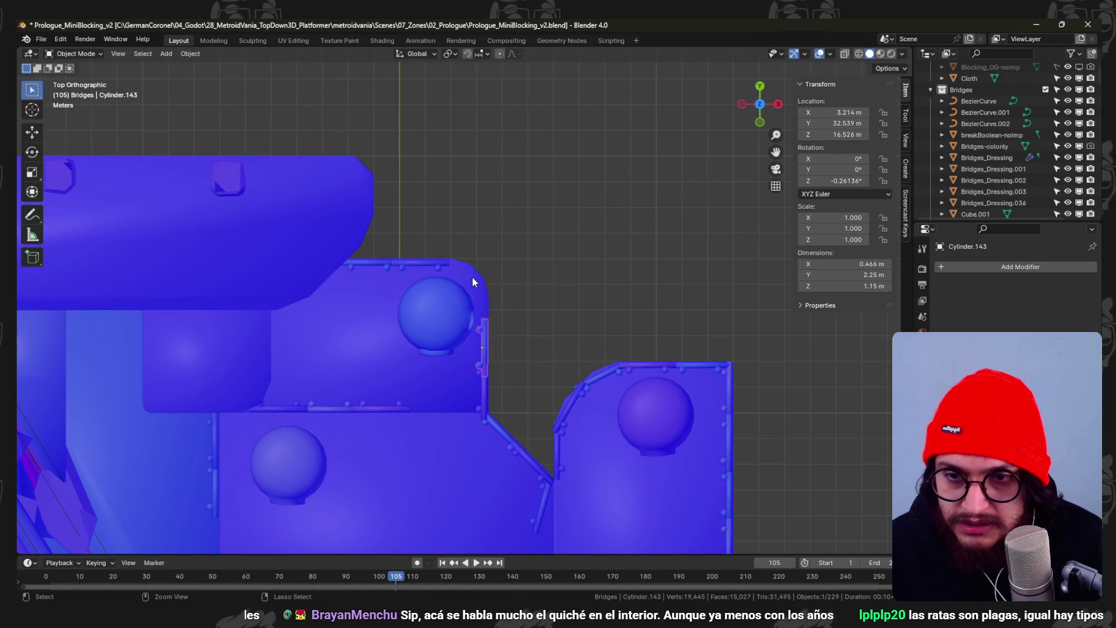
key(g)
click(494, 323)
key(r)
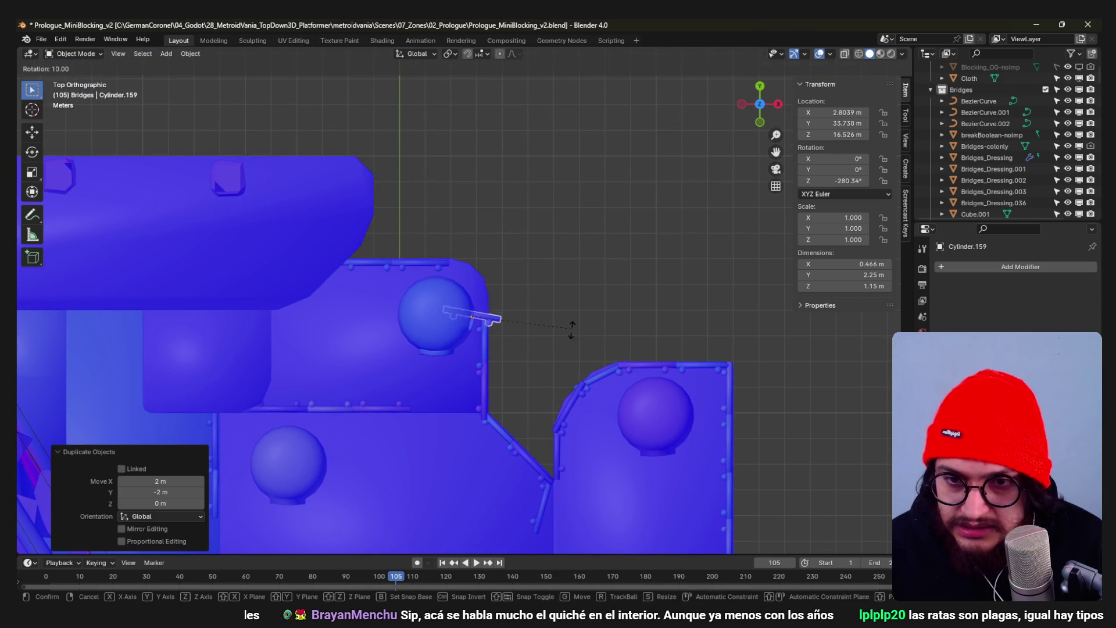
click(495, 364)
key(g)
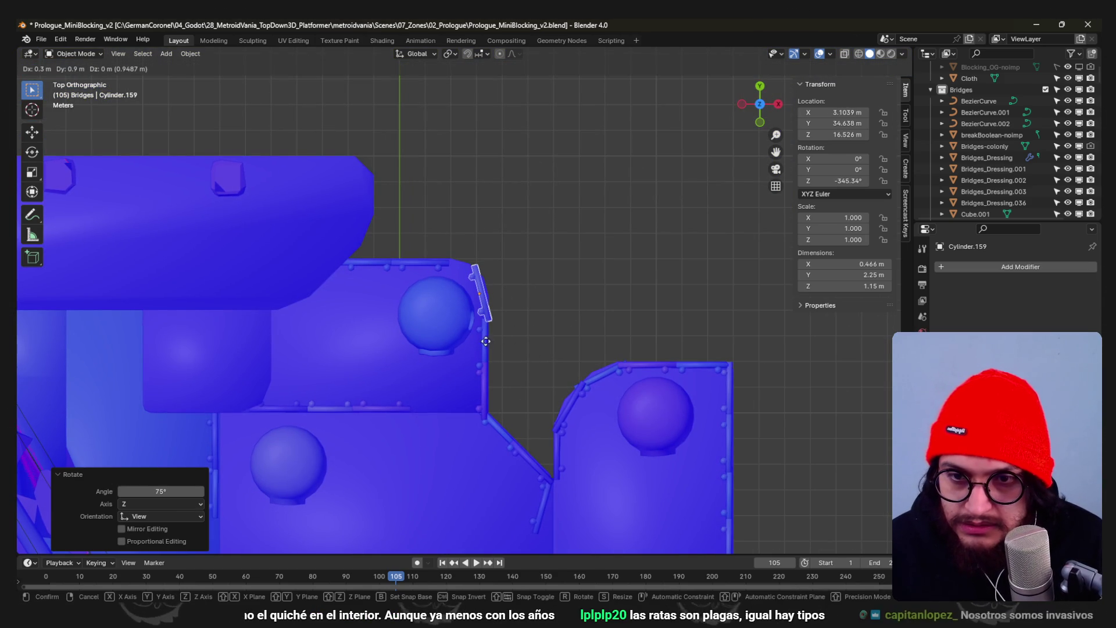
key(Escape)
mouse_move(476, 337)
middle_down()
mouse_move(455, 204)
mouse_move(460, 156)
mouse_move(465, 194)
mouse_move(460, 177)
mouse_move(444, 198)
mouse_move(364, 175)
mouse_move(424, 184)
mouse_move(431, 204)
mouse_move(378, 171)
mouse_move(397, 153)
mouse_move(422, 155)
mouse_move(486, 187)
mouse_move(468, 295)
middle_up()
- Duplicate a terrace-edge fence piece about 4 m along negative X
shift+click(432, 203)
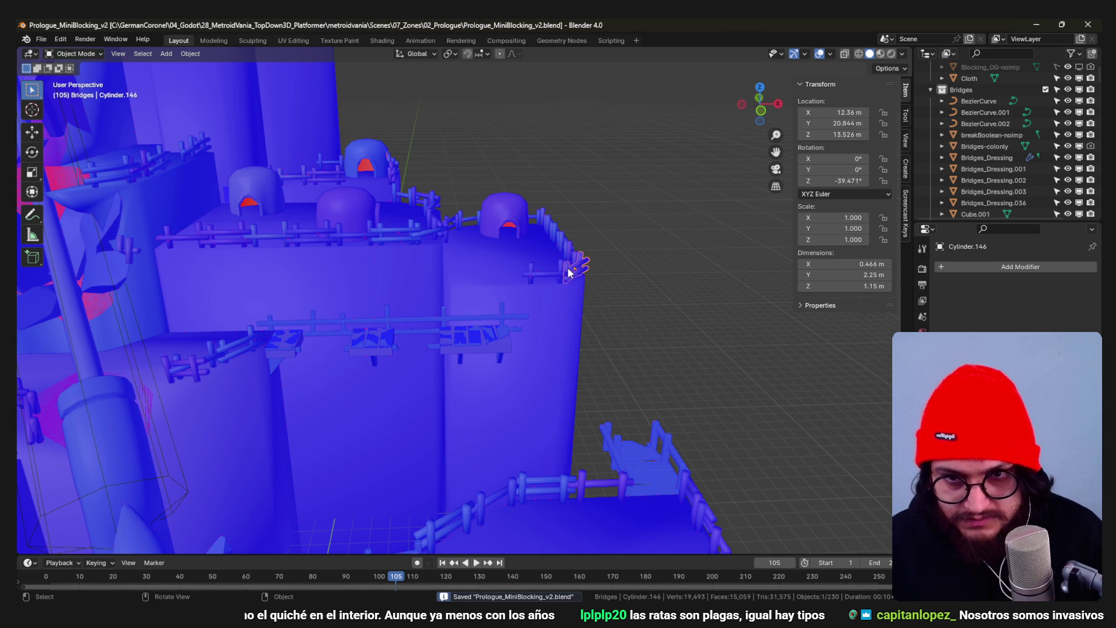
key(KP_7)
scroll(545, 271, up, 3)
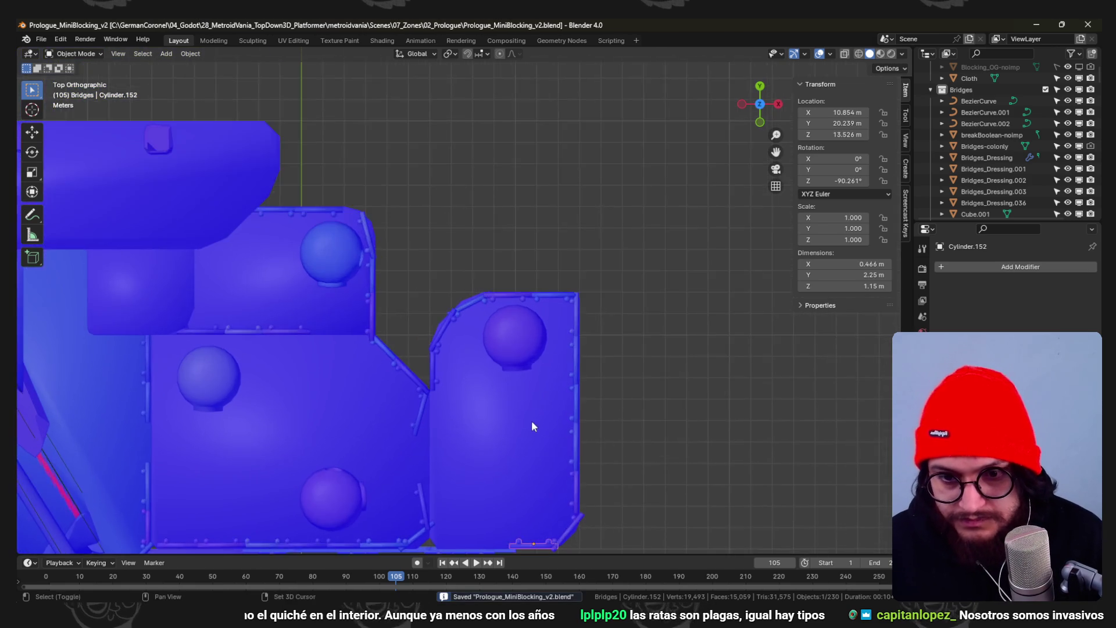
scroll(528, 413, up, 3)
key(shift+d)
key(x)
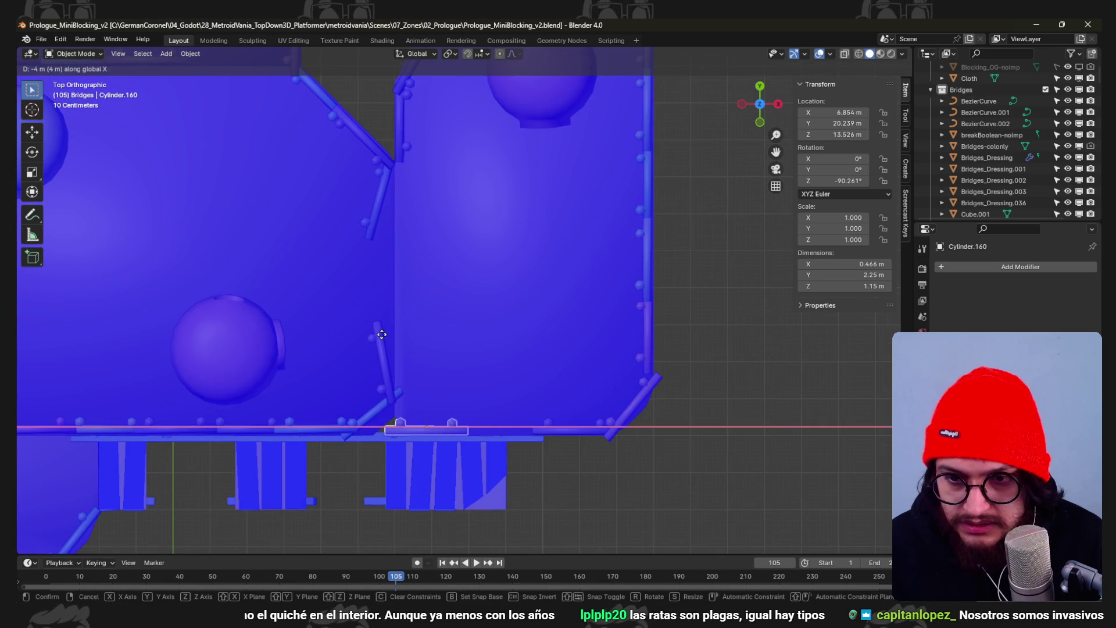
click(387, 332)
mouse_move(385, 331)
middle_down()
mouse_move(417, 376)
mouse_move(417, 255)
mouse_move(414, 266)
mouse_move(386, 239)
mouse_move(432, 199)
middle_up()
- Delete the unwanted fence copy and save the blend file
key(x)
click(433, 199)
key(ctrl+s)
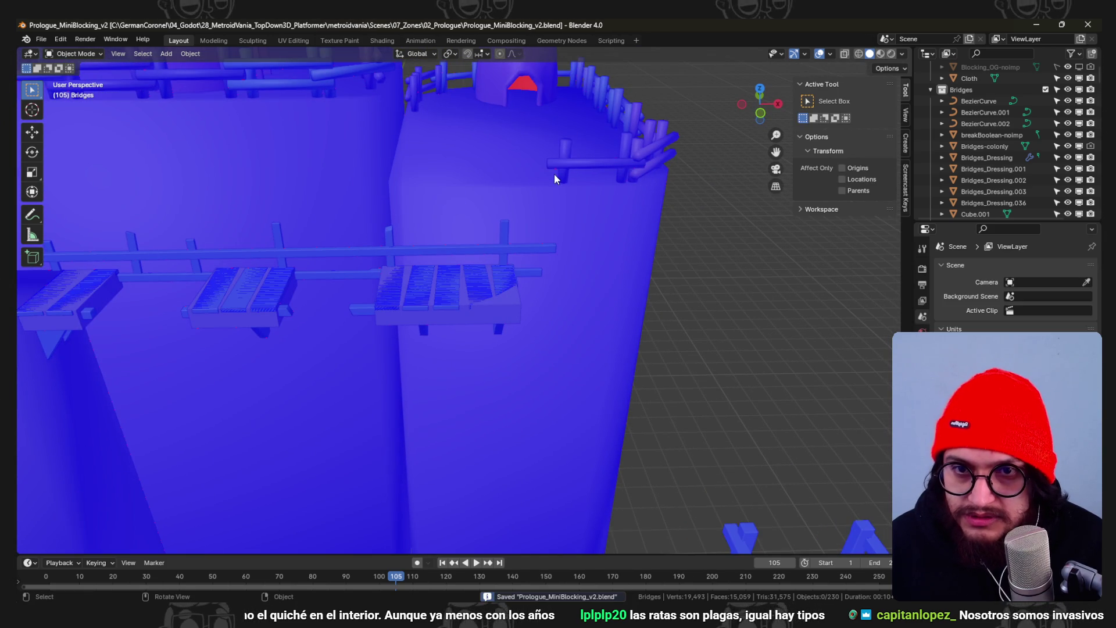
scroll(523, 122, down, 10)
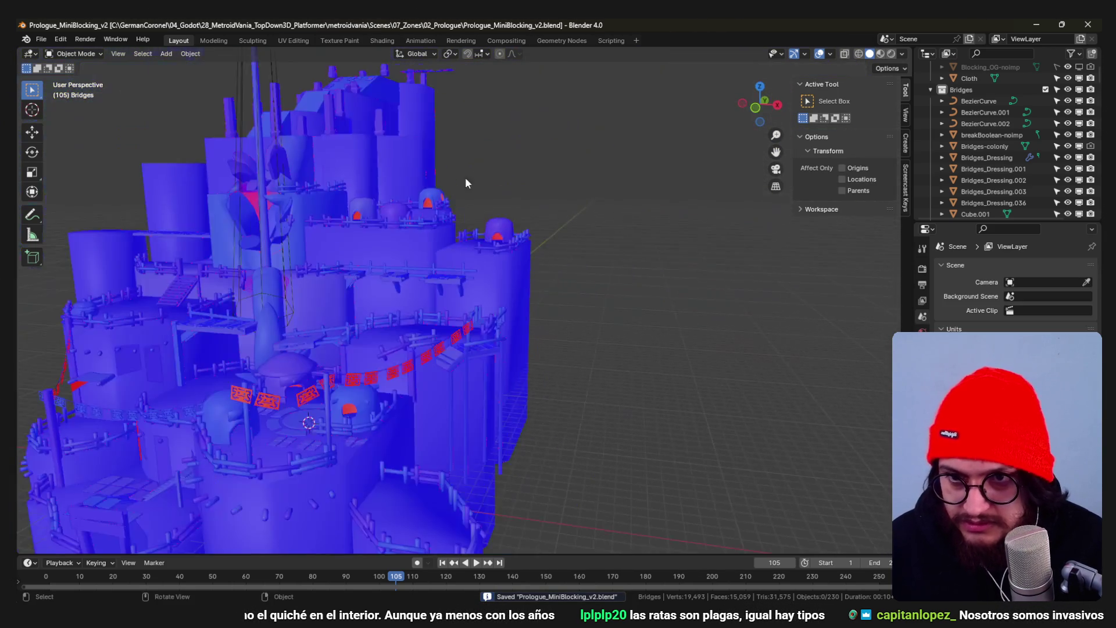
mouse_move(466, 182)
middle_down()
mouse_move(489, 232)
mouse_move(507, 204)
mouse_move(451, 274)
mouse_move(421, 230)
middle_up()
middle_drag(477, 134, 514, 219)
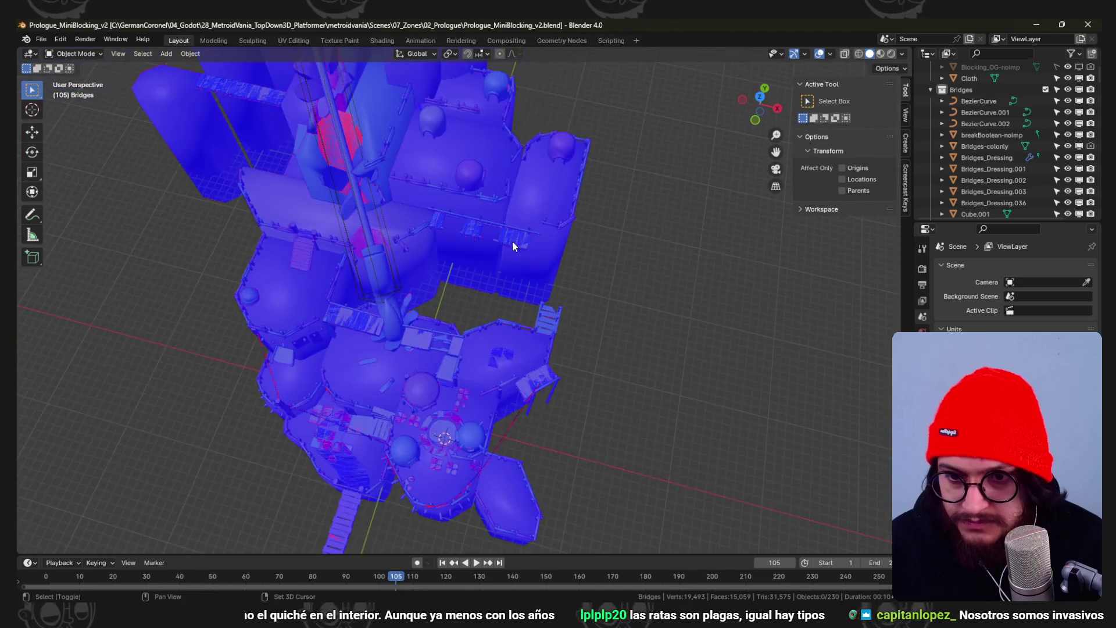
- Duplicate the Axol_Statue floor decal and place the copy 32 m along Y
scroll(488, 259, up, 5)
click(481, 288)
scroll(481, 288, down, 6)
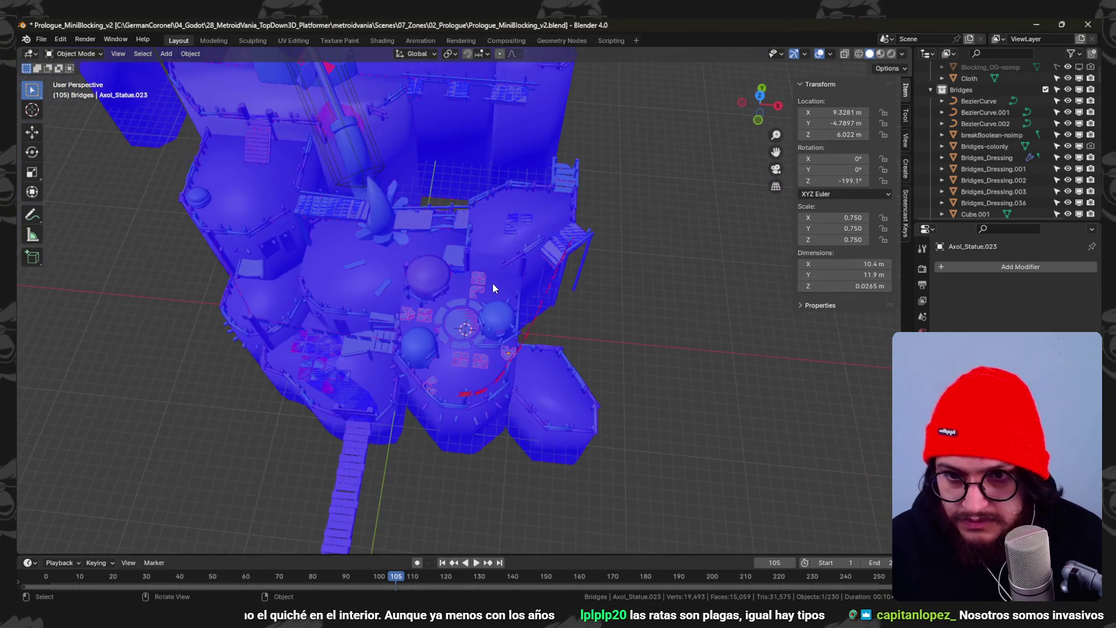
key(KP_7)
key(shift+d)
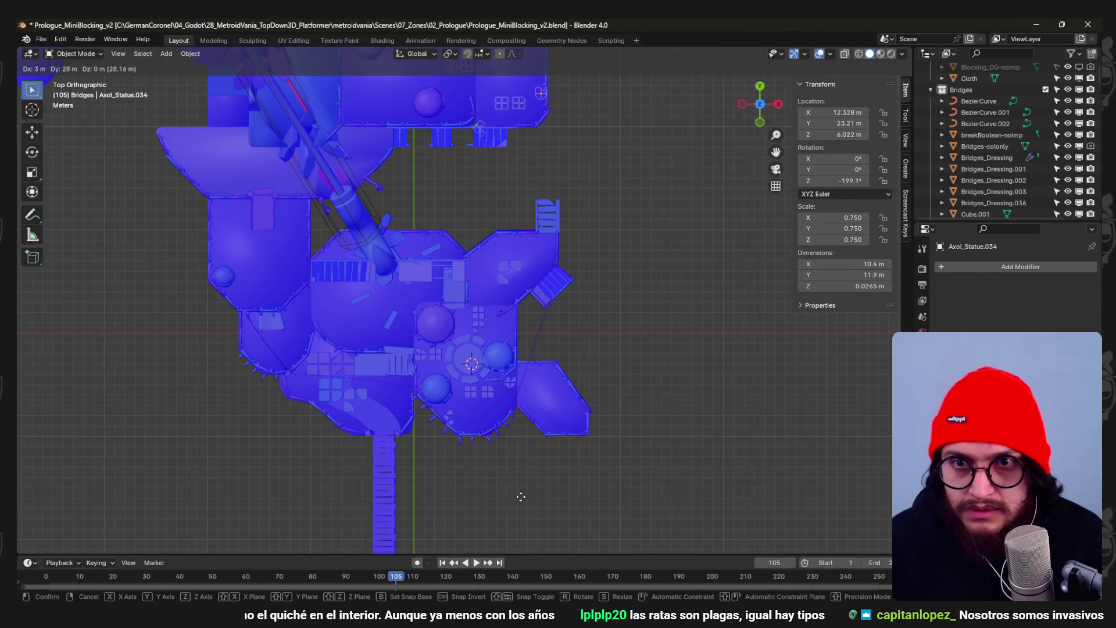
click(514, 454)
- Raise the decal copies 8 m, then another 1 m, to about Z 15
key(g)
middle_drag(514, 454, 491, 394)
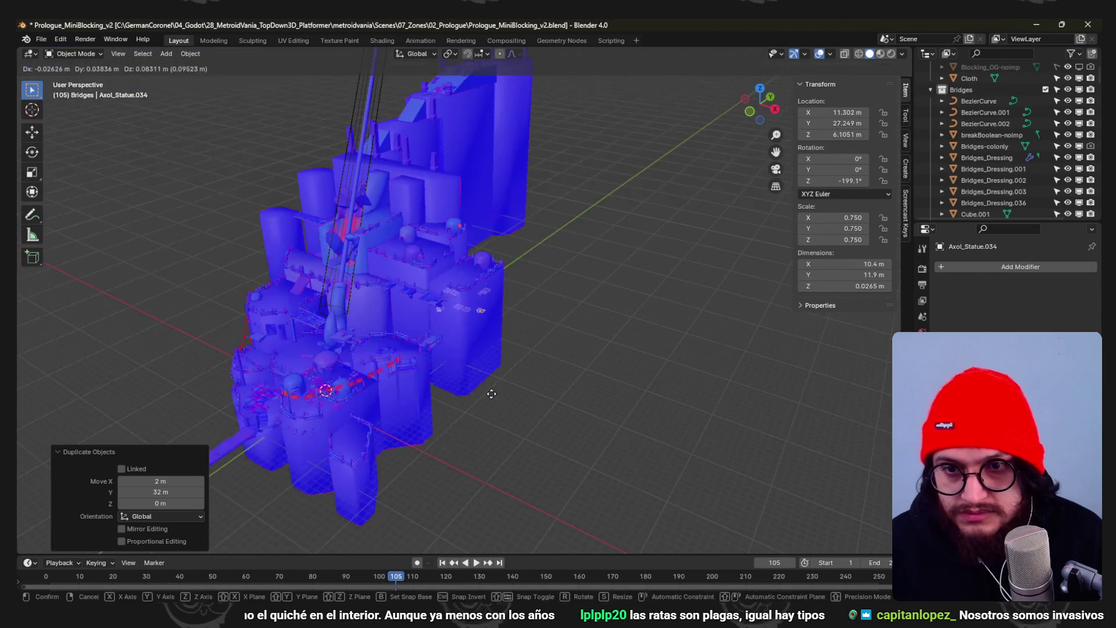
key(z)
key(8)
key(Return)
key(KP_7)
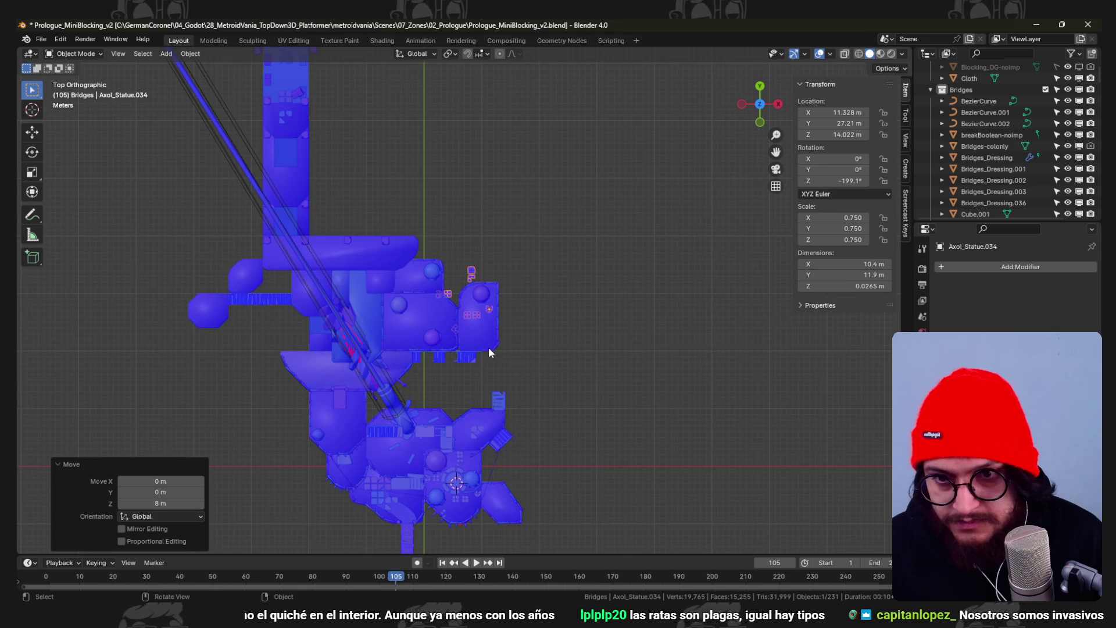
scroll(481, 352, up, 3)
key(g)
key(z)
key(1)
key(Return)
- Shift the decals 17 m along X beside the terrace and save the file
middle_drag(485, 393, 441, 311)
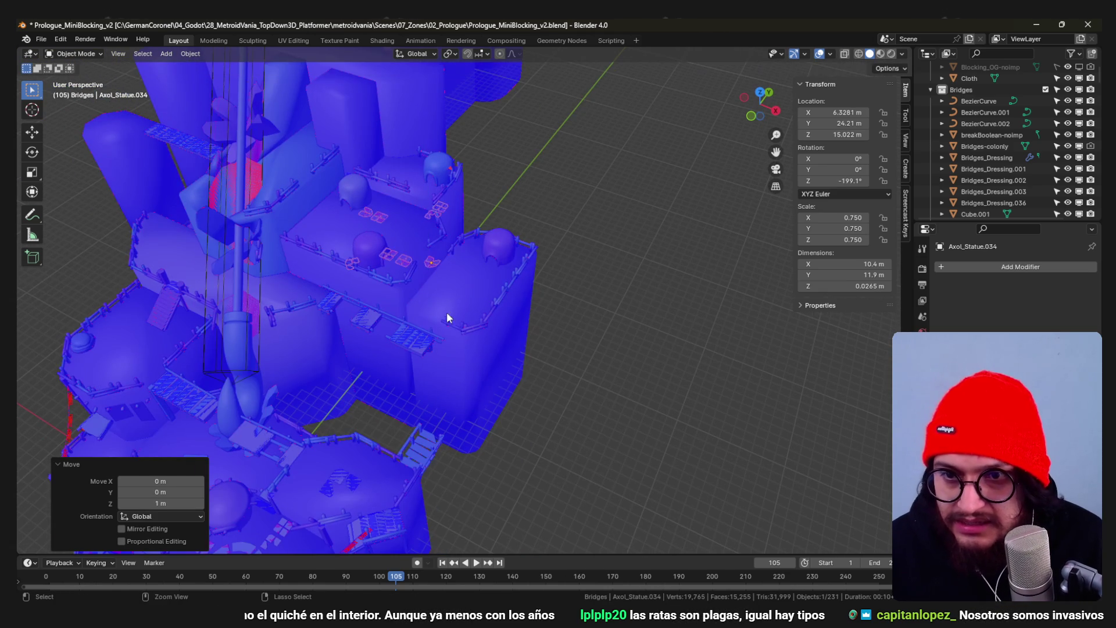
scroll(452, 269, up, 3)
middle_drag(452, 270, 507, 375)
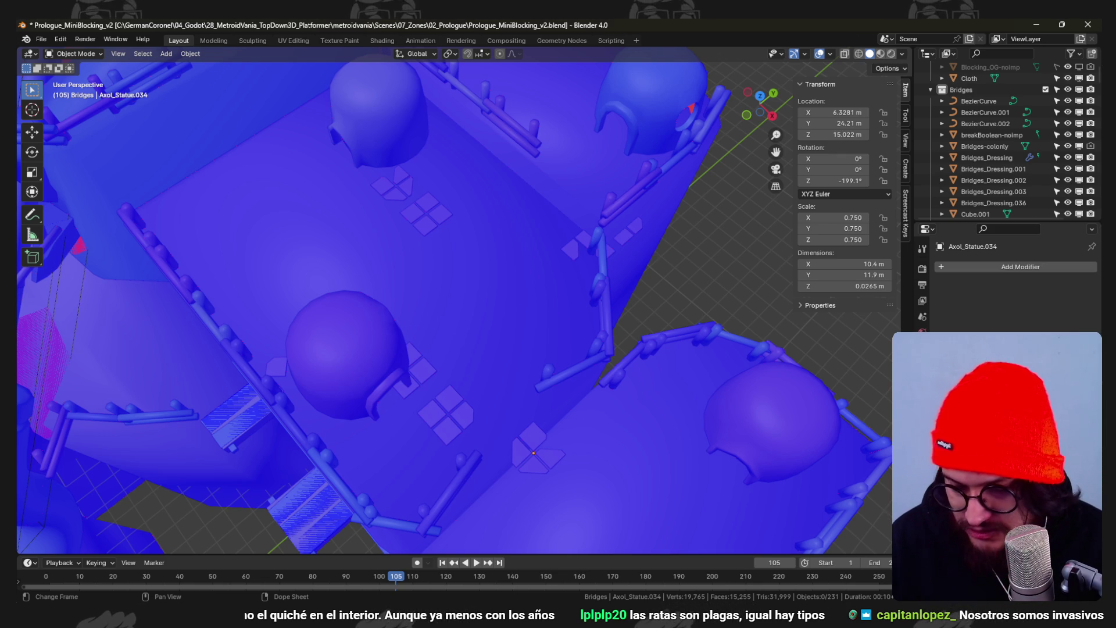
scroll(483, 309, down, 3)
mouse_move(484, 309)
middle_down()
mouse_move(442, 337)
mouse_move(418, 314)
middle_up()
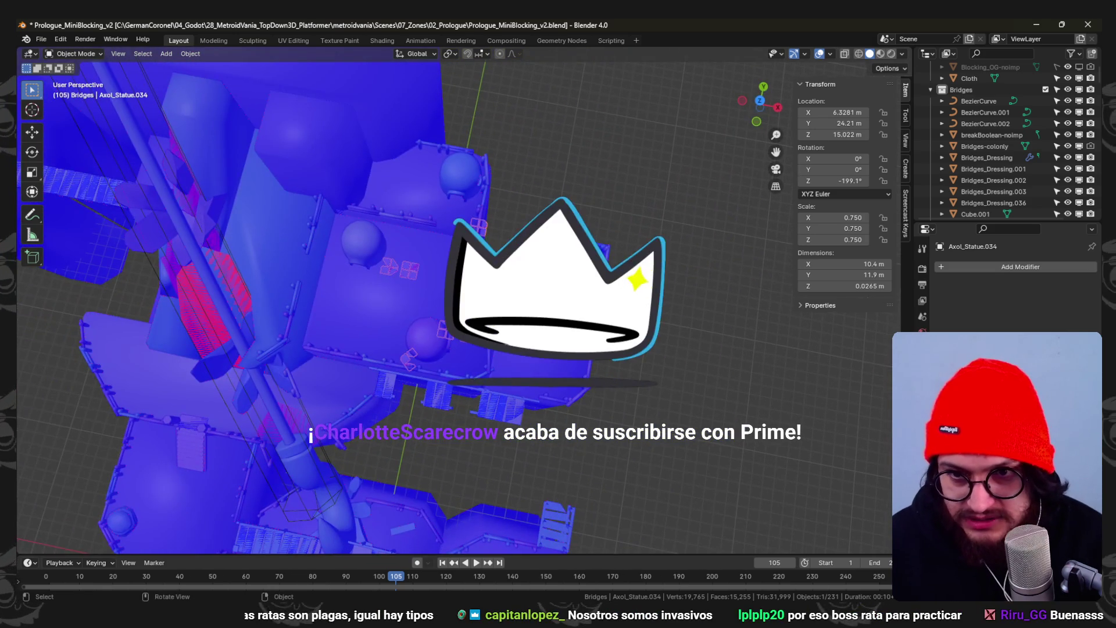
text(gx17)
key(Return)
key(ctrl+s)
scroll(680, 343, up, 3)
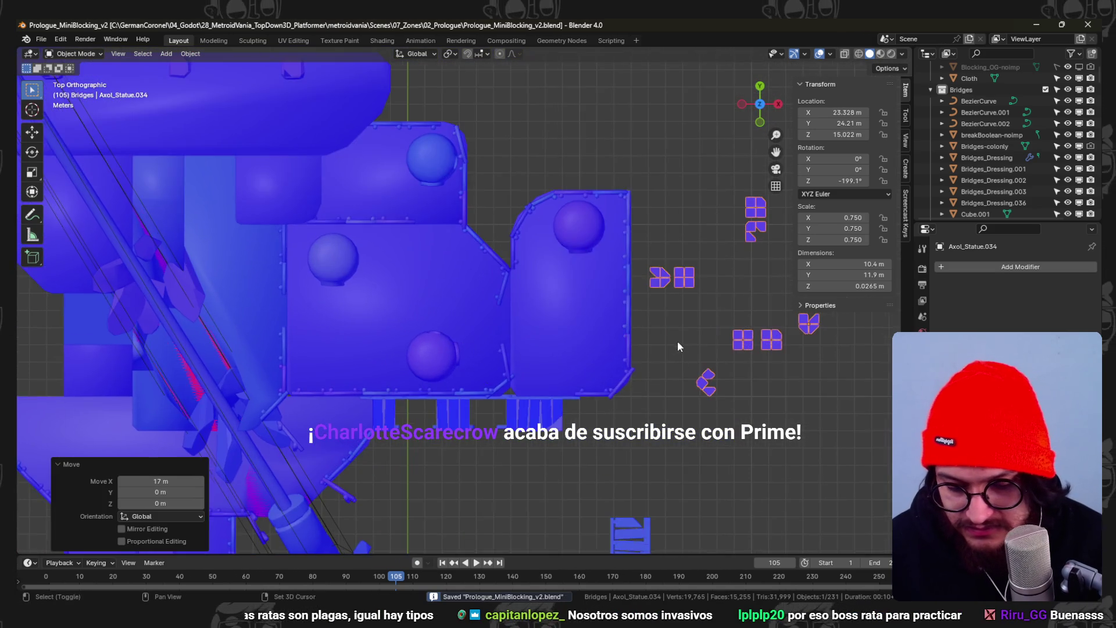
- In wireframe, separate the first tile piece of the Axol_Statue decal into its own object
shift+middle_drag(622, 339, 585, 356)
key(Tab)
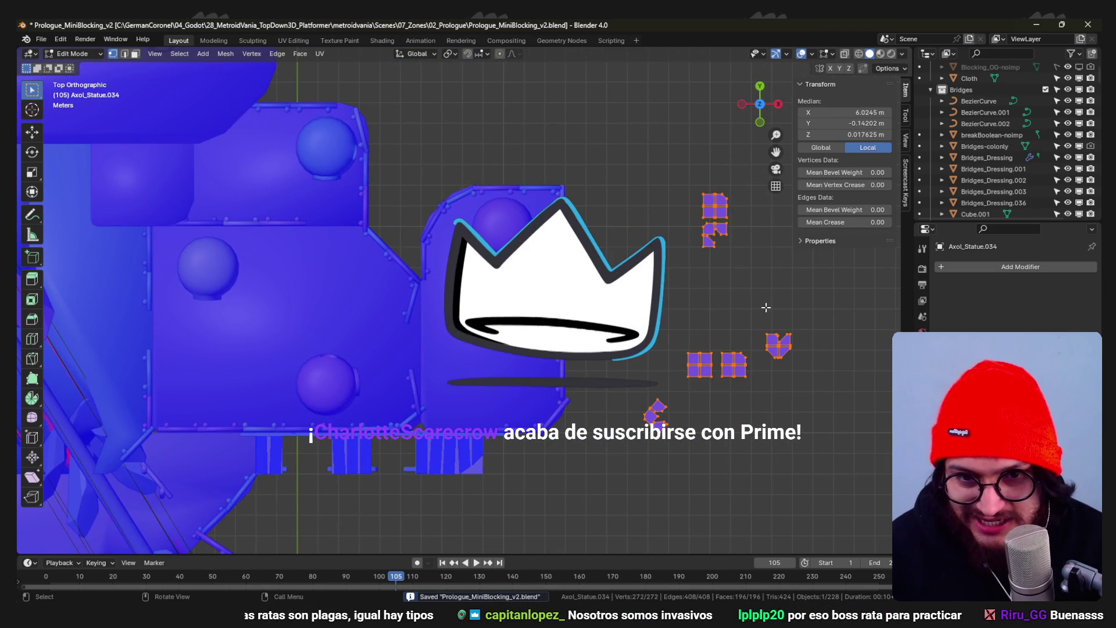
key(shift+z)
key(alt+a)
key(ctrl+l)
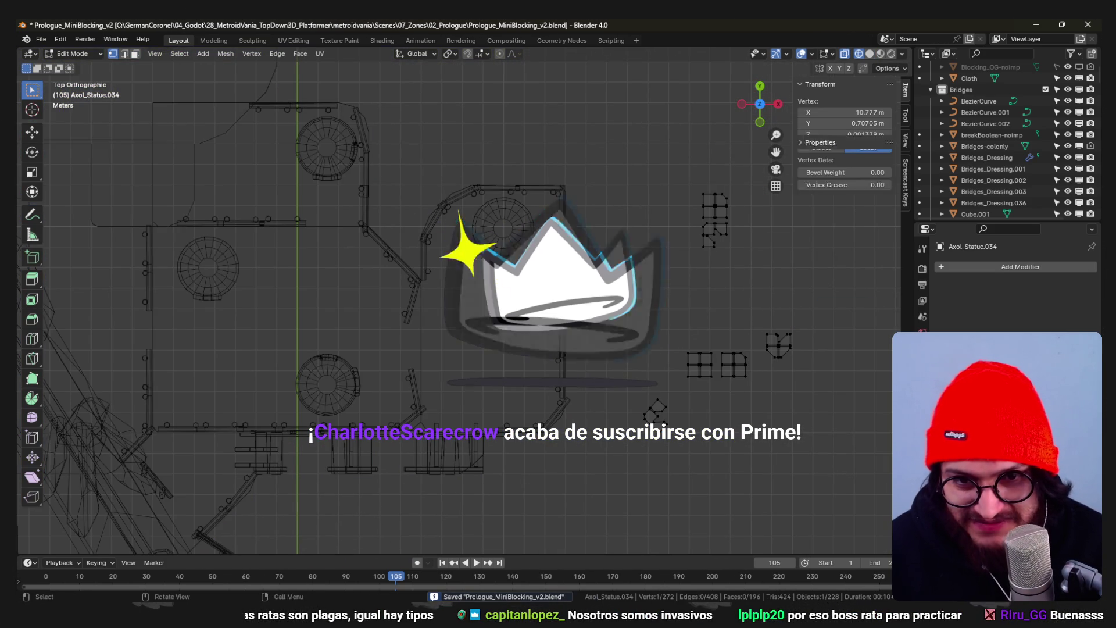
drag(599, 317, 616, 325)
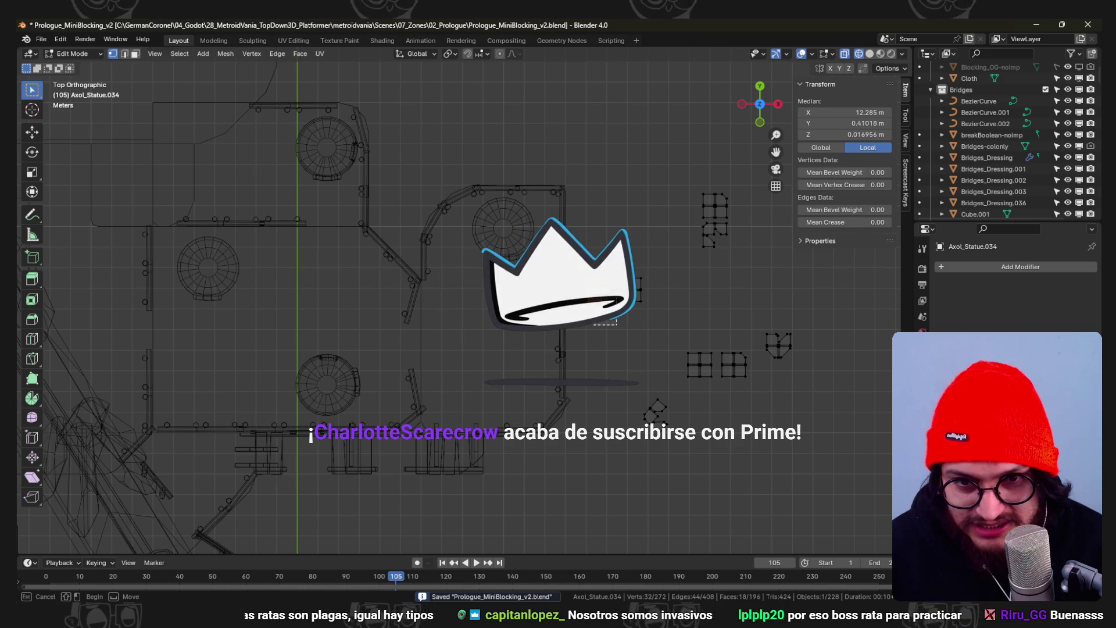
key(p)
click(669, 253)
key(ctrl+Tab)
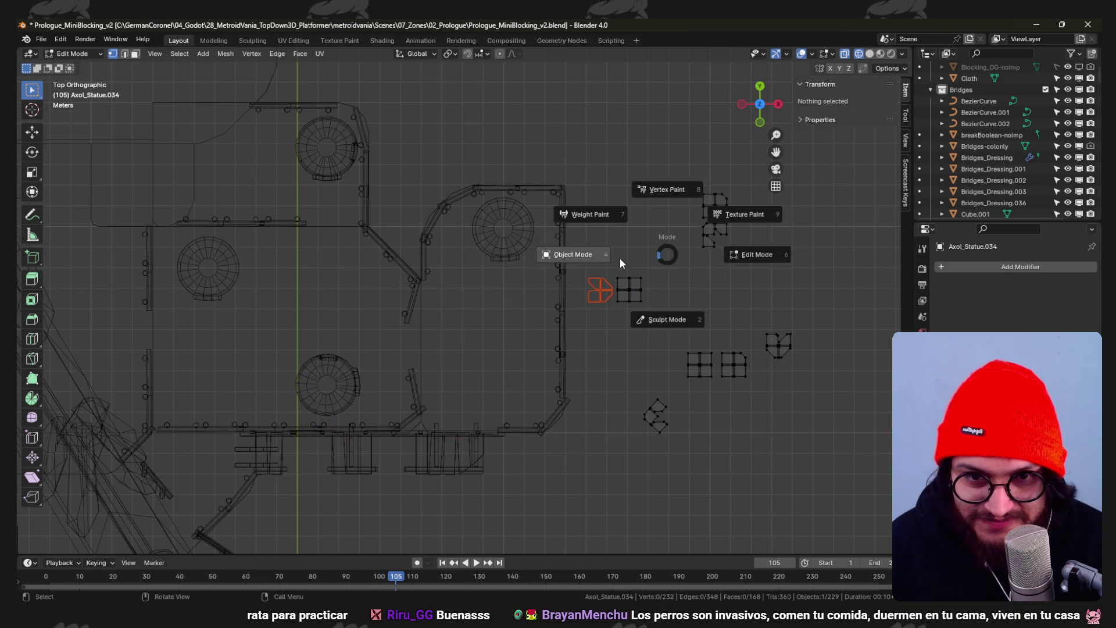
click(658, 259)
- Set the separated tile's origin, first to the 3D cursor, then to its geometry
click(594, 292)
right_click(593, 292)
mouse_move(579, 347)
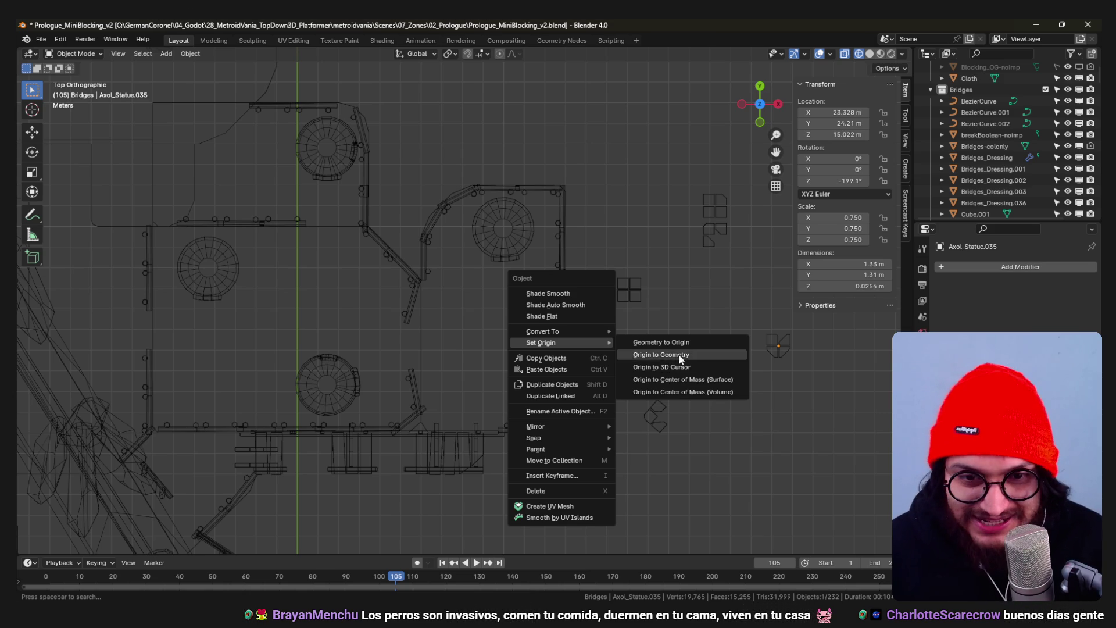
click(690, 369)
shift+middle_drag(616, 297, 538, 288)
right_click(530, 285)
mouse_move(530, 286)
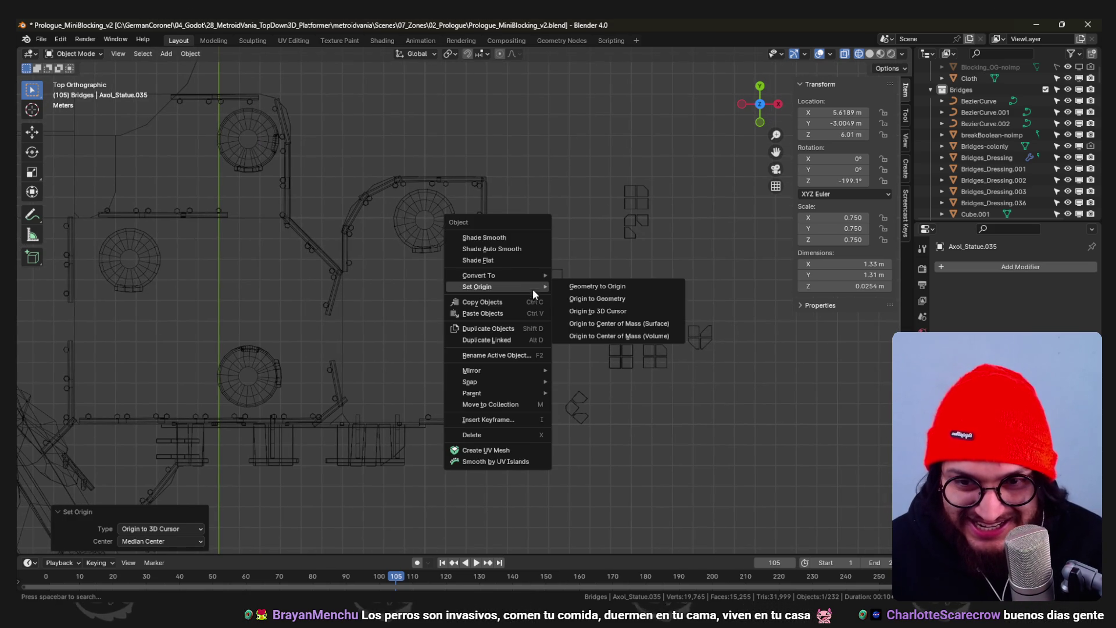
click(605, 301)
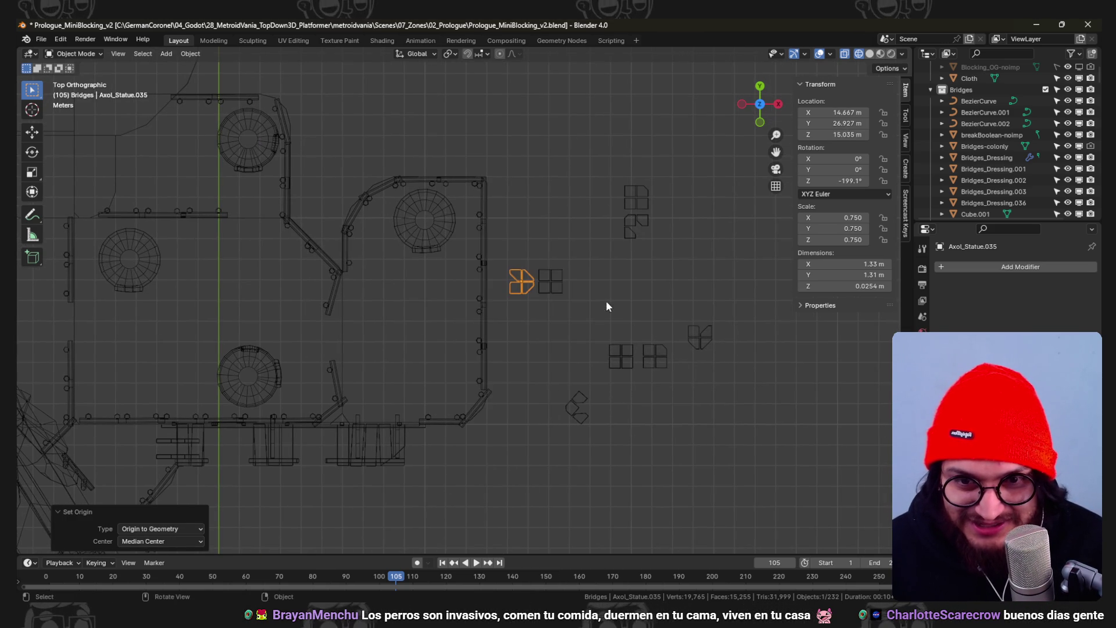
- Separate the next tile piece and center its origin on its geometry
key(a)
key(Tab)
drag(615, 323, 529, 257)
key(p)
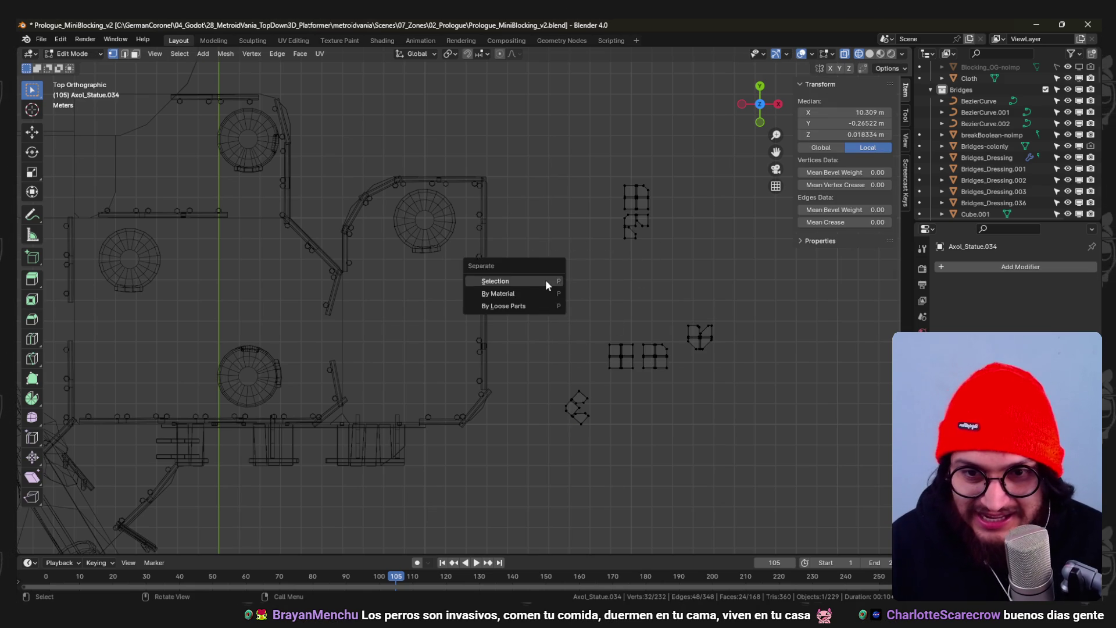
click(548, 284)
key(Tab)
click(559, 280)
right_click(559, 280)
mouse_move(559, 280)
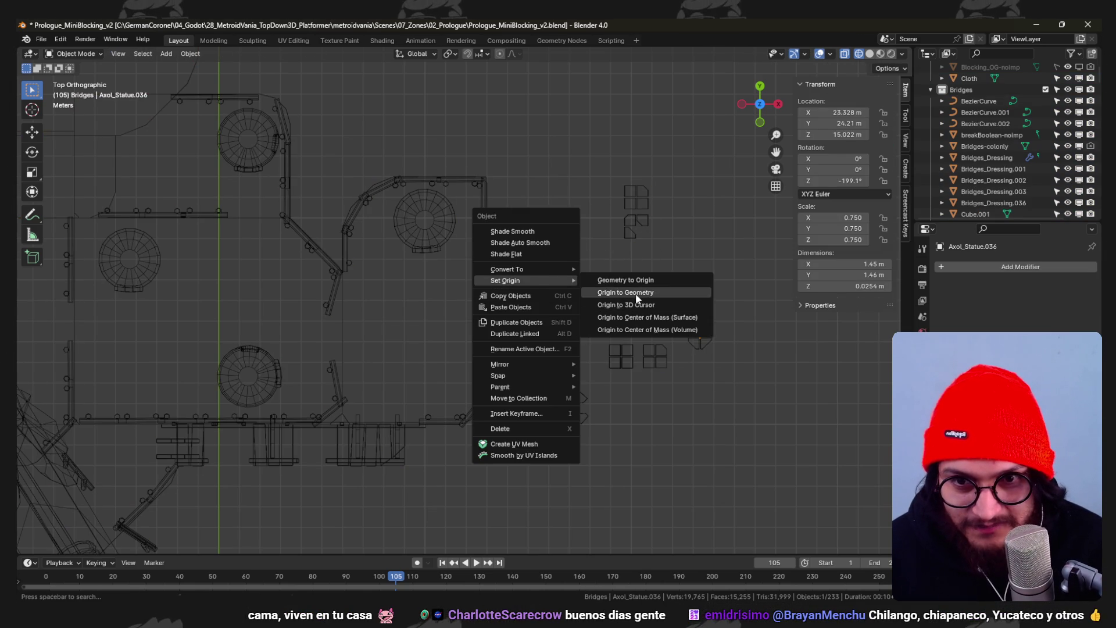
click(636, 293)
- Split off the square tile and center its origin on its geometry
click(613, 360)
key(Tab)
drag(637, 379, 573, 313)
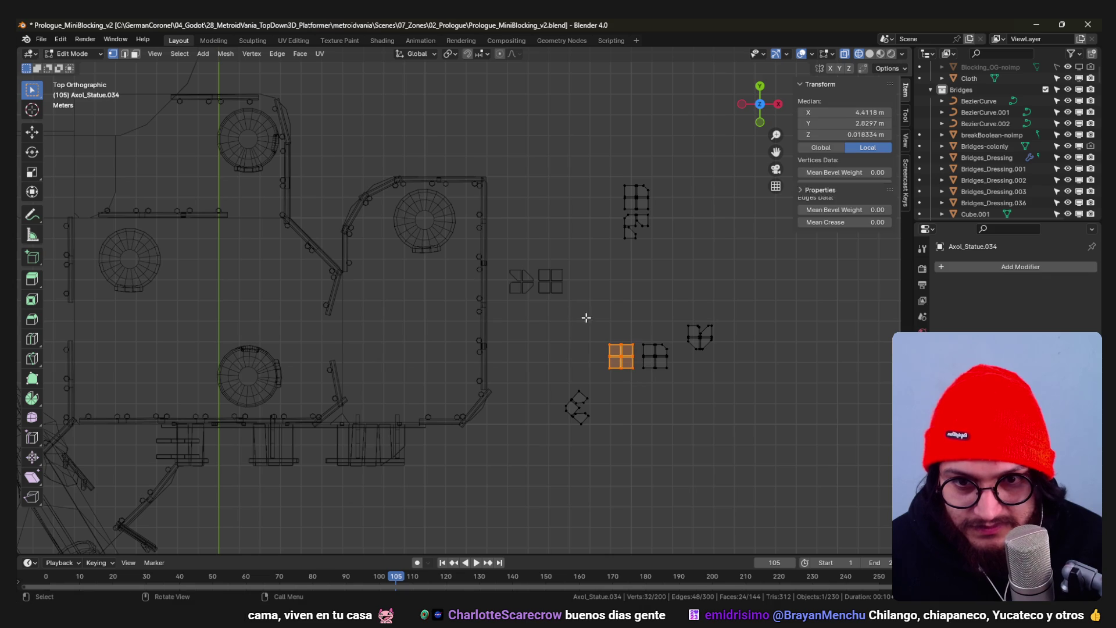
key(p)
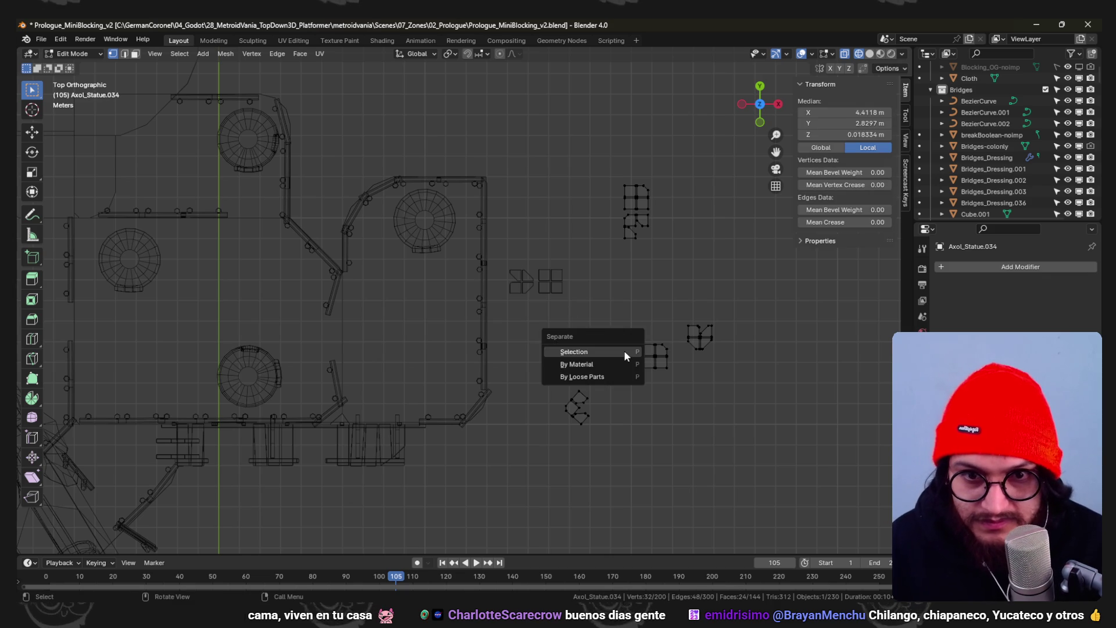
click(624, 352)
key(Tab)
click(619, 356)
key(Tab)
key(Tab)
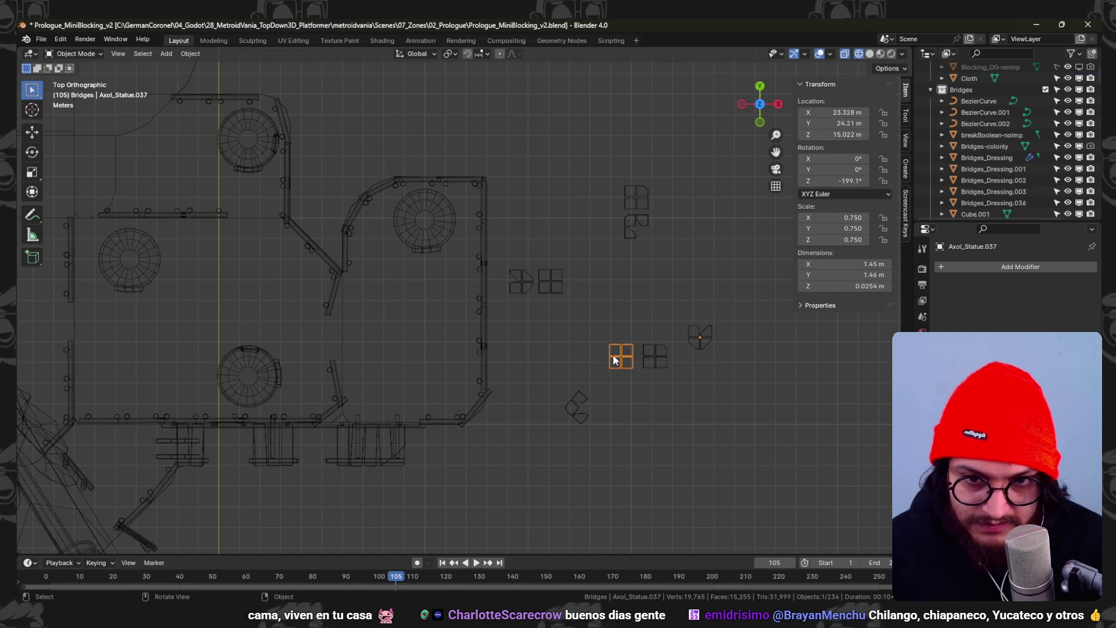
right_click(619, 357)
click(707, 366)
key(g)
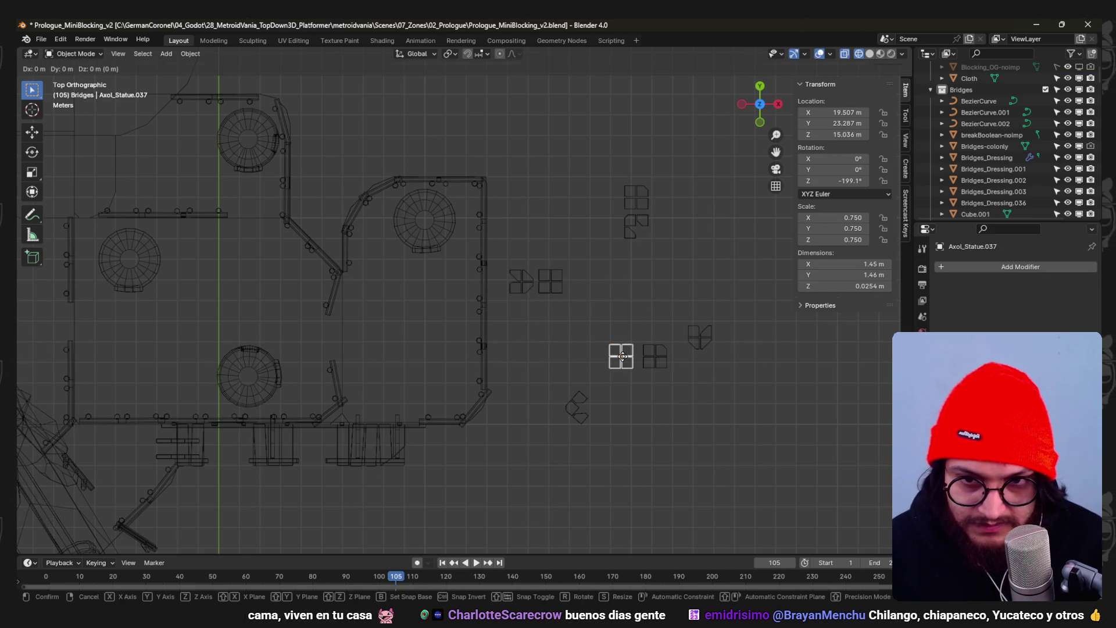
click(521, 320)
- Separate the diamond tile, center its origin, and move it near the other tiles
mouse_move(721, 182)
mouse_down()
mouse_move(566, 415)
mouse_move(546, 370)
mouse_up()
key(Tab)
key(p)
click(629, 395)
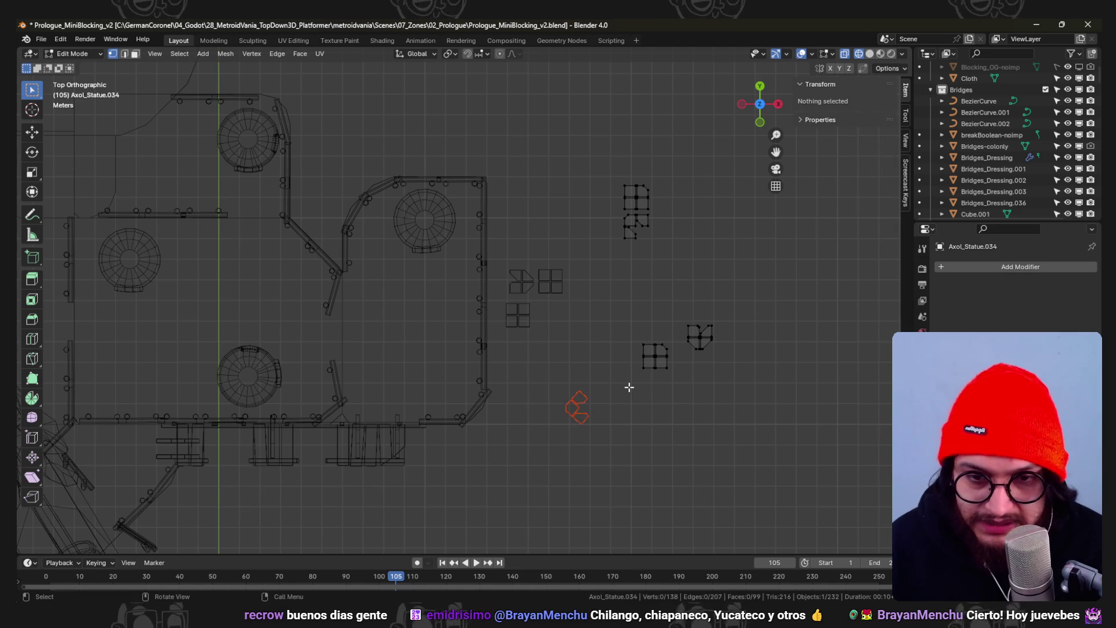
key(Tab)
right_click(571, 413)
mouse_move(590, 411)
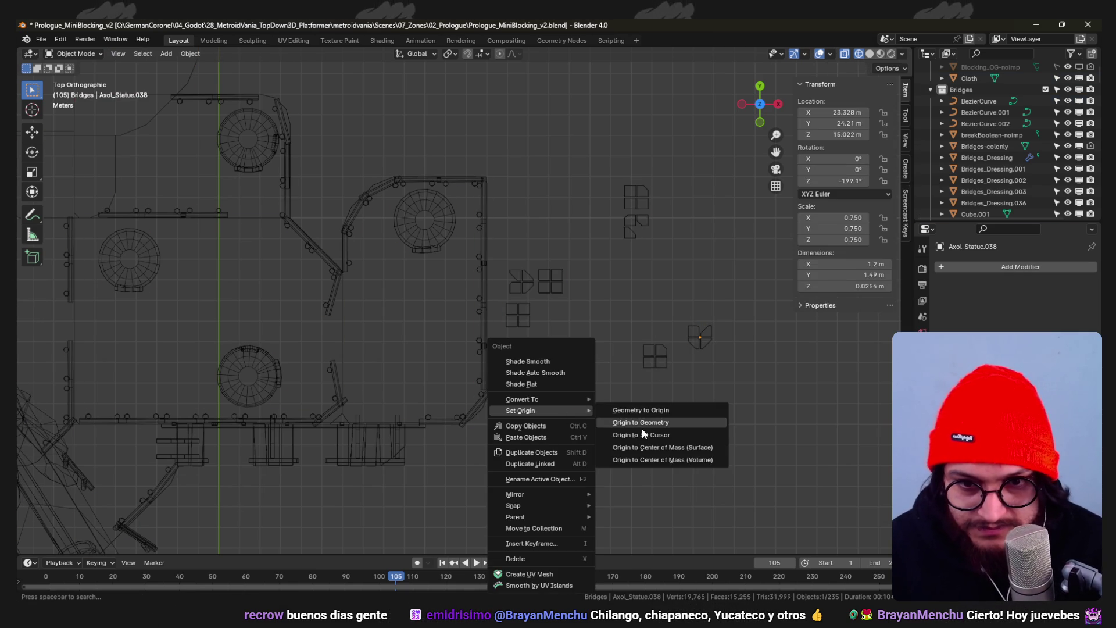
click(692, 423)
key(g)
right_click(664, 344)
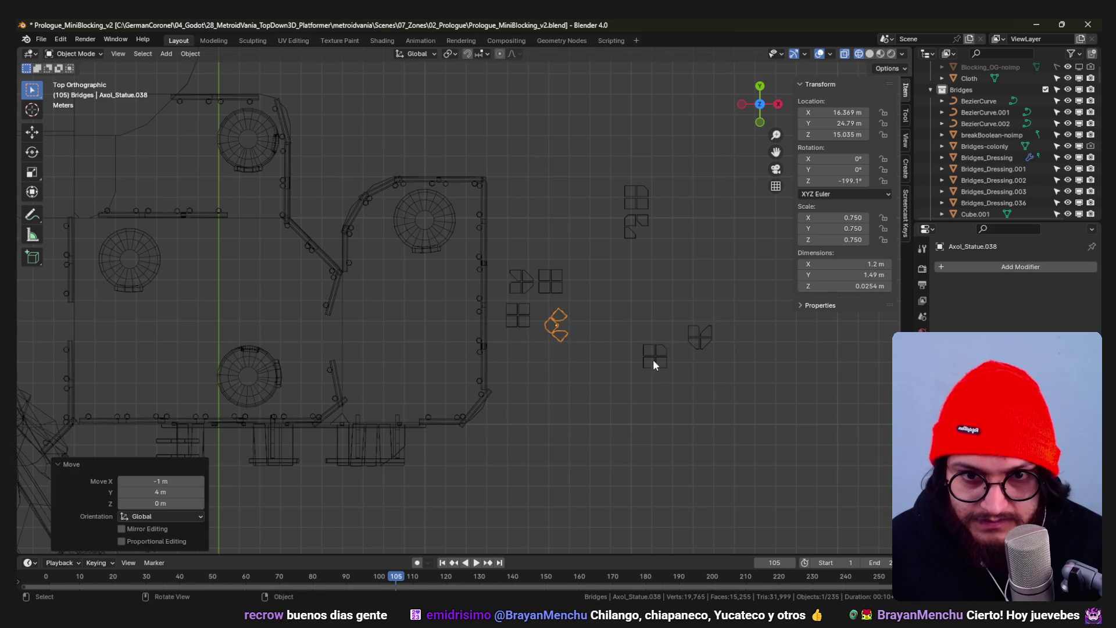
- Separate another square tile, center its origin, and place it beside the diamond piece
key(Tab)
drag(603, 322, 604, 323)
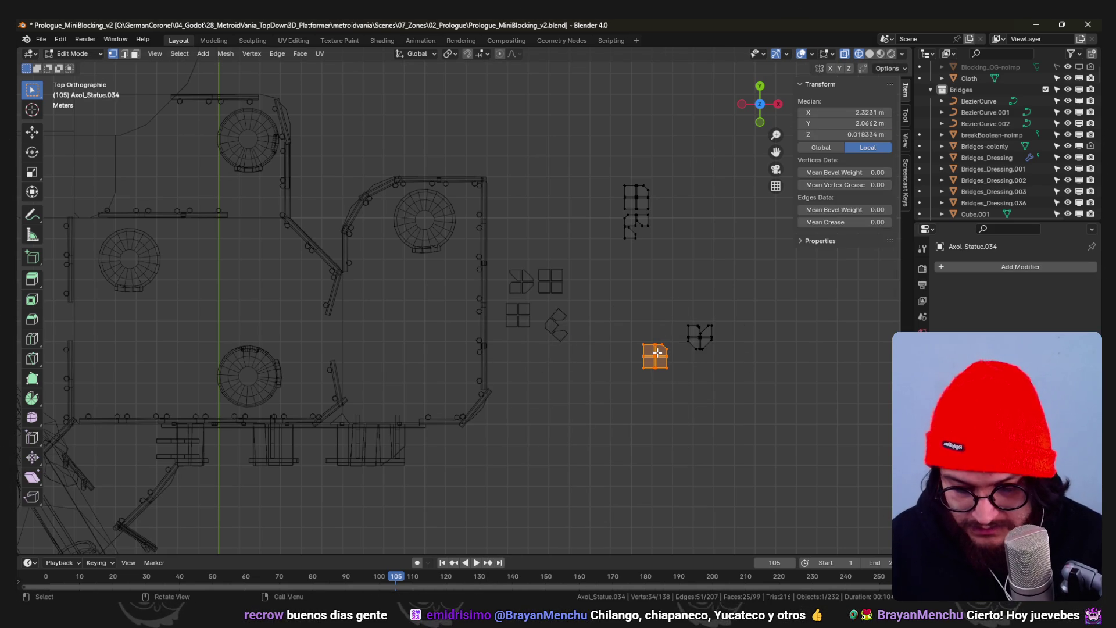
key(p)
click(656, 352)
key(Tab)
right_click(657, 361)
mouse_move(658, 360)
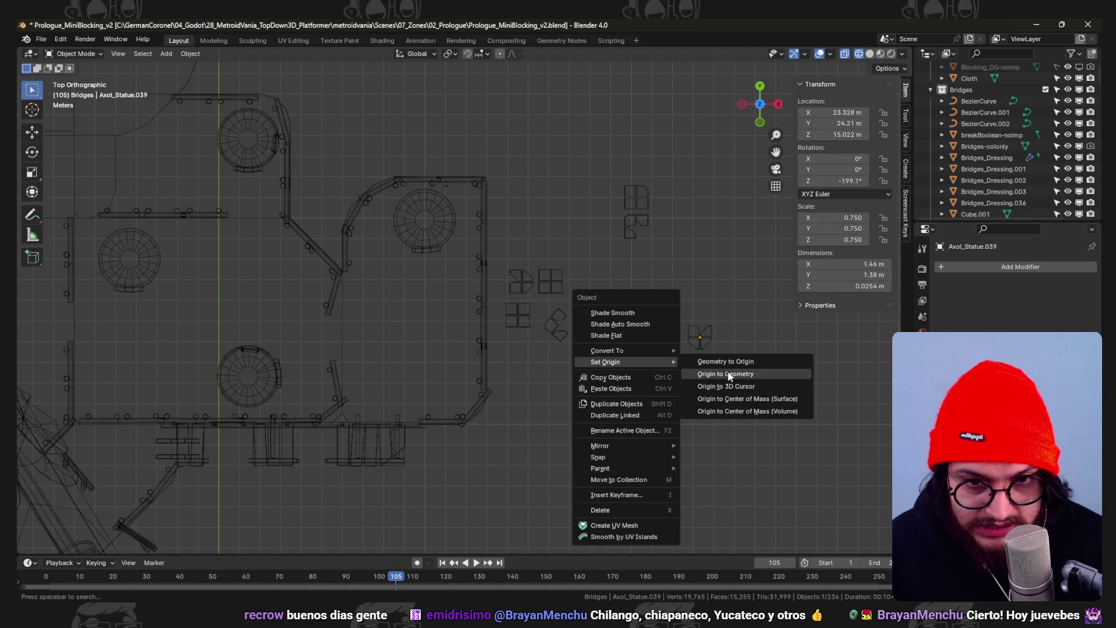
click(727, 378)
key(g)
click(650, 326)
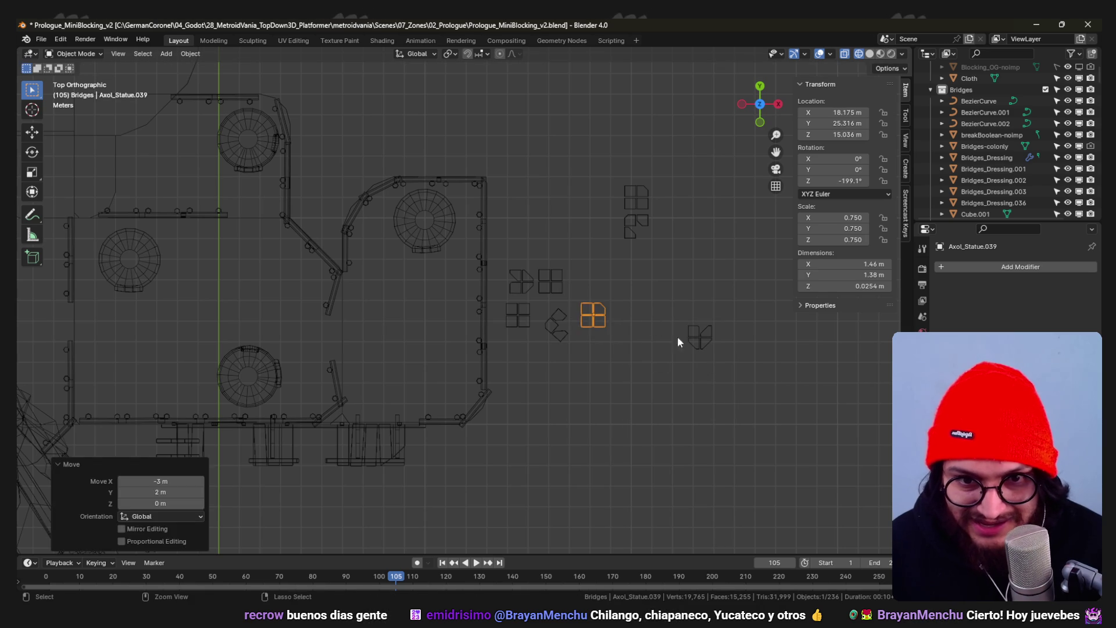
- Split the upper tile piece off the remaining decal and center its origin
click(699, 344)
key(Tab)
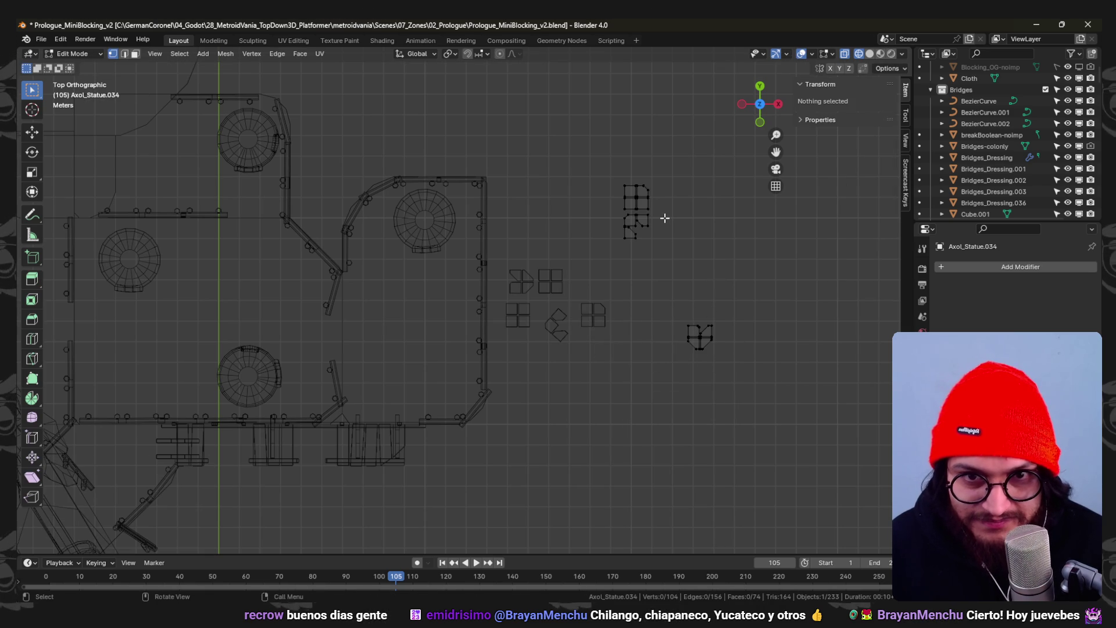
key(l)
key(p)
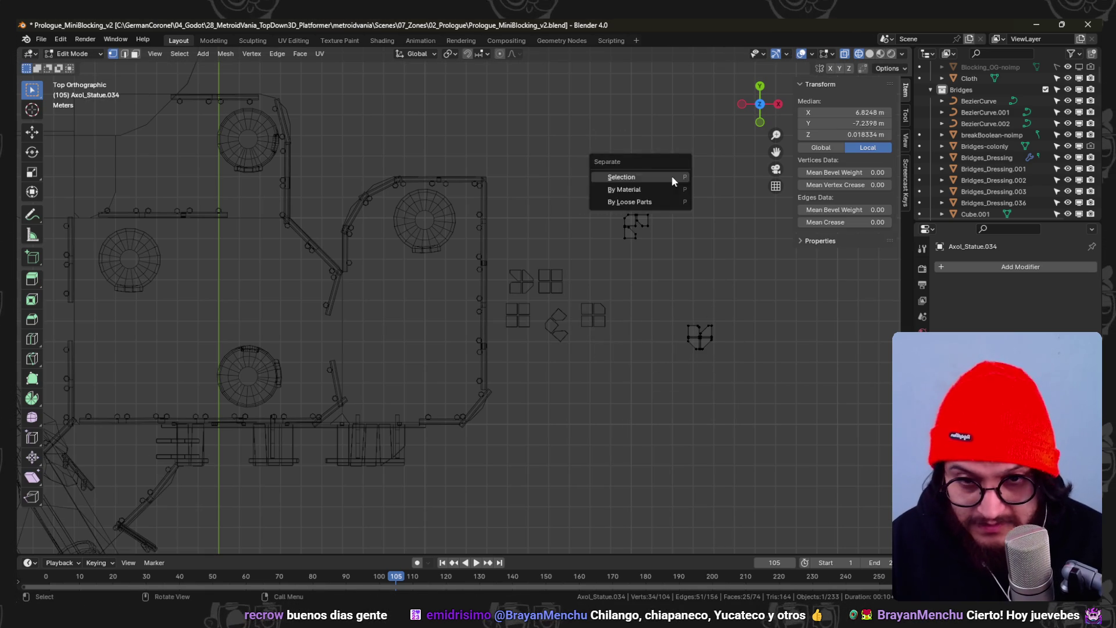
click(615, 177)
key(ctrl+Tab)
click(434, 183)
right_click(640, 196)
mouse_move(645, 196)
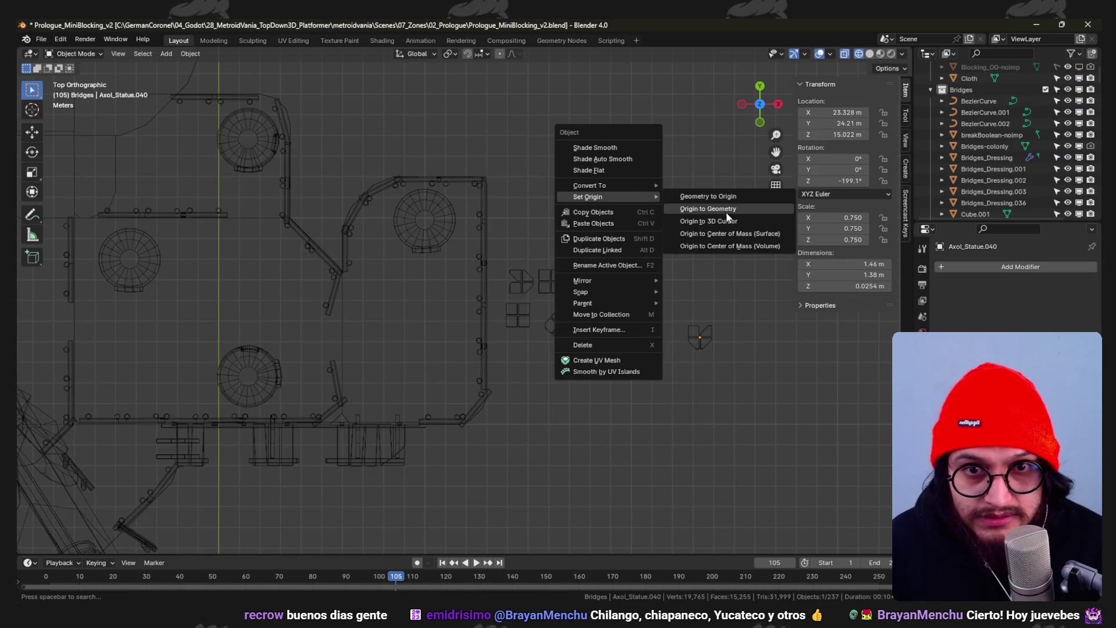
click(719, 212)
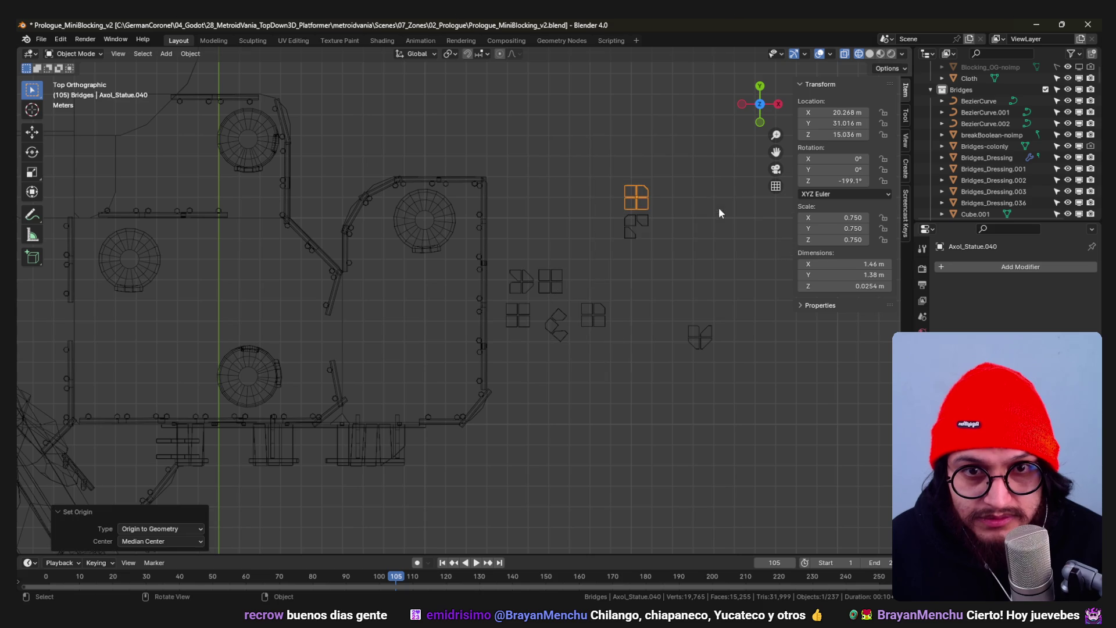
- Center the lower tile piece's origin on its geometry and save the file
click(647, 215)
key(Tab)
key(Tab)
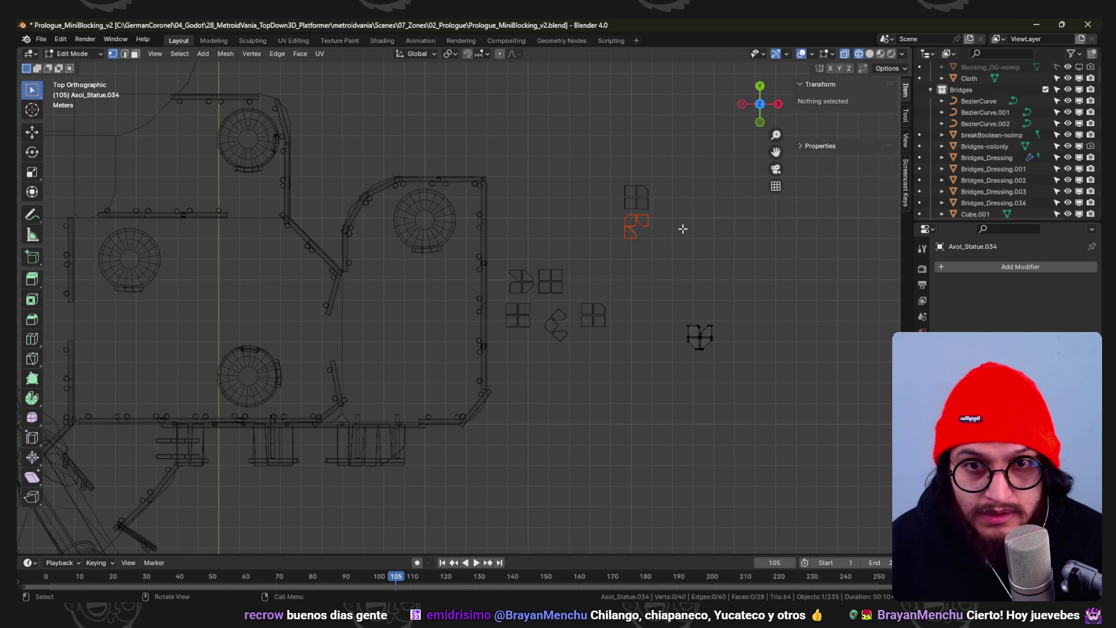
key(a)
click(641, 226)
right_click(642, 225)
mouse_move(642, 226)
click(728, 239)
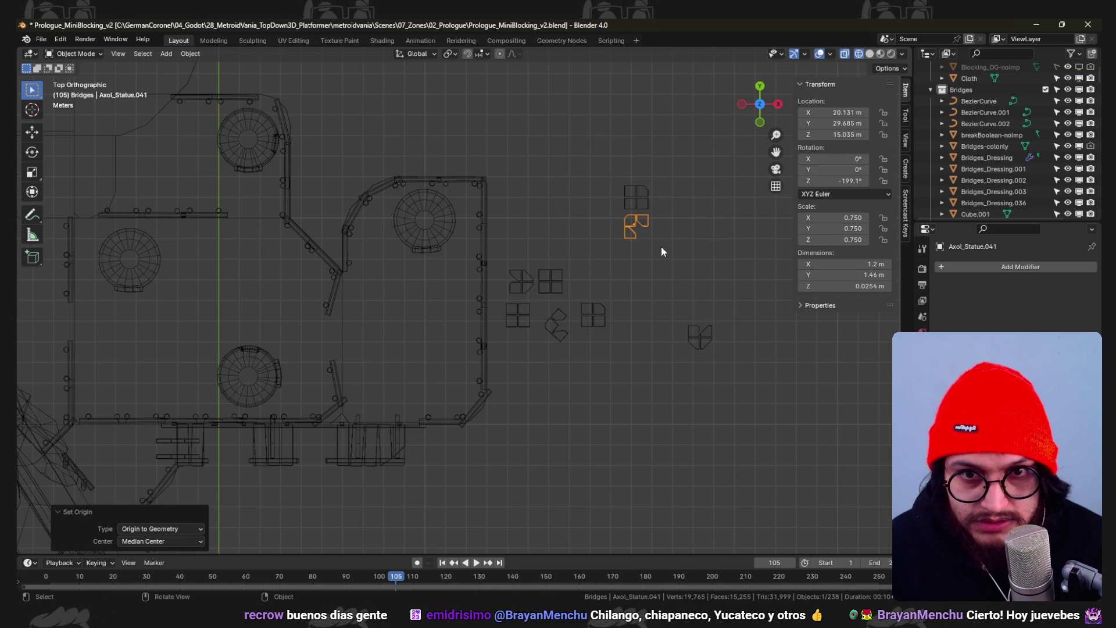
key(ctrl+s)
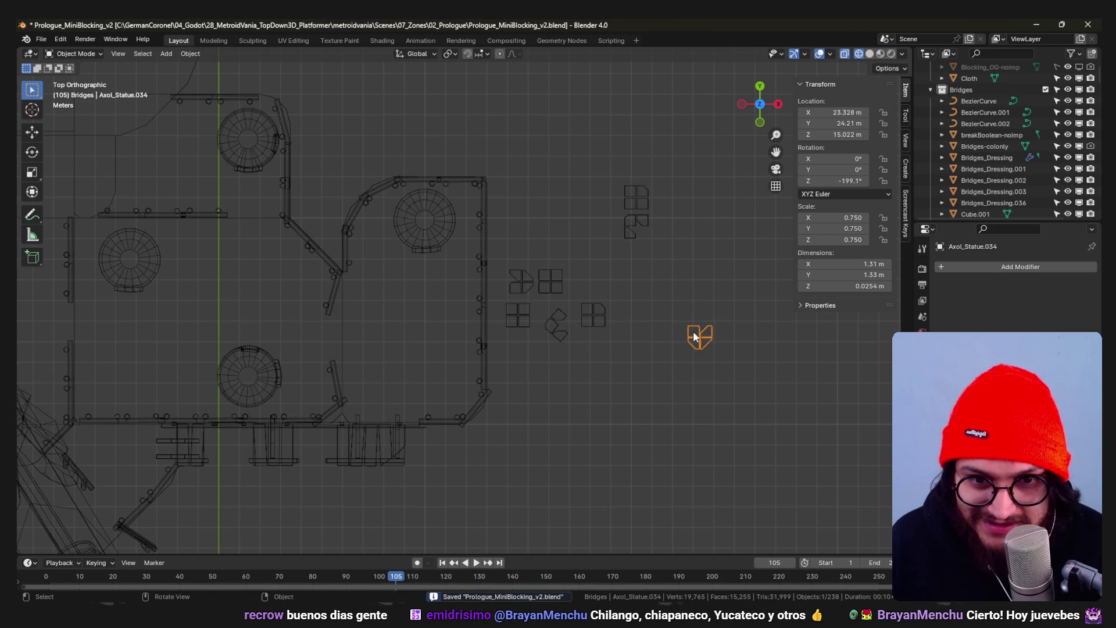
- Select all eight tile decal groups, scale them 2x, shift 4 m along X, and save
key(ctrl+z)
drag(742, 375, 523, 157)
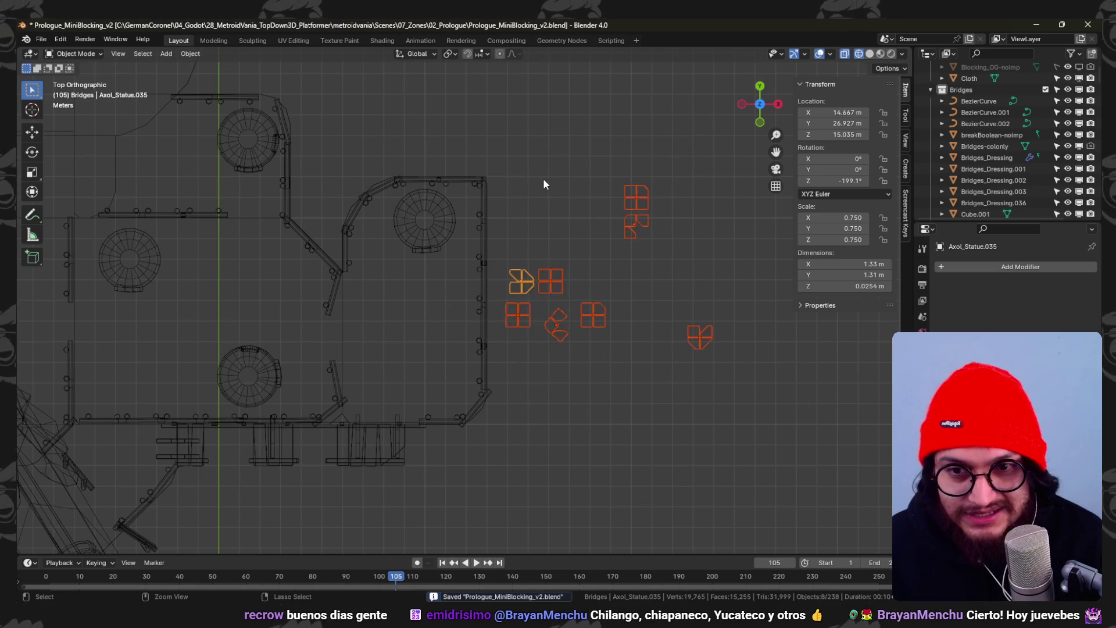
key(s)
key(2)
key(Return)
key(g)
key(x)
key(4)
key(Return)
key(ctrl+s)
- In solid shading, lower the decals 2 m, save, and return to top view
mouse_move(587, 356)
middle_down()
mouse_move(528, 378)
mouse_move(491, 283)
mouse_move(598, 256)
mouse_move(594, 277)
middle_up()
key(shift+z)
key(g)
key(z)
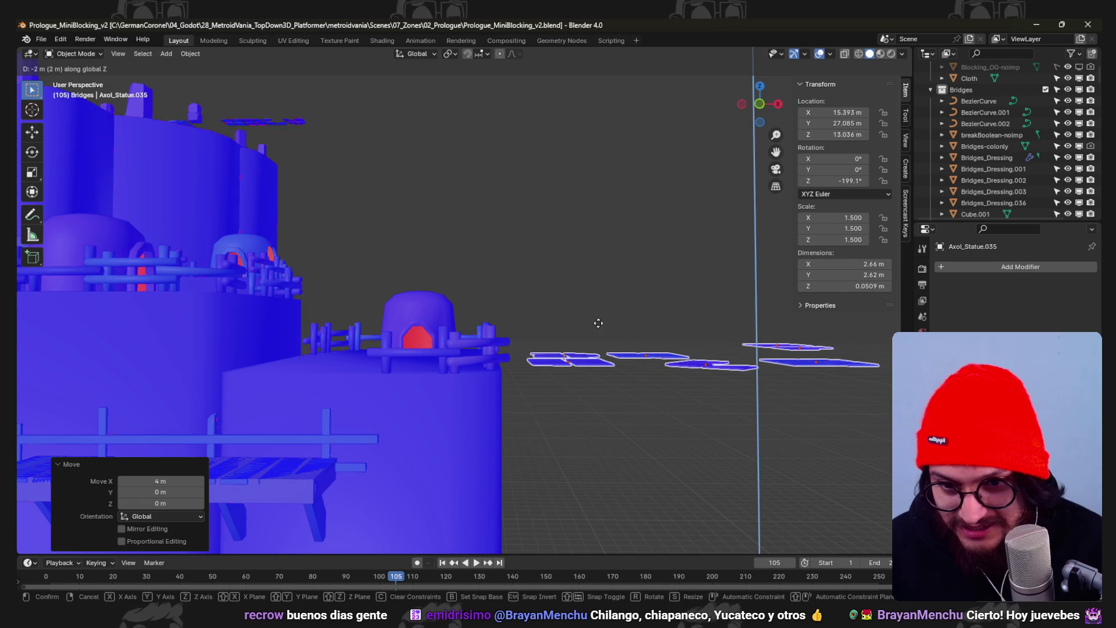
key(Return)
key(ctrl+s)
key(KP_7)
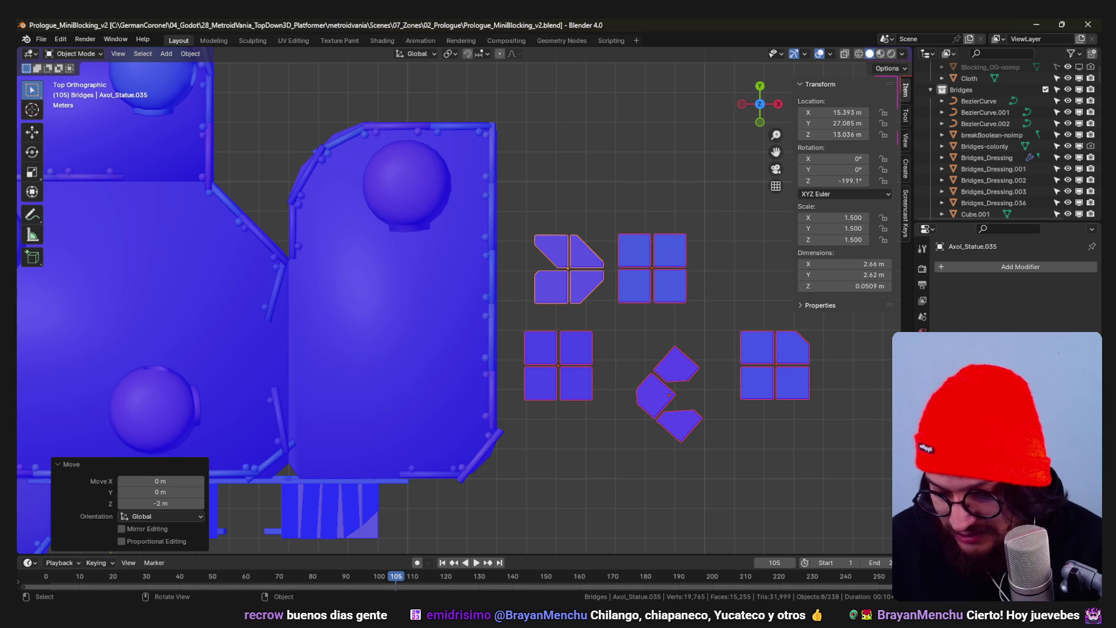
- Move the arrow-shaped tile decal onto the nearest terrace platform and turn it 180°
click(543, 279)
shift+middle_drag(543, 279, 636, 186)
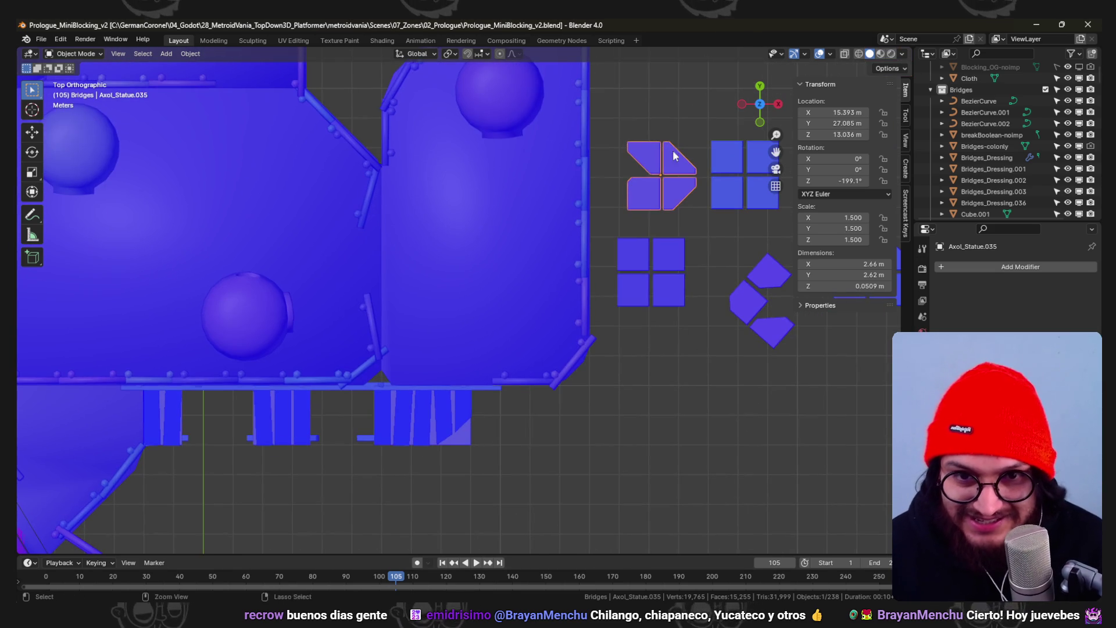
key(g)
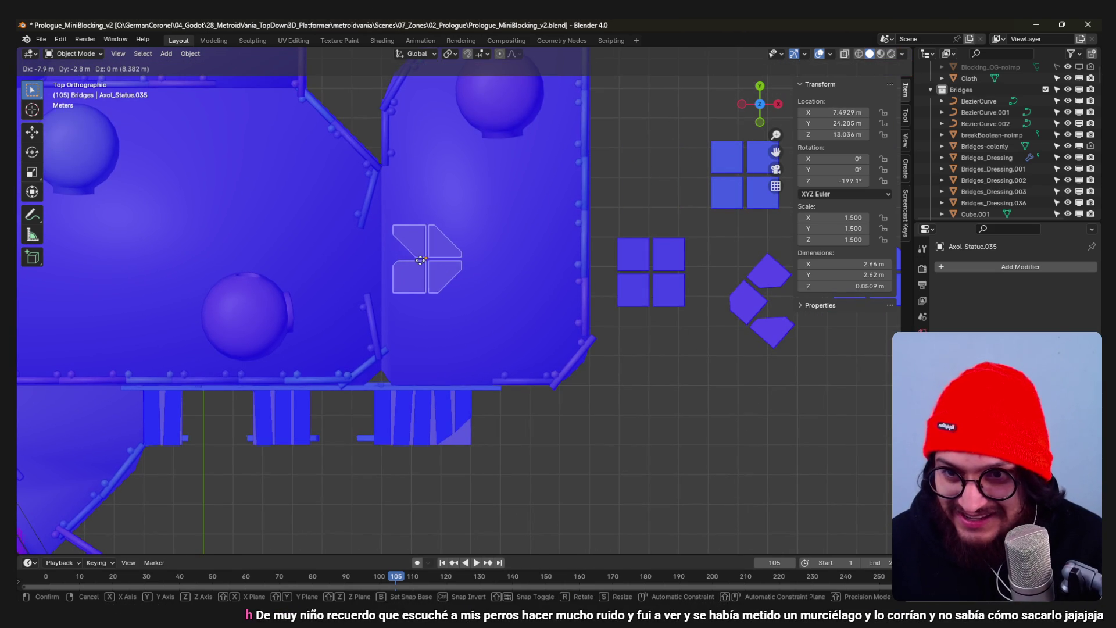
click(364, 236)
text(r180)
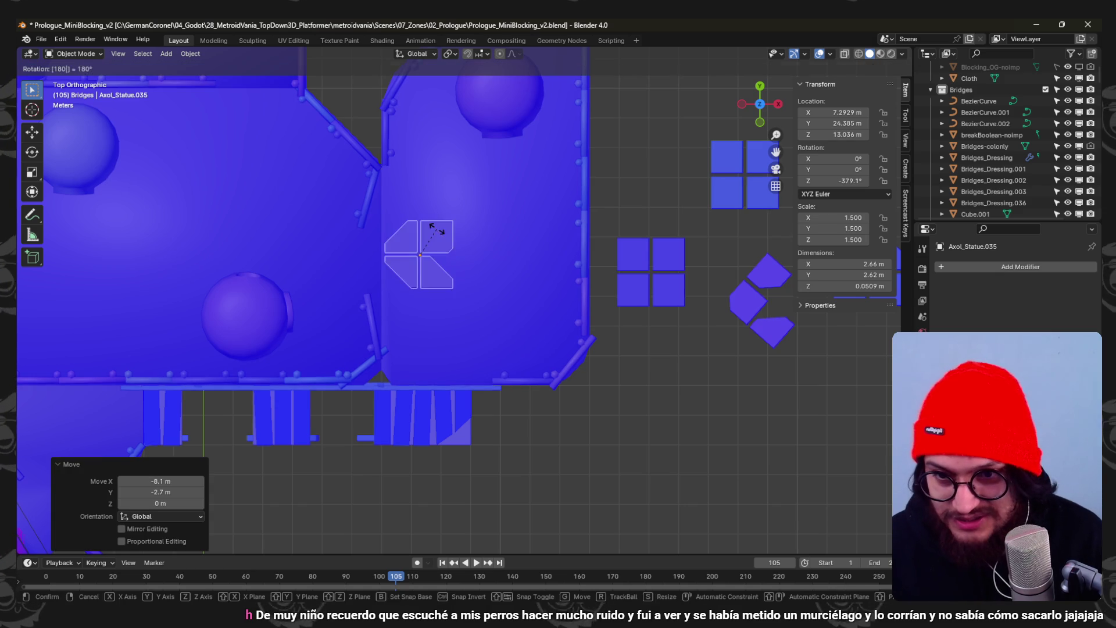
key(Return)
click(437, 236)
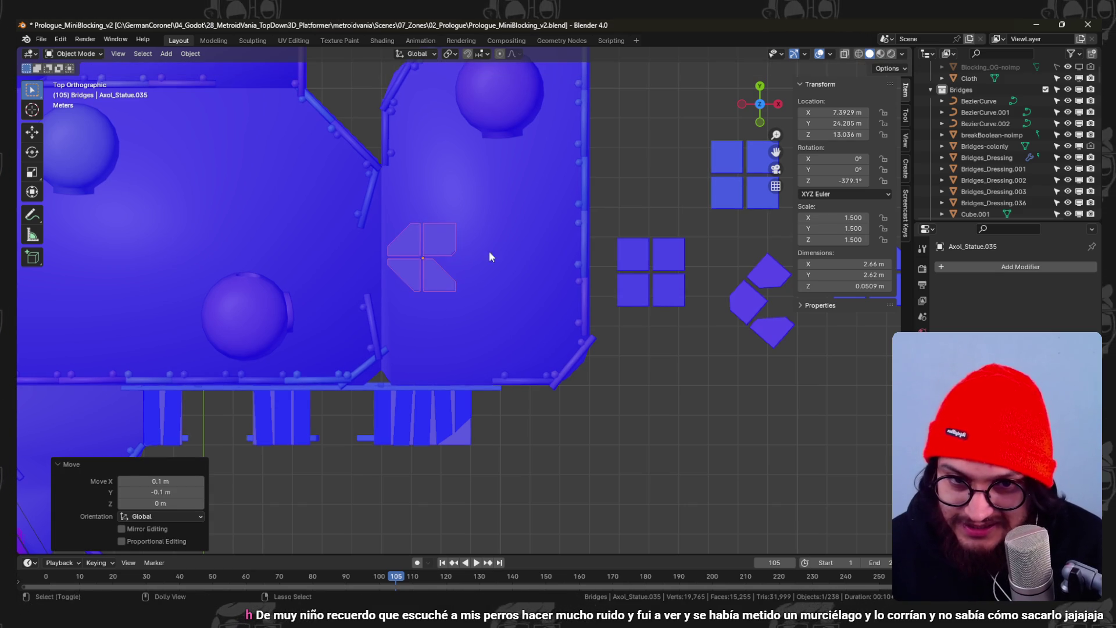
- Drop the 2x2 square tile group onto the platform below the arrow decal
click(659, 288)
key(g)
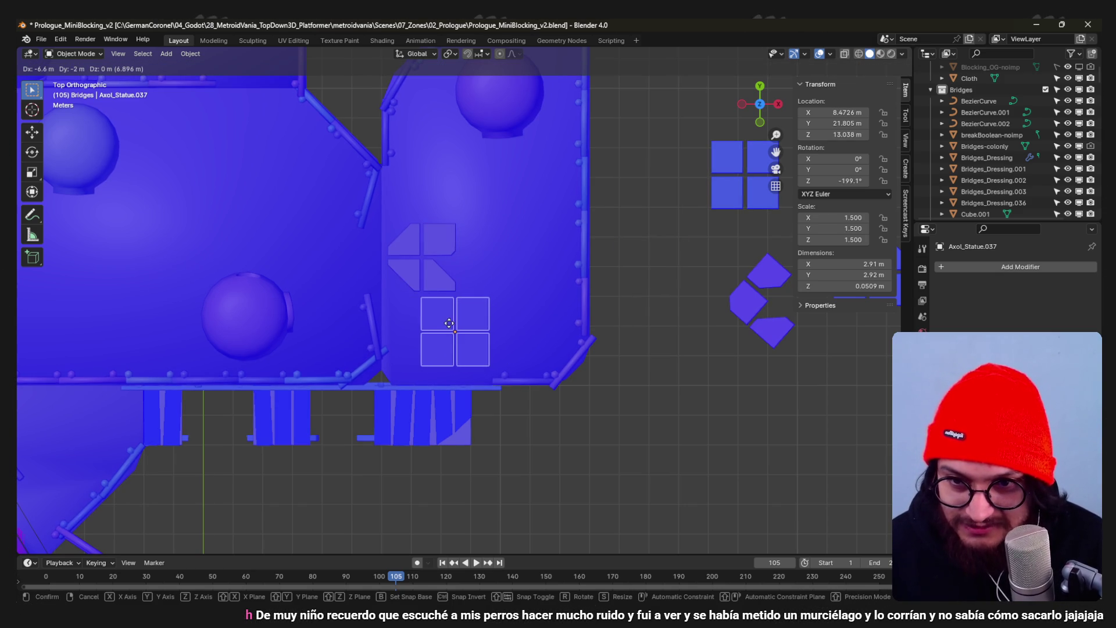
click(456, 296)
scroll(456, 296, down, 3)
mouse_move(464, 302)
middle_down()
mouse_move(494, 284)
mouse_move(409, 202)
mouse_move(505, 316)
mouse_move(525, 295)
middle_up()
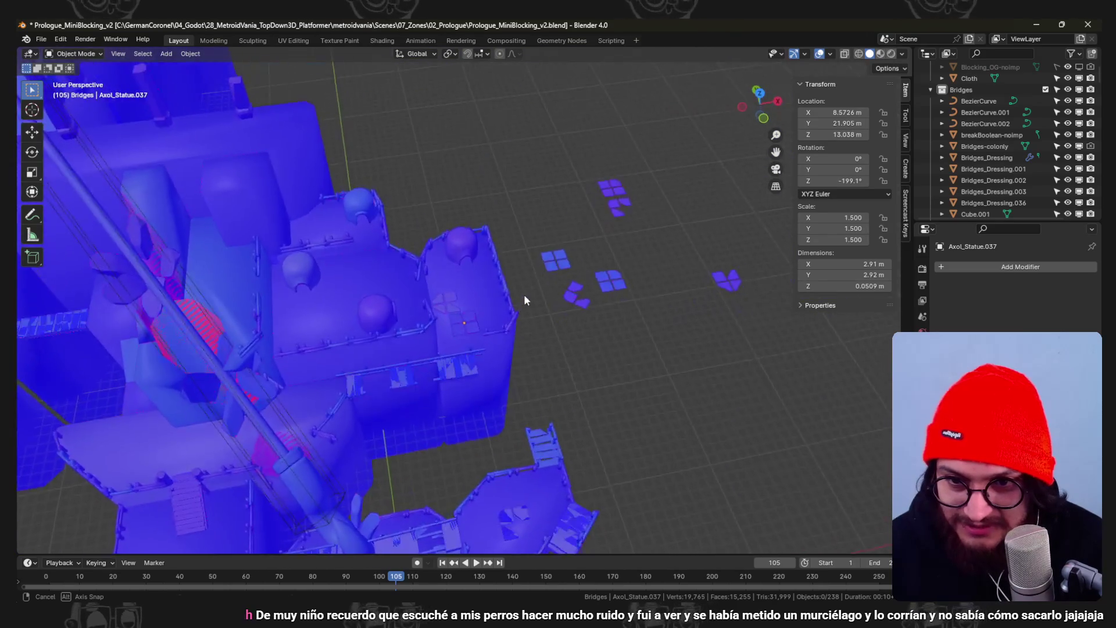
scroll(524, 294, up, 6)
- Undo a trial X shift of the squares and orbit to review the terrace platforms
key(g)
key(x)
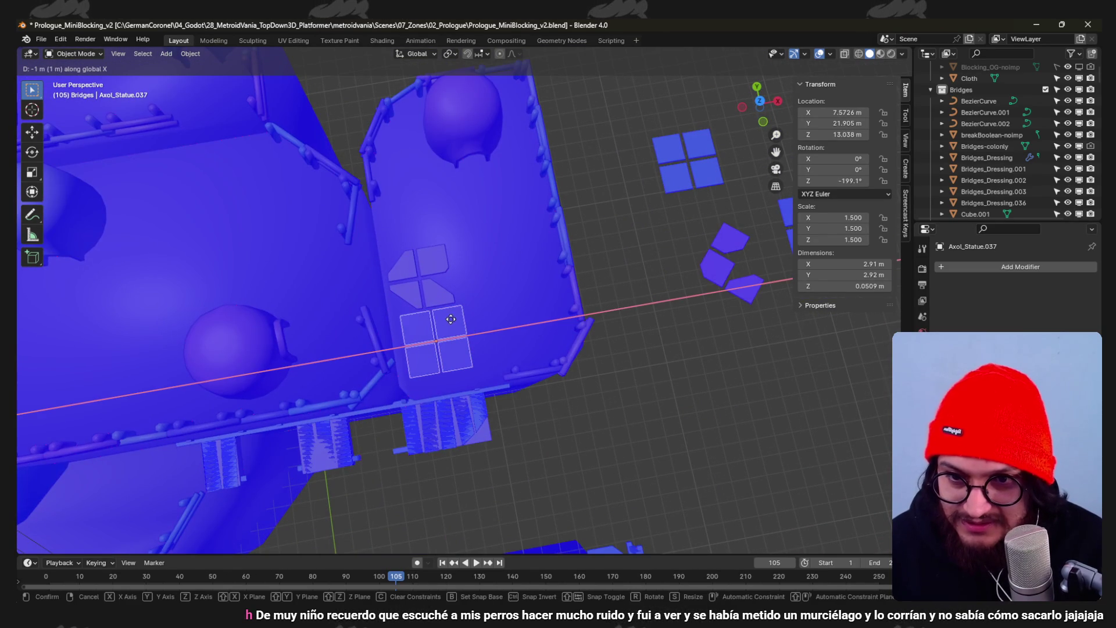
click(503, 317)
key(ctrl+z)
scroll(504, 311, down, 3)
mouse_move(503, 312)
middle_down()
mouse_move(473, 254)
mouse_move(553, 282)
mouse_move(478, 314)
mouse_move(473, 256)
mouse_move(416, 358)
middle_up()
scroll(441, 319, down, 5)
middle_drag(423, 298, 434, 441)
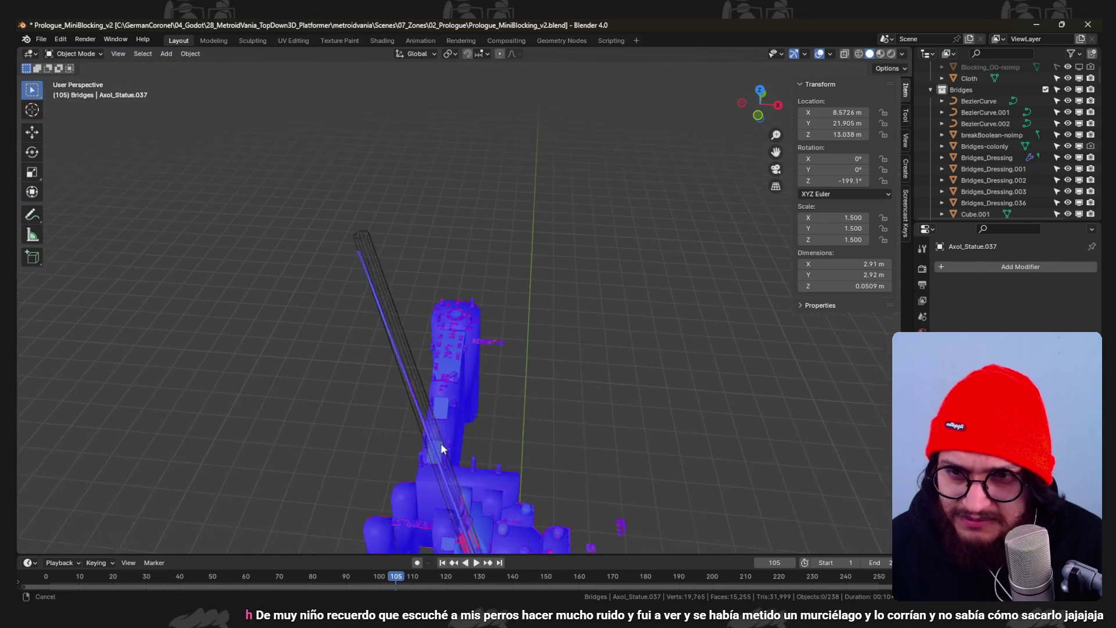
scroll(455, 421, up, 6)
scroll(538, 413, down, 4)
mouse_move(525, 301)
middle_down()
mouse_move(531, 276)
mouse_move(589, 392)
mouse_move(475, 244)
middle_up()
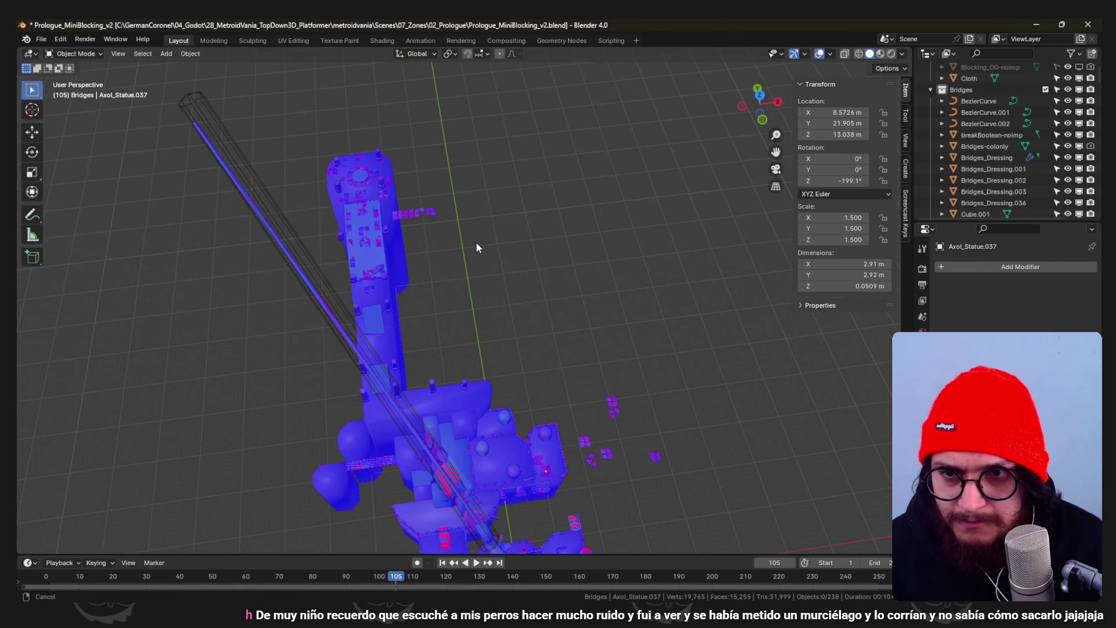
scroll(471, 233, up, 4)
scroll(479, 160, up, 3)
mouse_move(479, 160)
middle_down()
mouse_move(542, 323)
mouse_move(398, 129)
mouse_move(446, 238)
mouse_move(374, 131)
mouse_move(532, 277)
mouse_move(497, 219)
mouse_move(558, 239)
mouse_move(483, 263)
mouse_move(533, 364)
middle_up()
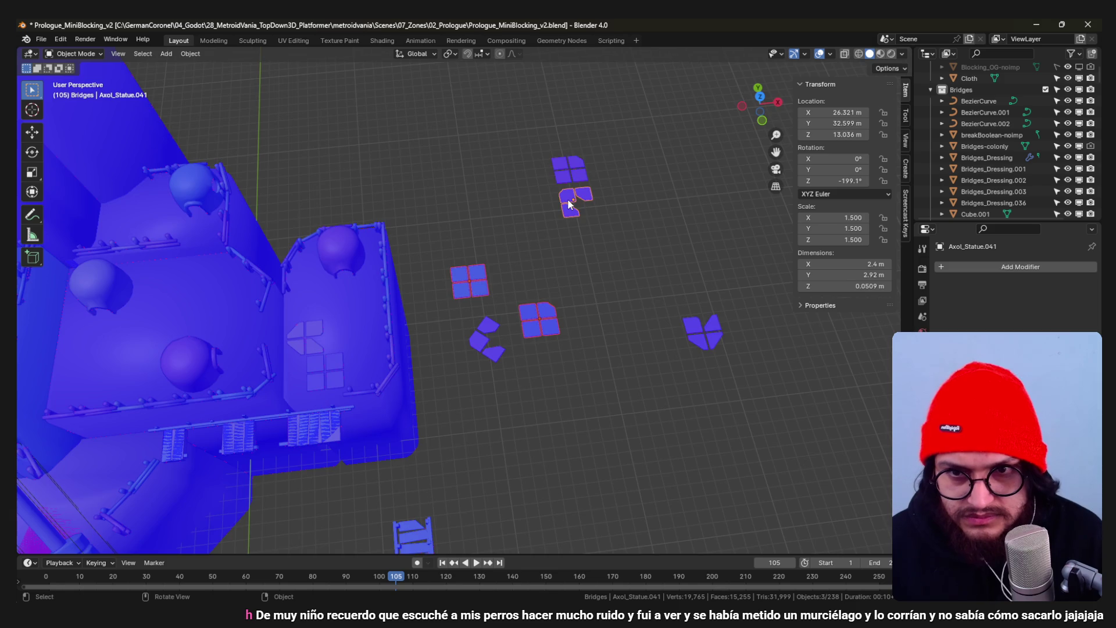
- Duplicate the selected tile decals onto the neighbouring platform and raise the copies 2 m on Z
key(KP_7)
scroll(567, 197, down, 4)
key(shift+d)
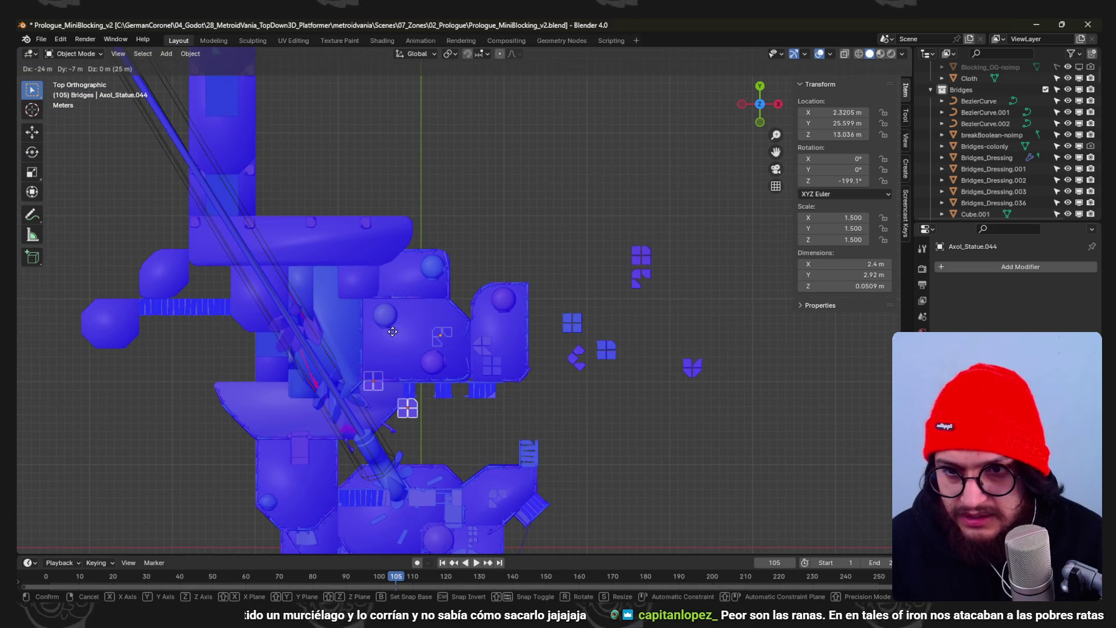
click(401, 326)
key(KP_8)
key(KP_8)
key(KP_8)
scroll(458, 246, up, 5)
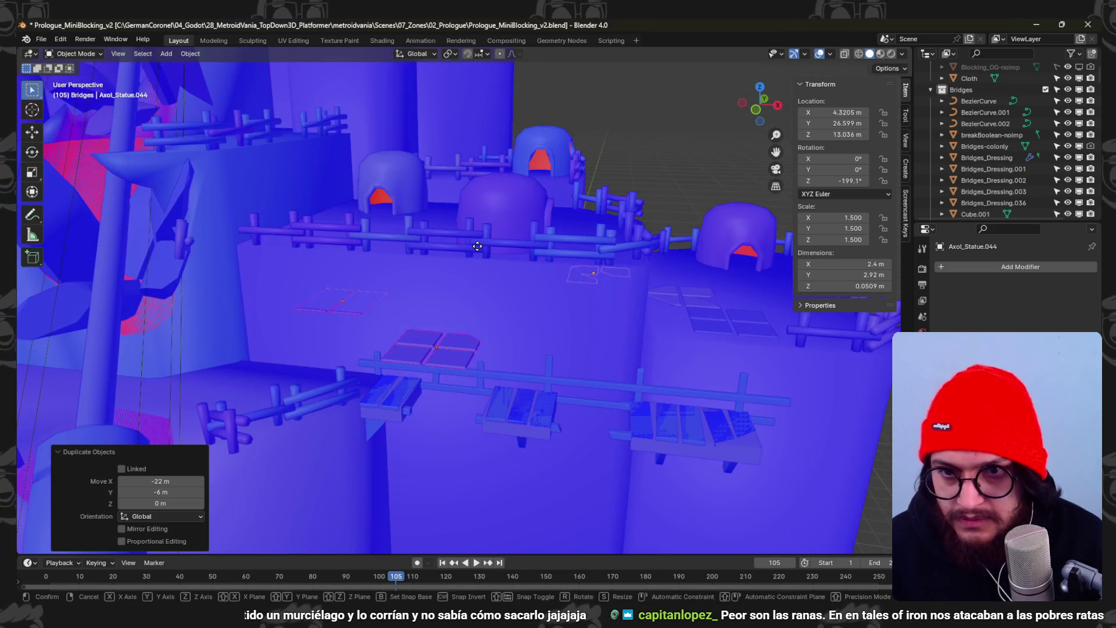
key(z)
click(463, 190)
key(KP_7)
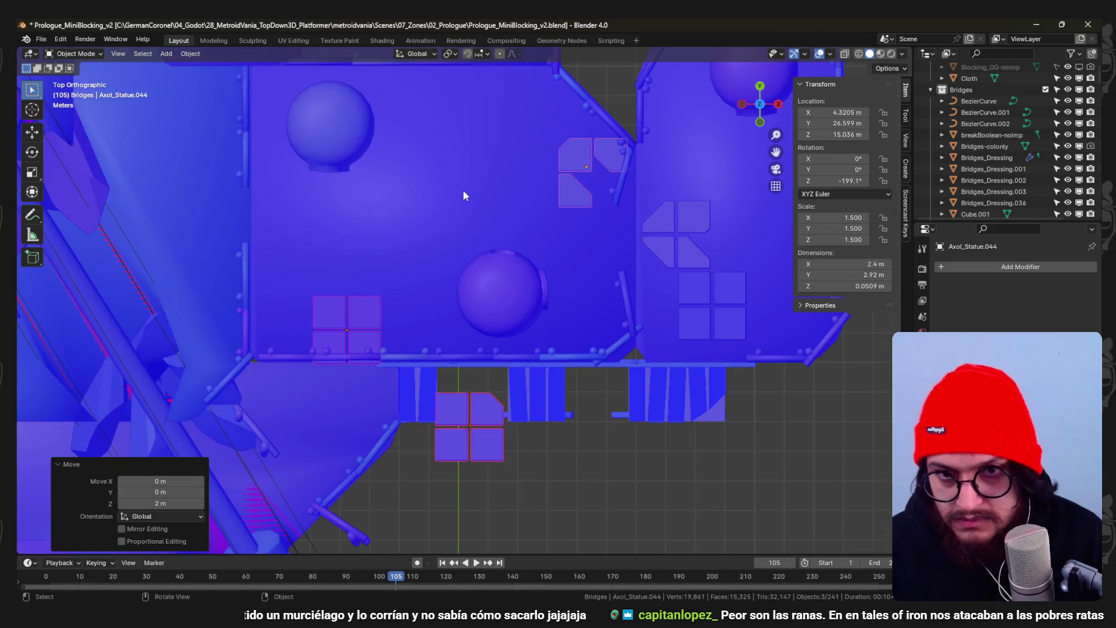
scroll(462, 189, down, 3)
- Move another tile group and the 2x2 squares onto the upper platform beside the tiles
click(474, 366)
key(g)
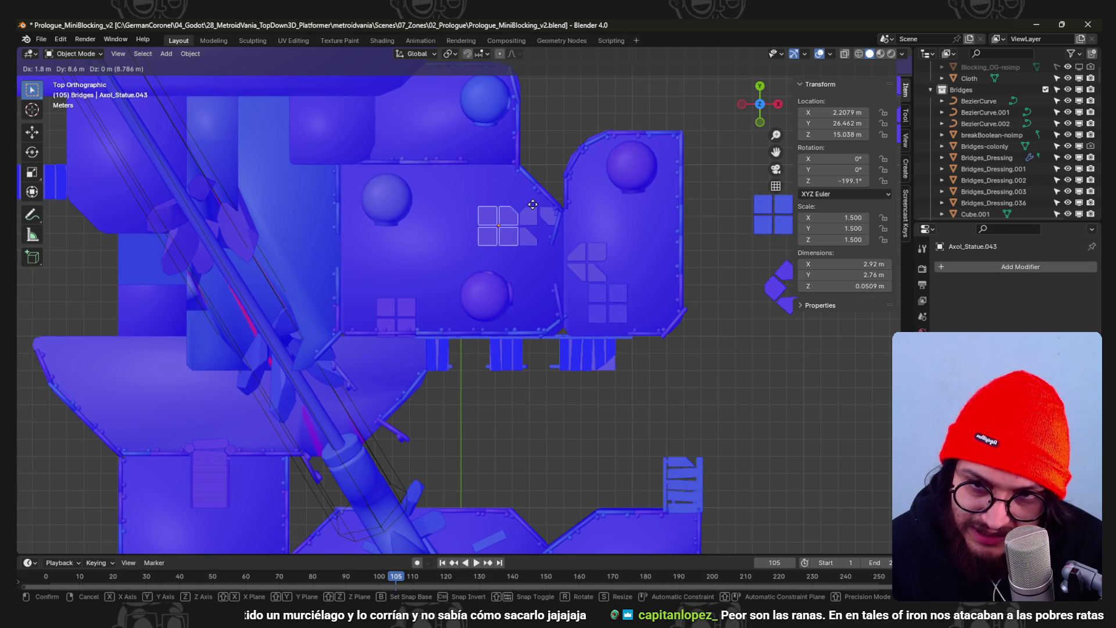
click(532, 205)
click(410, 315)
key(g)
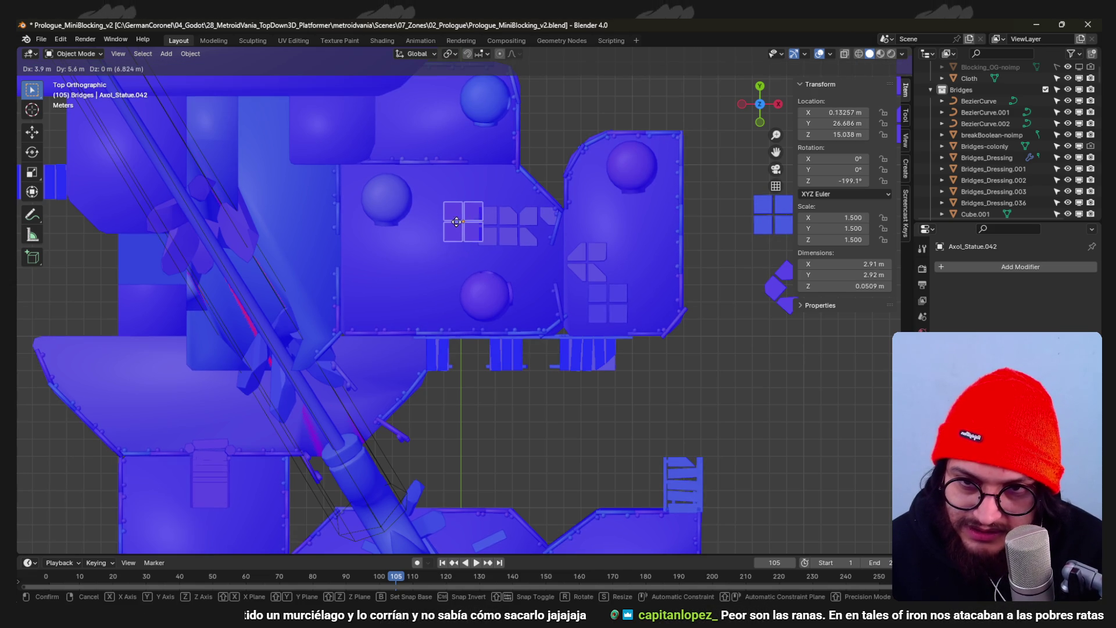
click(408, 263)
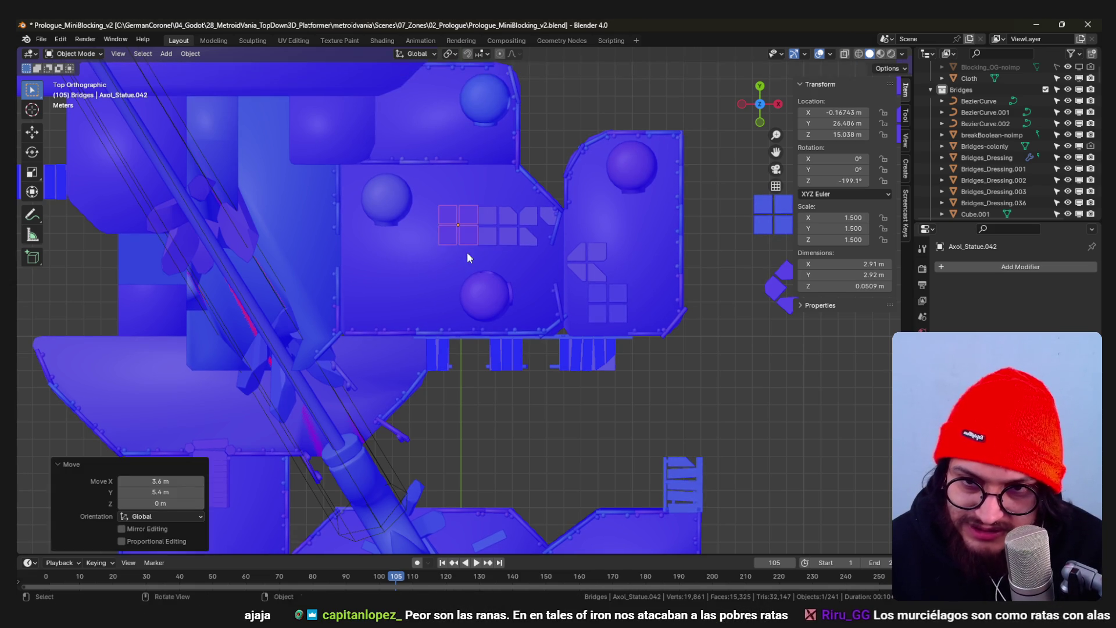
scroll(497, 233, up, 7)
key(g)
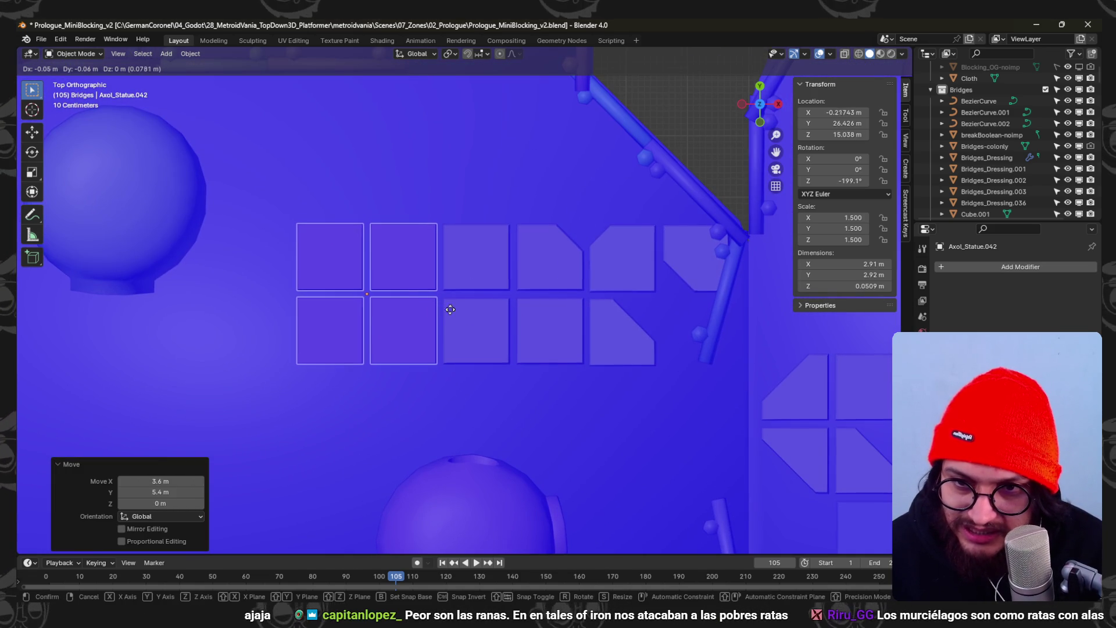
click(456, 309)
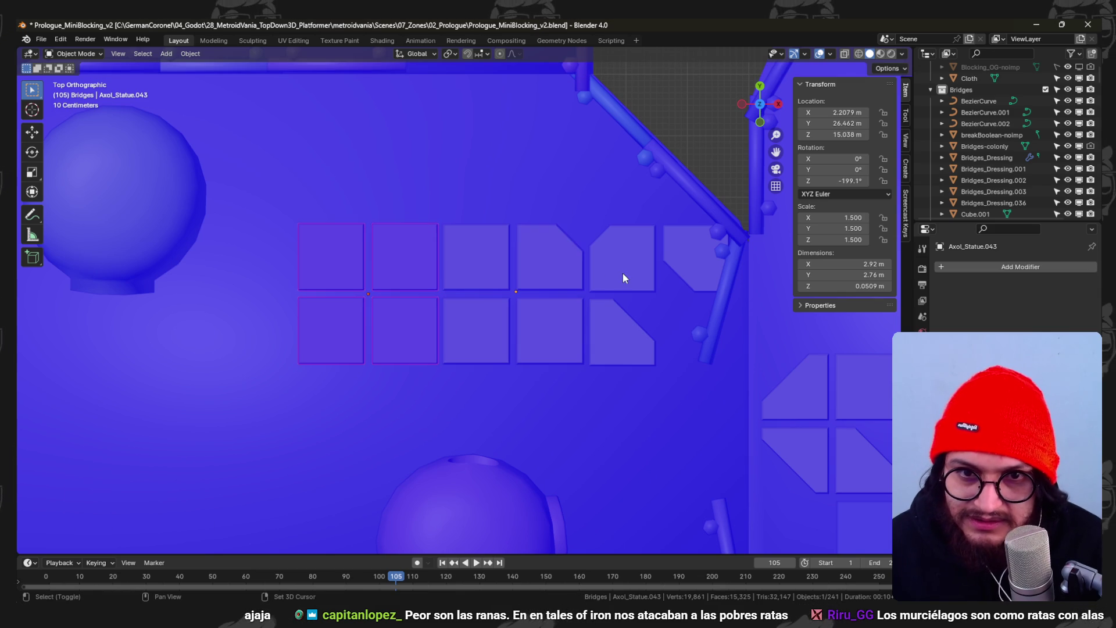
- Slide the squares and neighbouring tile group along X into a single row between the domes
drag(622, 270, 478, 263)
scroll(414, 274, down, 5)
key(g)
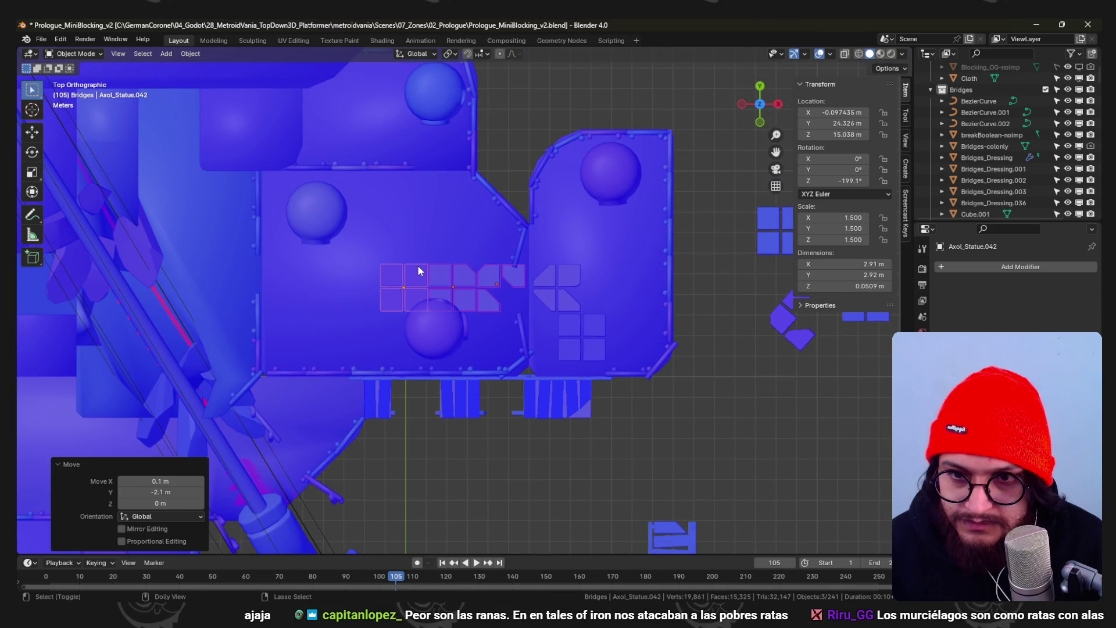
key(x)
click(367, 280)
click(438, 280)
key(g)
key(x)
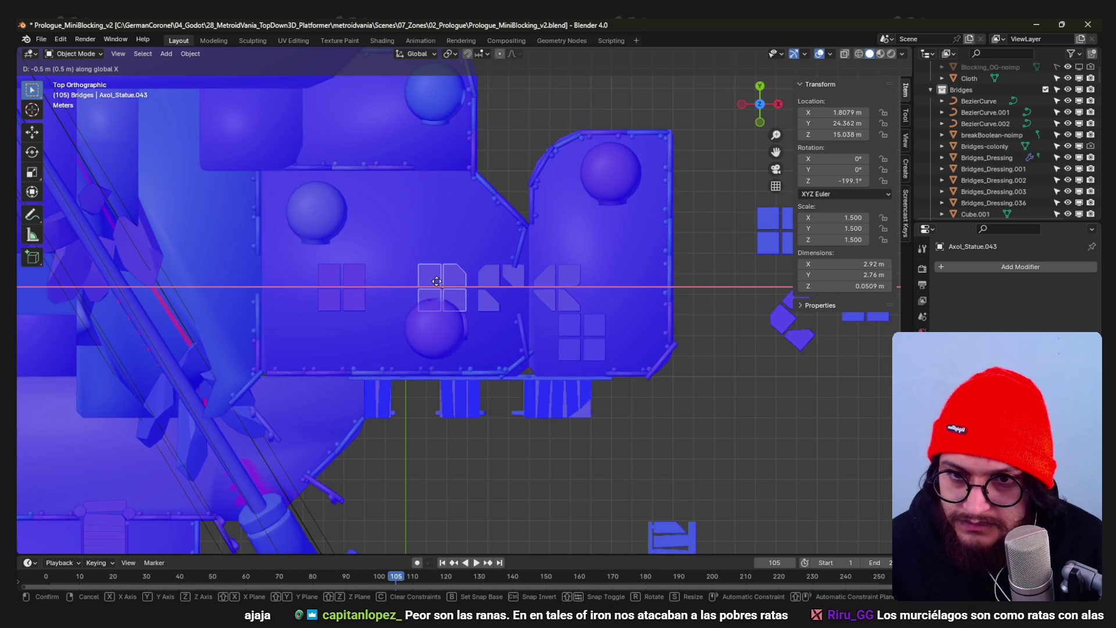
click(423, 282)
click(355, 281)
key(g)
key(x)
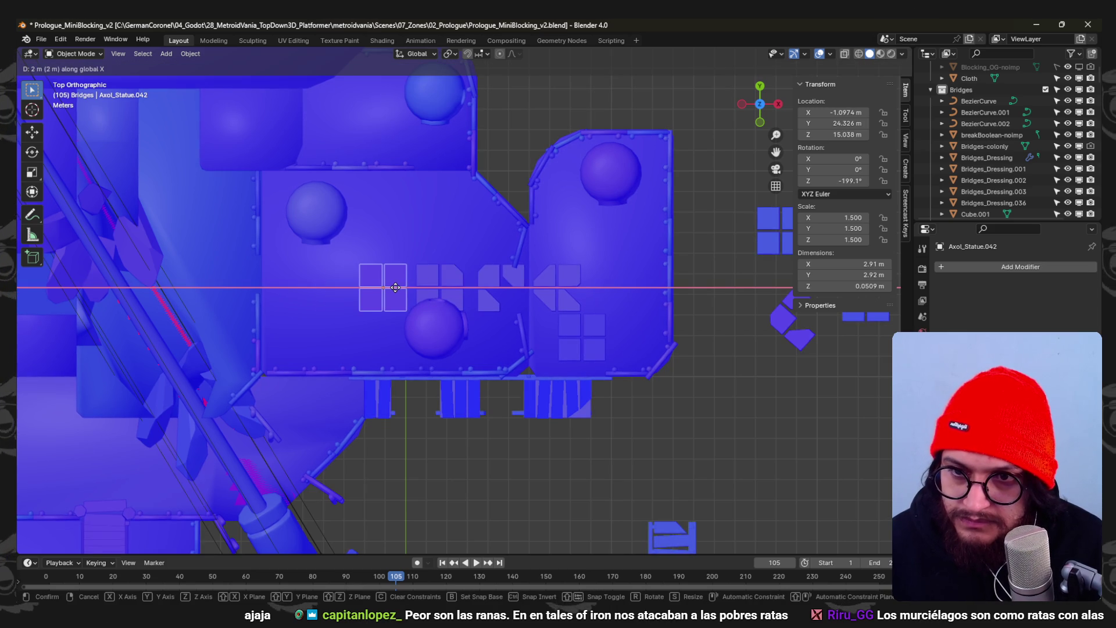
click(452, 290)
mouse_move(451, 289)
middle_down()
mouse_move(487, 302)
mouse_move(366, 201)
mouse_move(326, 254)
mouse_move(383, 300)
mouse_move(423, 258)
mouse_move(521, 214)
middle_up()
mouse_move(480, 257)
middle_down()
mouse_move(482, 279)
mouse_move(528, 263)
mouse_move(517, 217)
mouse_move(488, 231)
mouse_move(486, 261)
mouse_move(457, 260)
mouse_move(402, 216)
mouse_move(449, 229)
mouse_move(475, 257)
middle_up()
scroll(476, 256, up, 2)
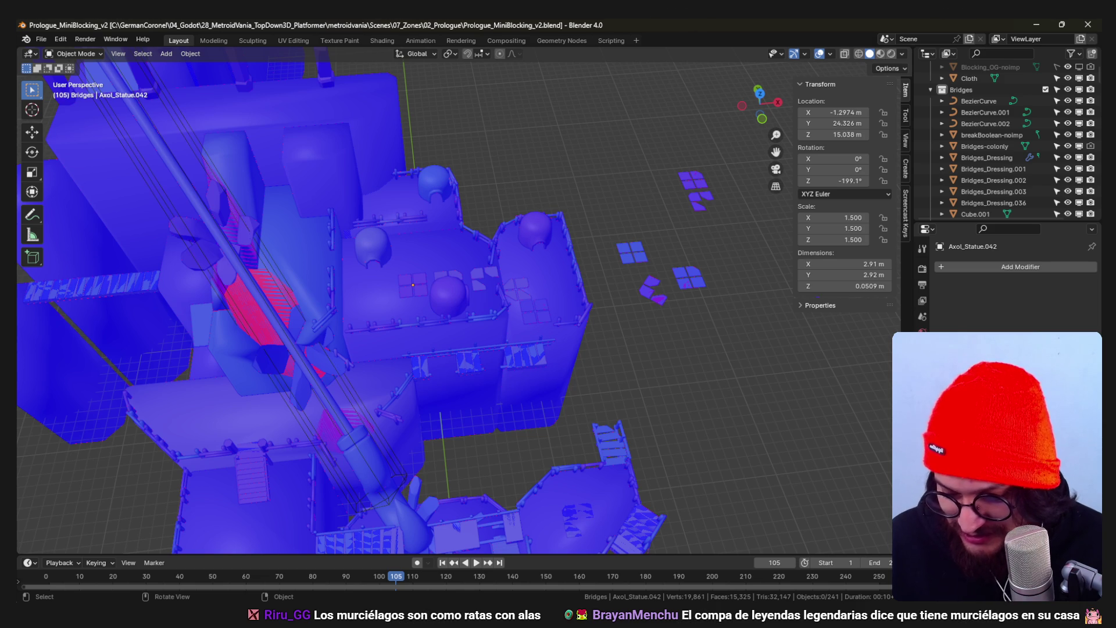
- Copy the square tile group 6 m left, turn it 90°, then shift it -1.5 m X and 0.6 m Y
mouse_move(549, 543)
middle_down()
mouse_move(486, 357)
mouse_move(507, 403)
mouse_move(615, 391)
middle_up()
scroll(533, 336, up, 3)
mouse_move(533, 342)
middle_down()
mouse_move(416, 369)
mouse_move(514, 403)
mouse_move(554, 349)
mouse_move(561, 396)
mouse_move(529, 369)
mouse_move(547, 385)
mouse_move(405, 351)
mouse_move(398, 319)
mouse_move(463, 340)
middle_up()
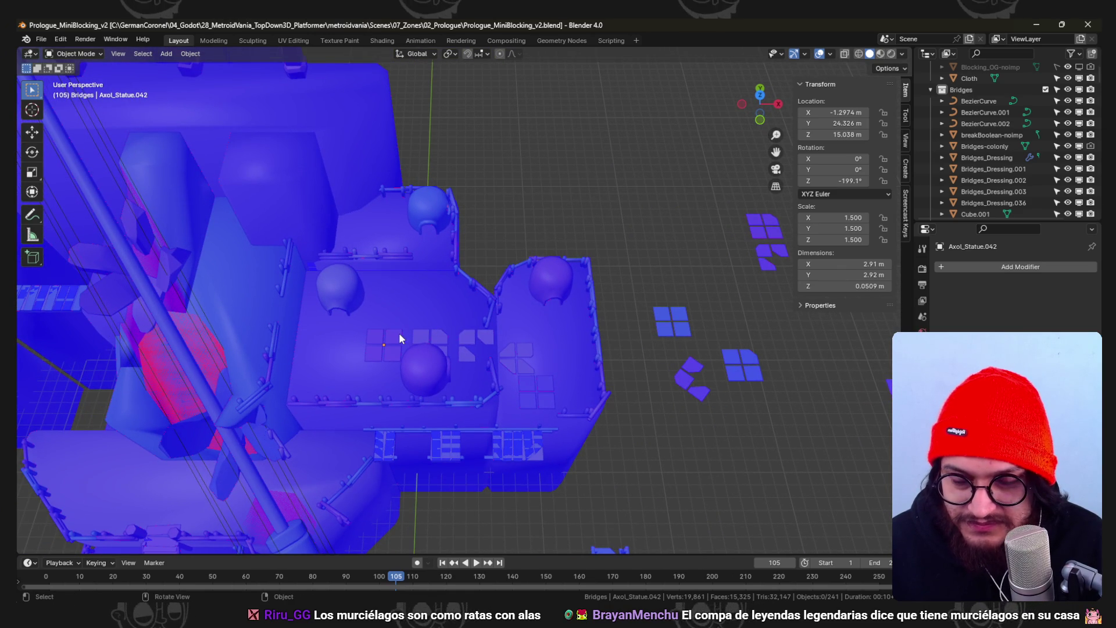
key(KP_7)
key(shift+d)
key(x)
click(371, 429)
scroll(373, 410, up, 4)
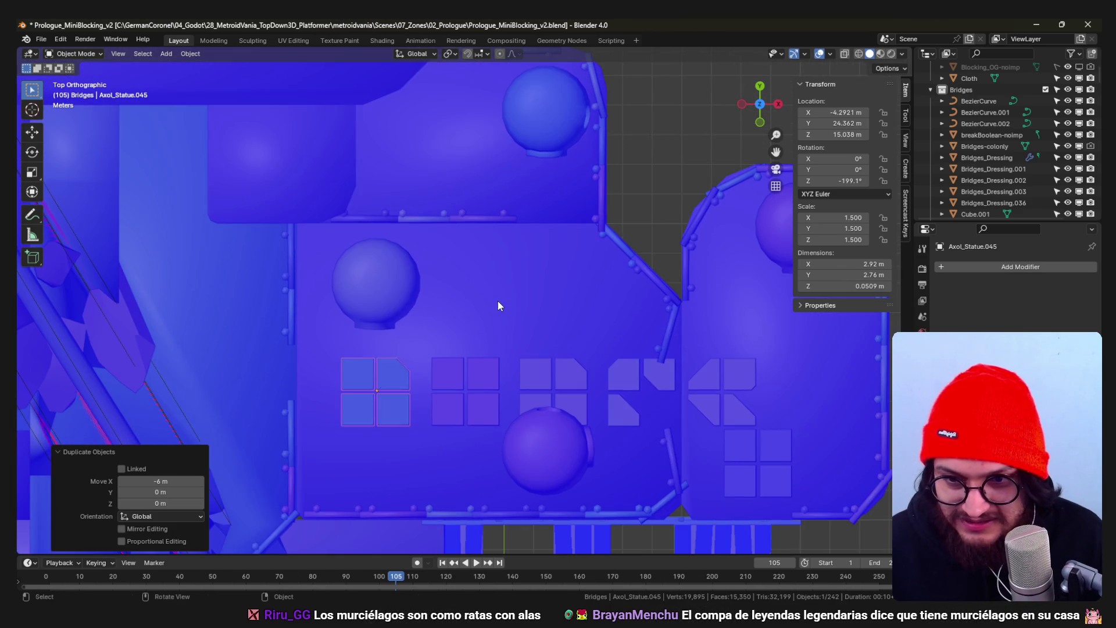
text(90)
key(Return)
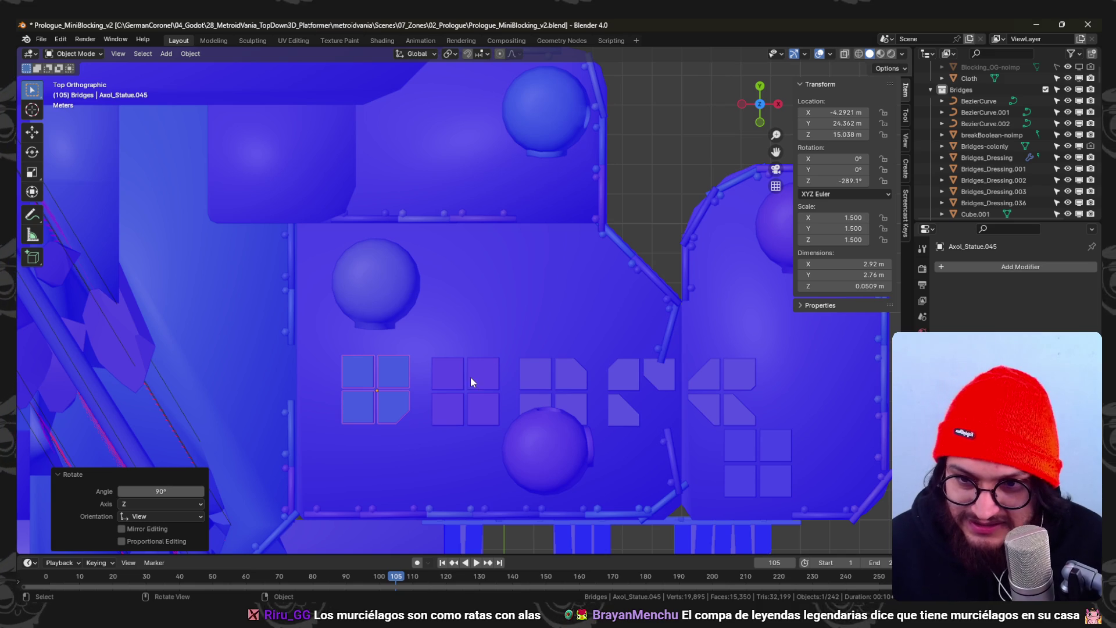
text(gx-1.5)
key(Return)
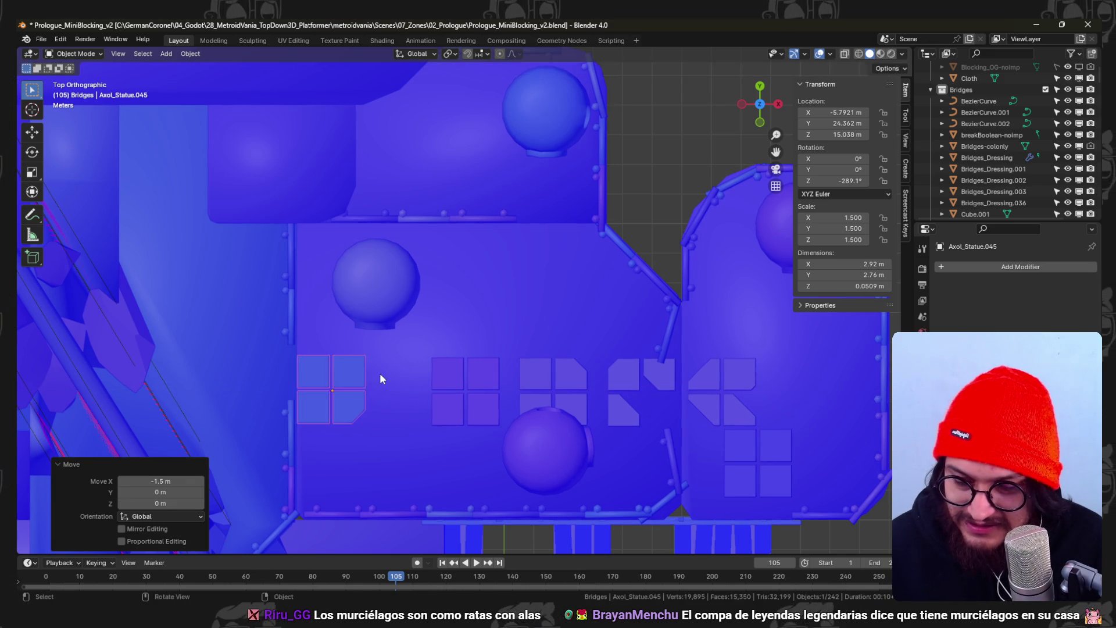
key(g)
key(y)
key(Return)
- Slide the misaligned tile group up along Y to match the neighbouring tile rows
mouse_move(431, 310)
shift+middle_down()
mouse_move(533, 354)
mouse_move(428, 381)
shift+middle_up()
click(465, 373)
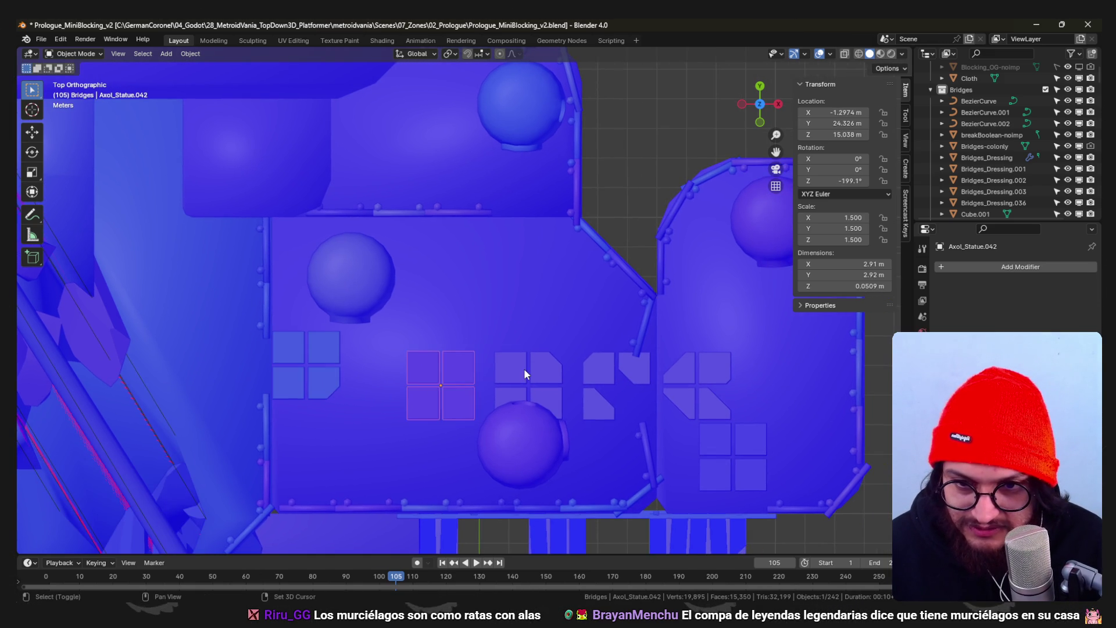
click(600, 370)
key(g)
key(y)
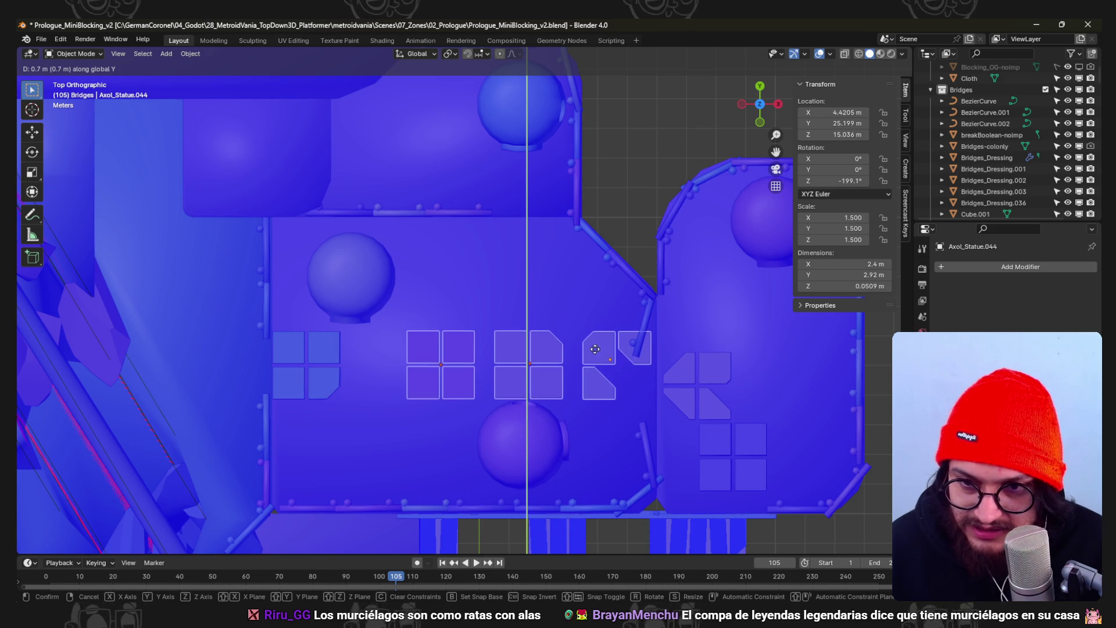
click(591, 340)
- Delete the stray railing post, then rotate the tilted post 10° upright and nudge it into place
click(642, 330)
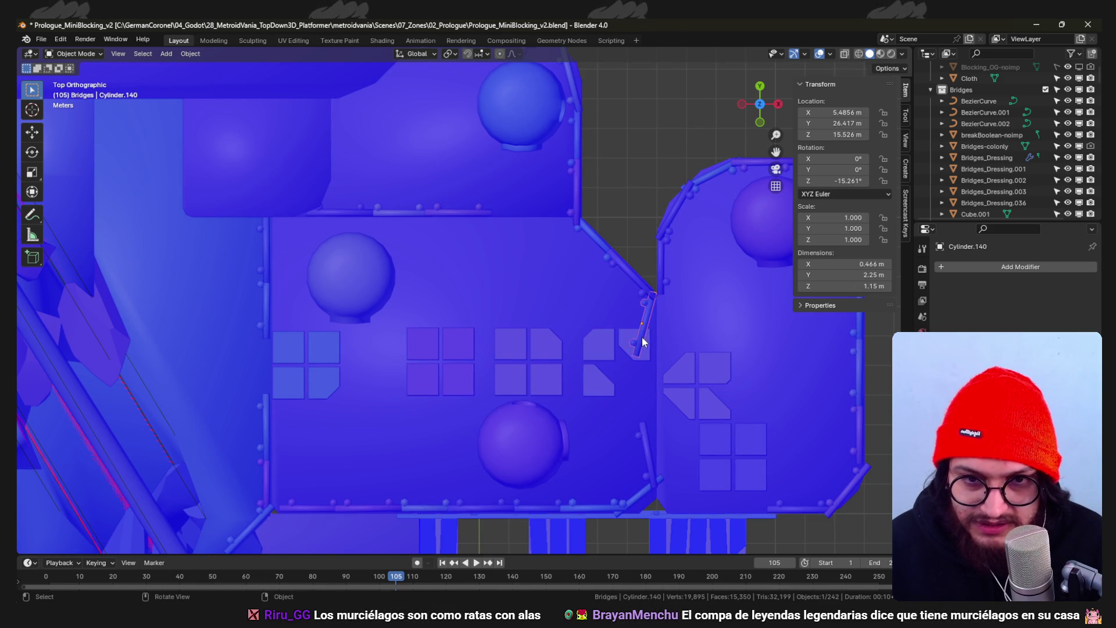
key(Delete)
click(650, 457)
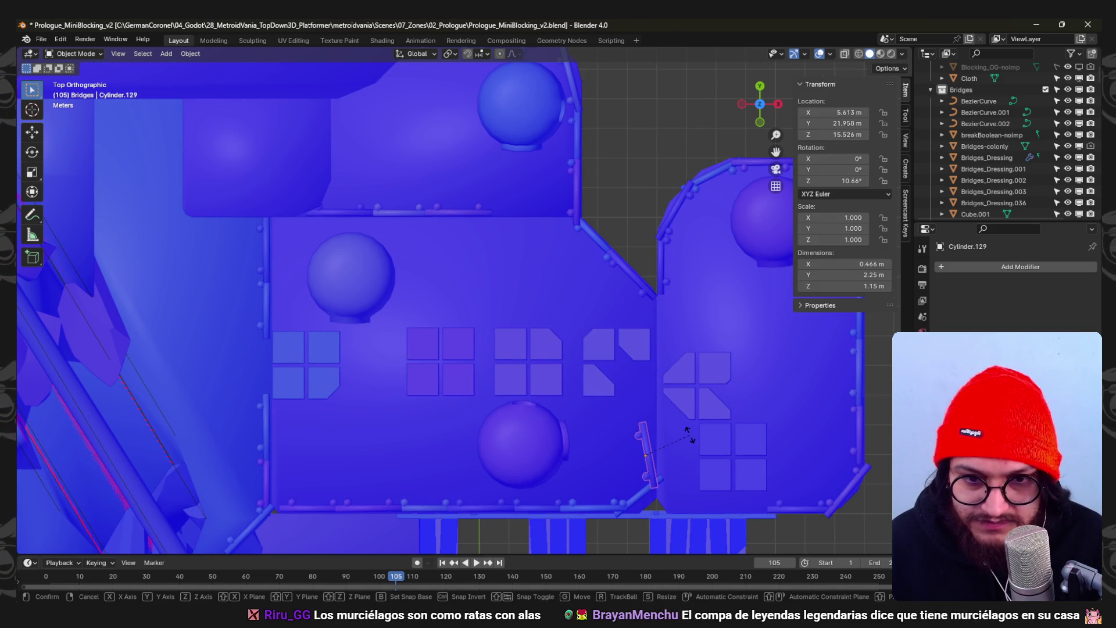
text(10)
key(Return)
key(g)
click(726, 453)
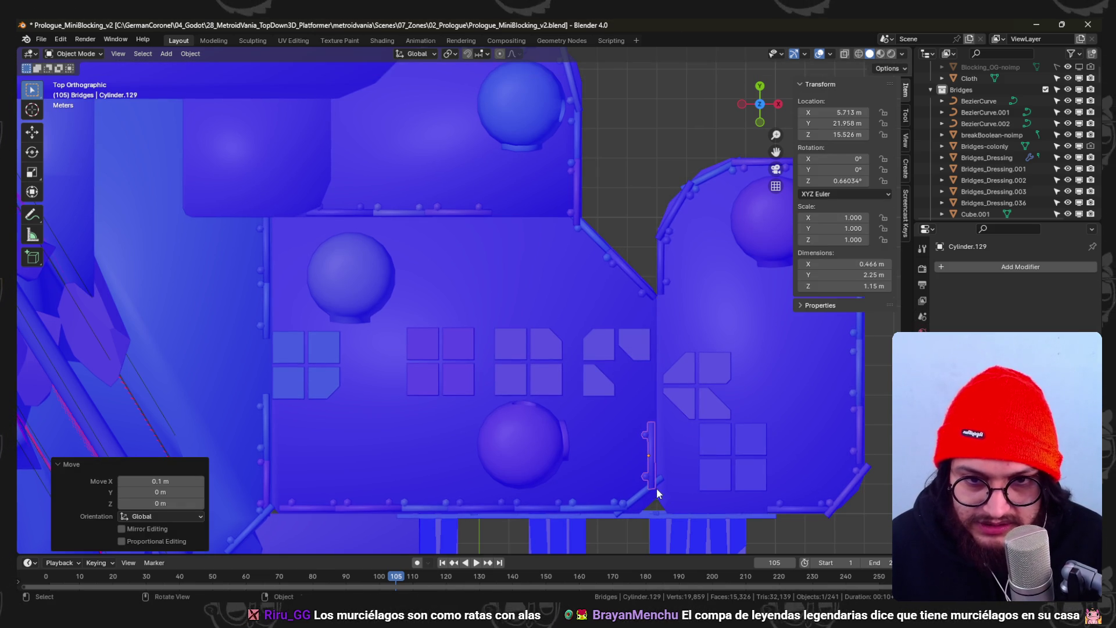
- Select and inspect posts on the diagonal railing, returning to top view
click(641, 285)
mouse_move(642, 284)
middle_down()
mouse_move(563, 261)
mouse_move(598, 237)
mouse_move(570, 264)
mouse_move(578, 292)
mouse_move(534, 229)
mouse_move(506, 252)
mouse_move(549, 280)
mouse_move(453, 318)
middle_up()
click(570, 264)
key(KP_7)
- Slide the four-tile decal group and the next tile group along X into the row
click(453, 317)
scroll(479, 334, up, 3)
key(g)
key(x)
click(531, 350)
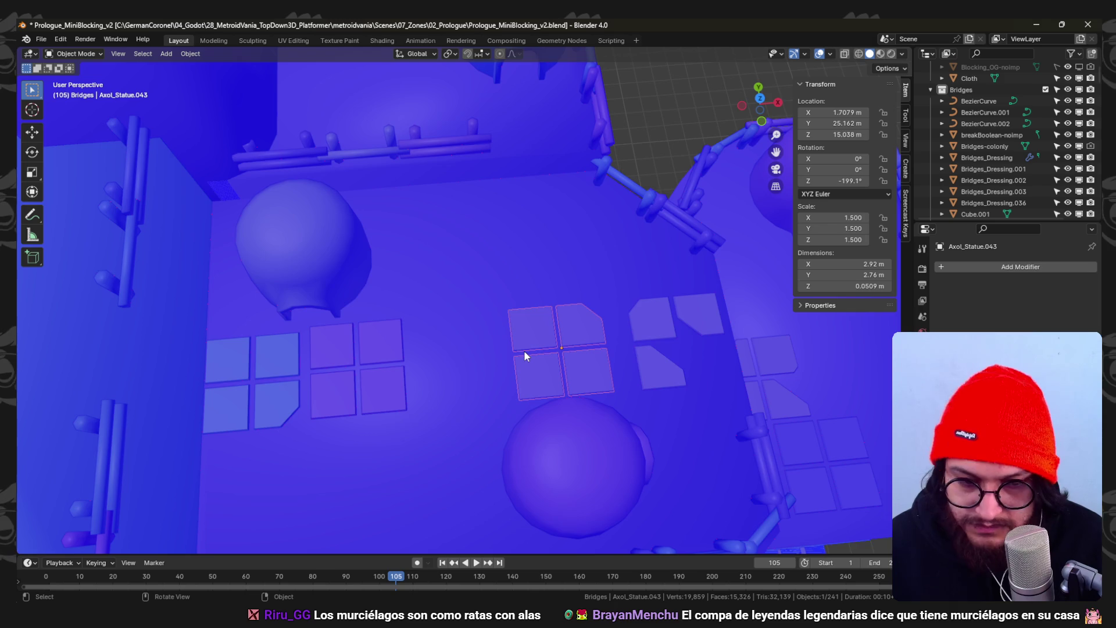
click(525, 351)
key(KP_7)
key(g)
key(x)
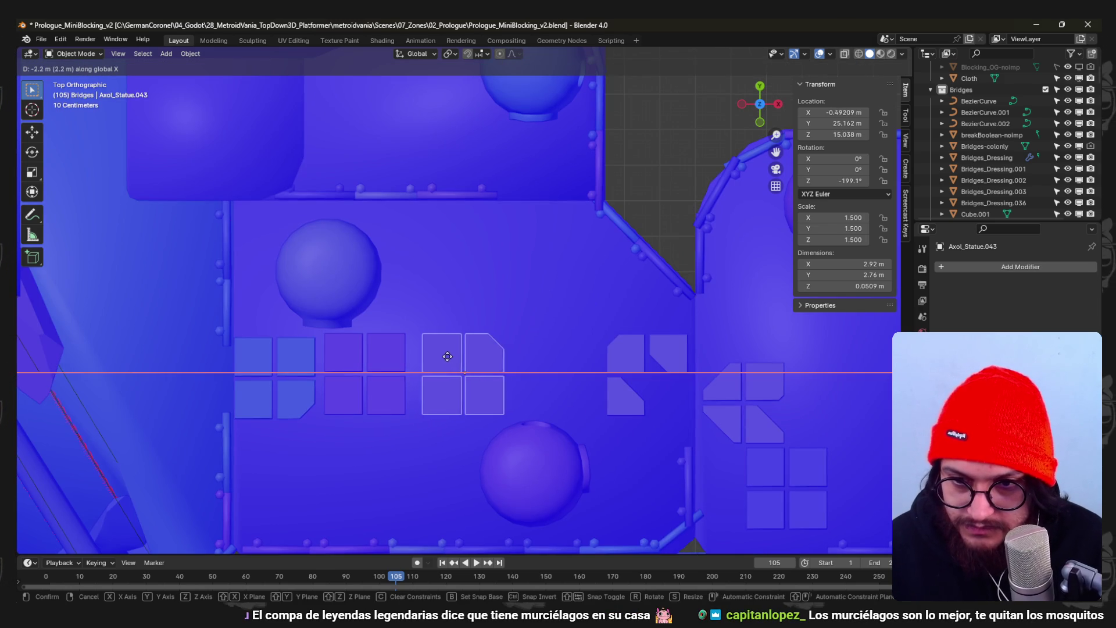
click(441, 356)
- Line another tile group up with the row along X and reposition the four-tile group
click(732, 412)
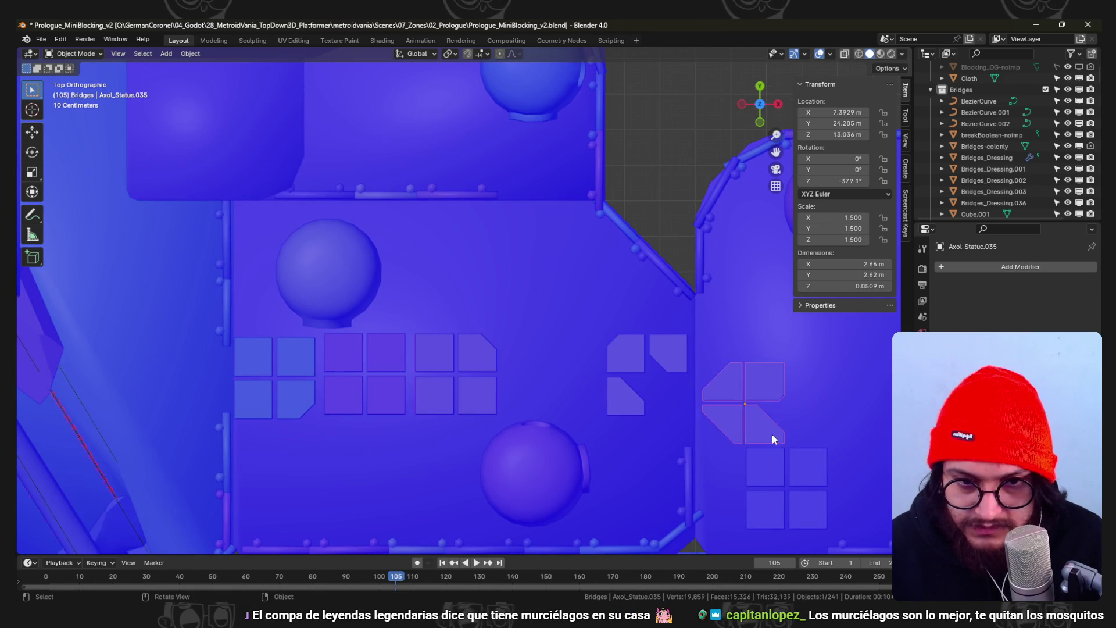
scroll(770, 434, down, 5)
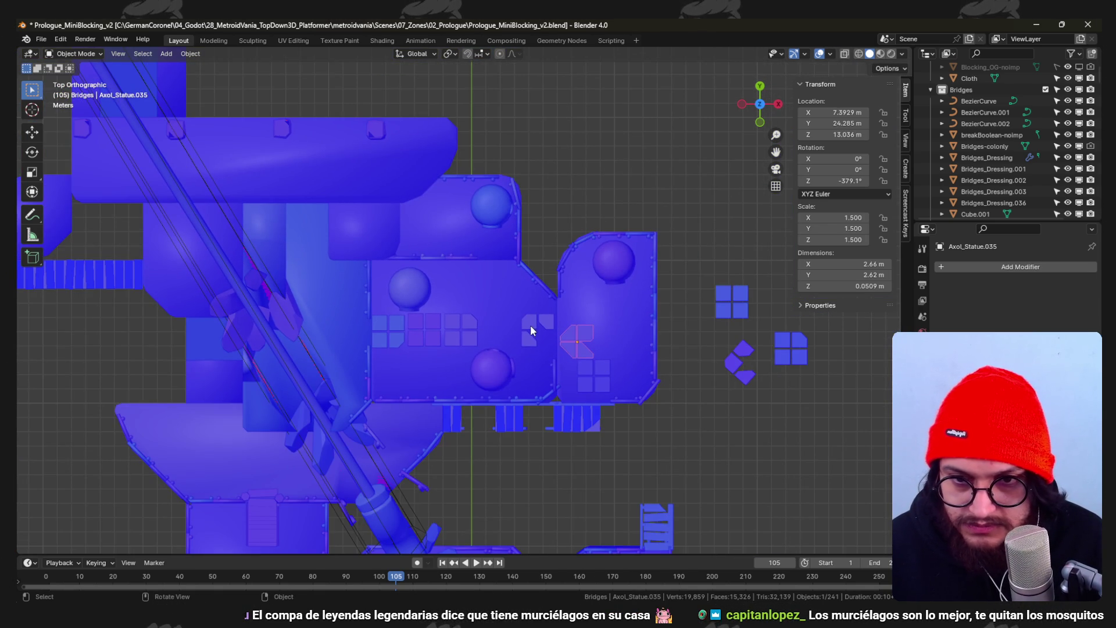
click(530, 331)
scroll(461, 330, up, 3)
key(x)
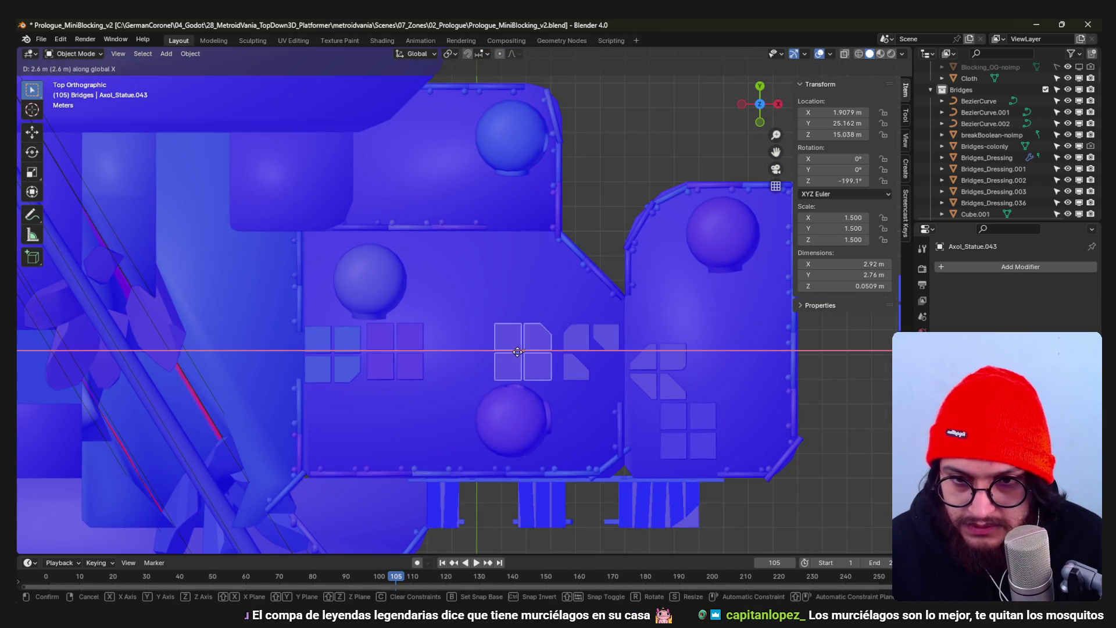
click(519, 352)
click(412, 340)
click(388, 347)
- Duplicate the angled tile piece and place the copy at the left end of the row
click(576, 351)
key(shift+d)
key(x)
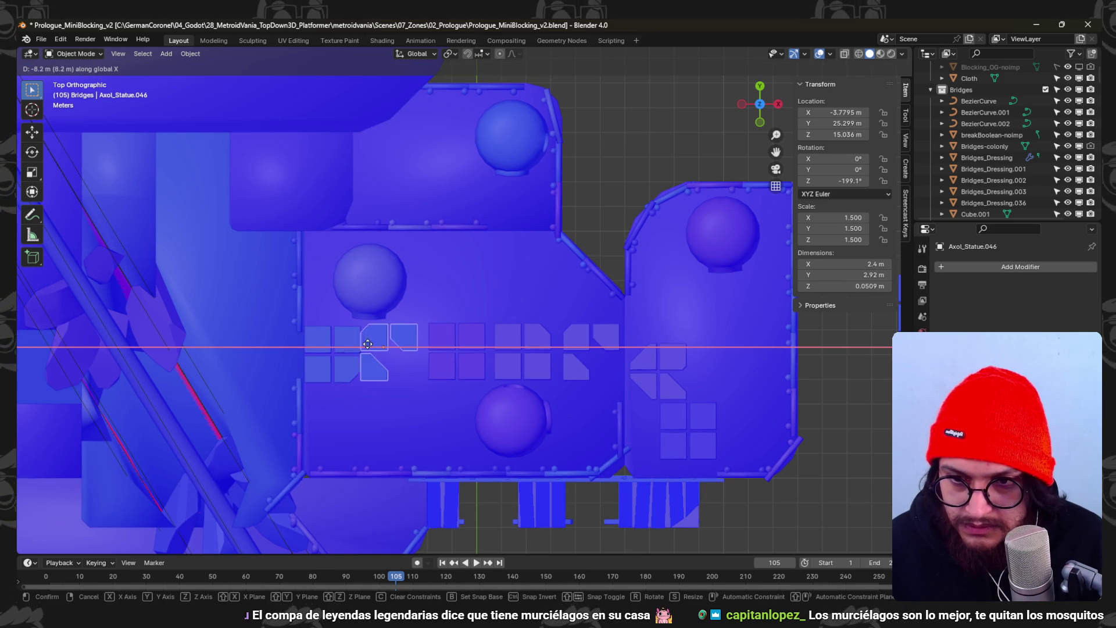
click(367, 343)
scroll(371, 343, up, 3)
key(g)
key(x)
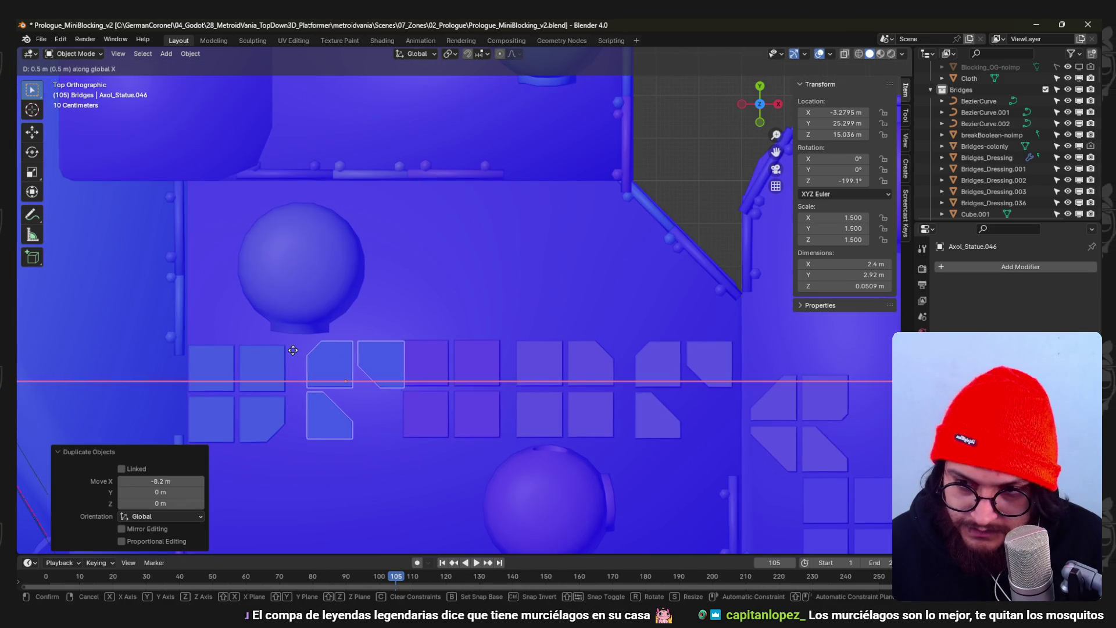
click(272, 350)
key(g)
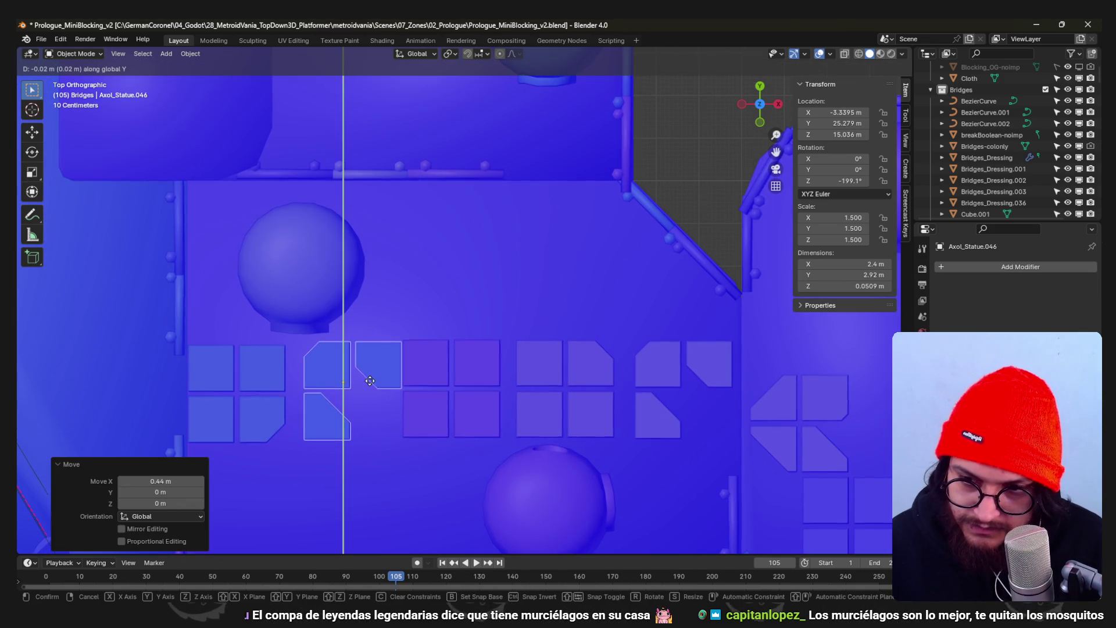
click(371, 398)
- Space the four-tile group and its neighbour evenly along the row, then review it in 3D
click(437, 373)
key(g)
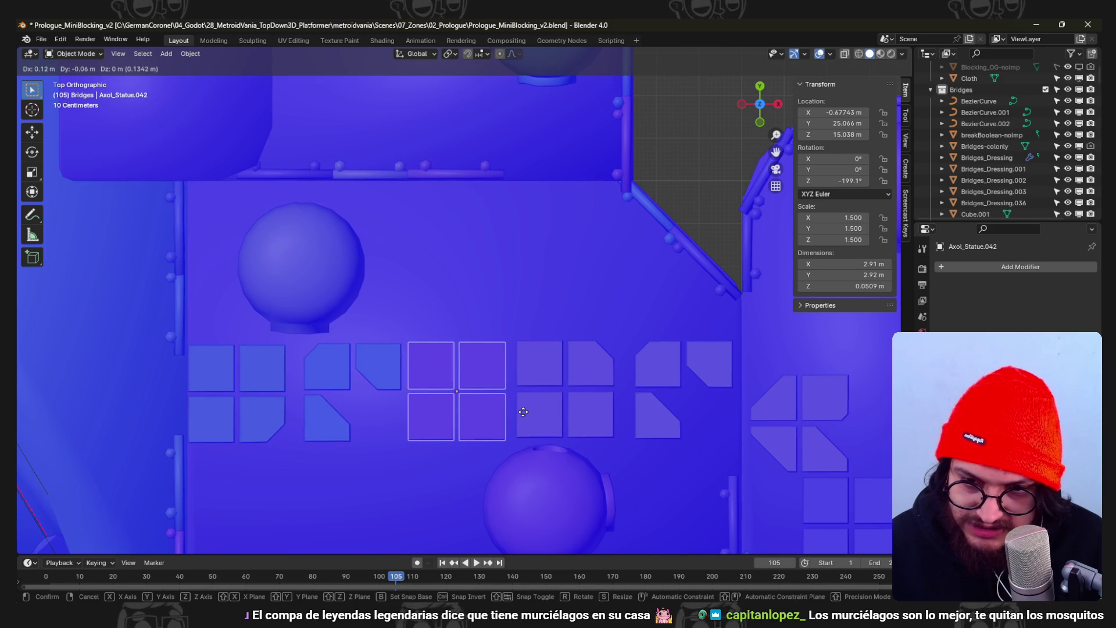
click(544, 407)
click(550, 369)
key(g)
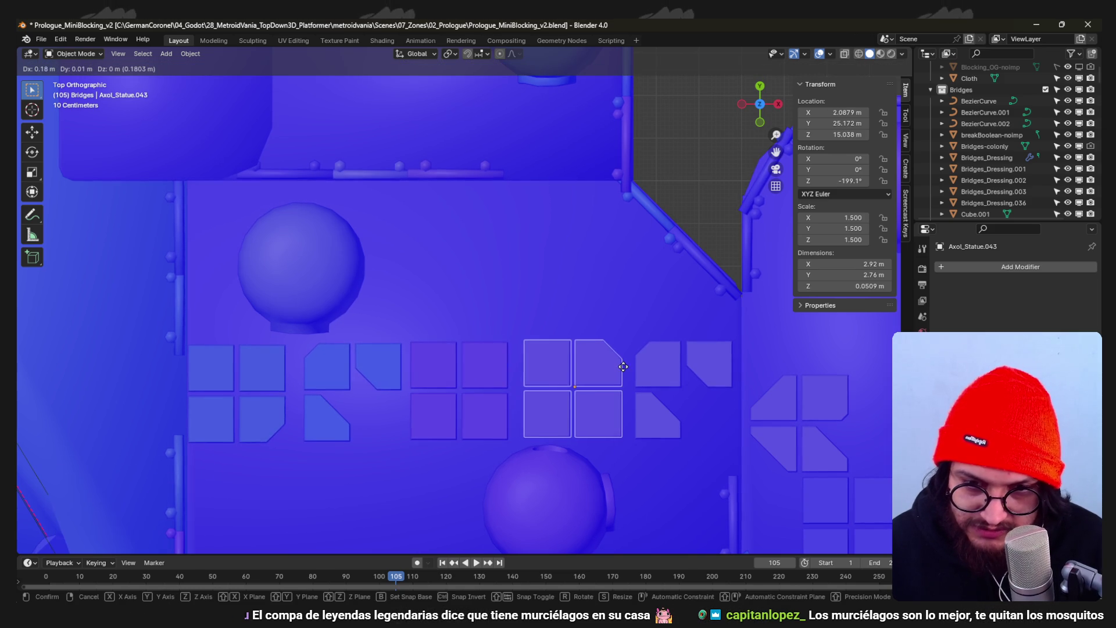
click(615, 367)
scroll(607, 378, down, 4)
mouse_move(603, 385)
middle_down()
mouse_move(465, 336)
mouse_move(410, 271)
mouse_move(537, 271)
mouse_move(503, 260)
mouse_move(526, 330)
mouse_move(590, 303)
mouse_move(472, 278)
mouse_move(485, 269)
mouse_move(523, 331)
mouse_move(436, 291)
mouse_move(553, 346)
mouse_move(509, 390)
middle_up()
- Duplicate the angled tile set, turn the copy 90° and raise it 2 m
key(KP_7)
key(shift+d)
click(529, 283)
key(r)
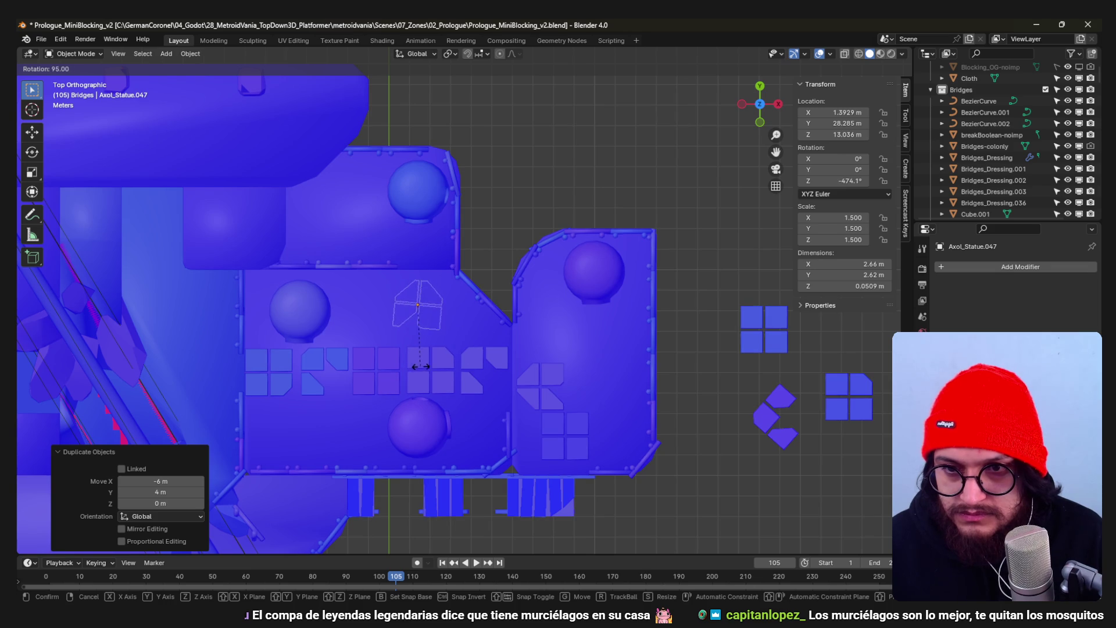
click(429, 361)
mouse_move(437, 349)
middle_down()
mouse_move(493, 377)
mouse_move(457, 298)
middle_up()
key(z)
key(2)
key(Return)
- Position the raised tile copy on the upper terrace and save the blend file
middle_drag(457, 247, 529, 339)
key(KP_7)
key(g)
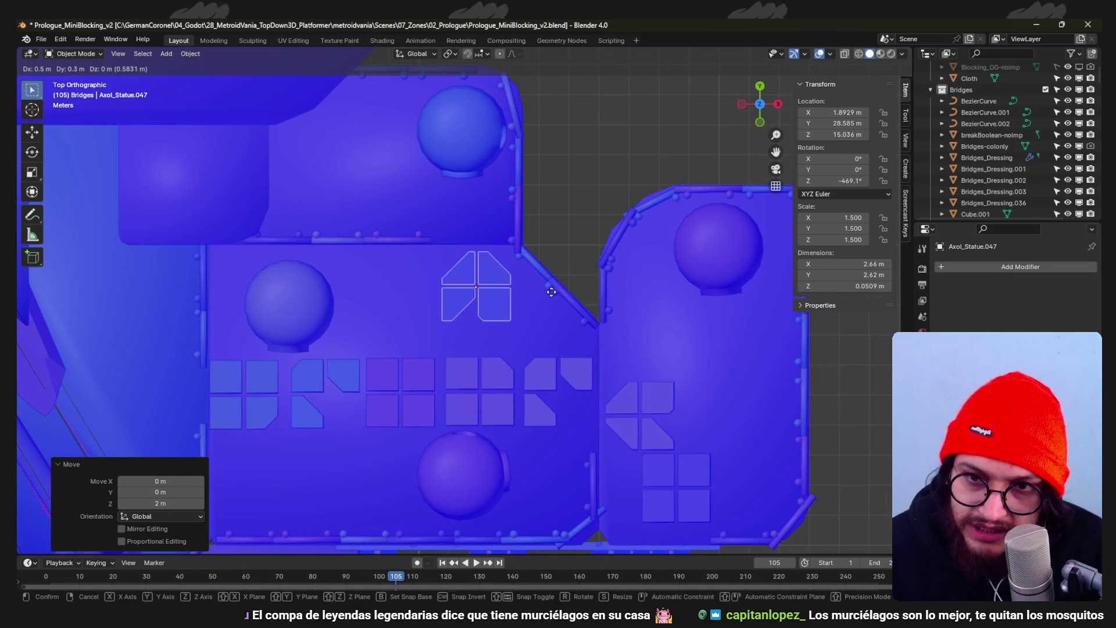
click(543, 301)
mouse_move(556, 266)
middle_down()
mouse_move(539, 315)
mouse_move(539, 291)
mouse_move(542, 385)
middle_up()
key(ctrl+s)
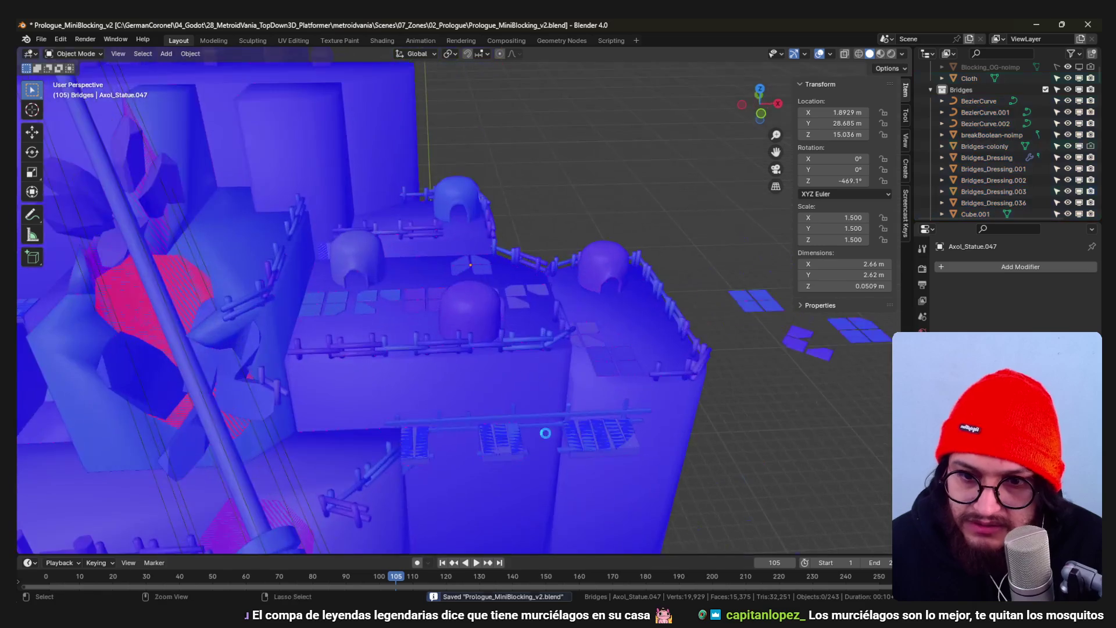
key(alt+Tab)
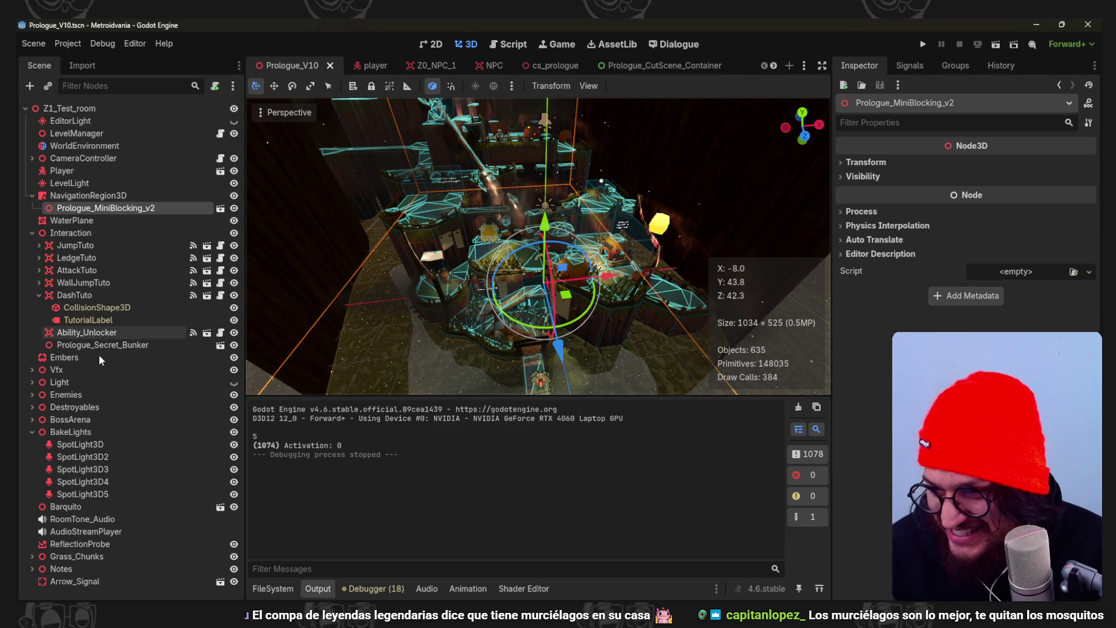
- Rebake the NavigationRegion3D navigation mesh and run the game to playtest
click(87, 196)
click(696, 85)
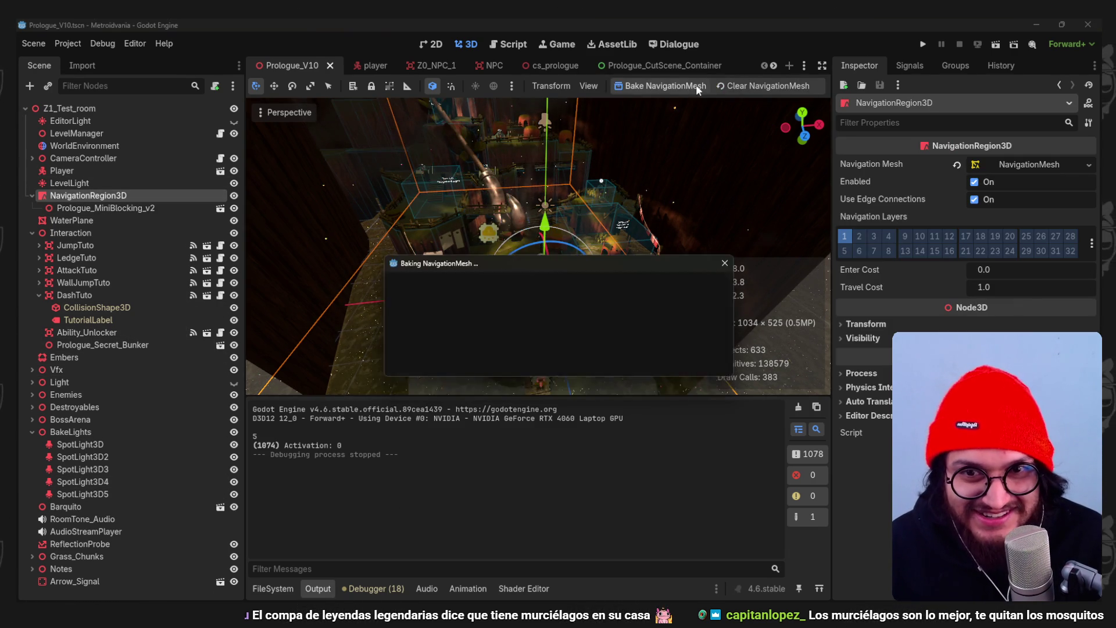
click(925, 44)
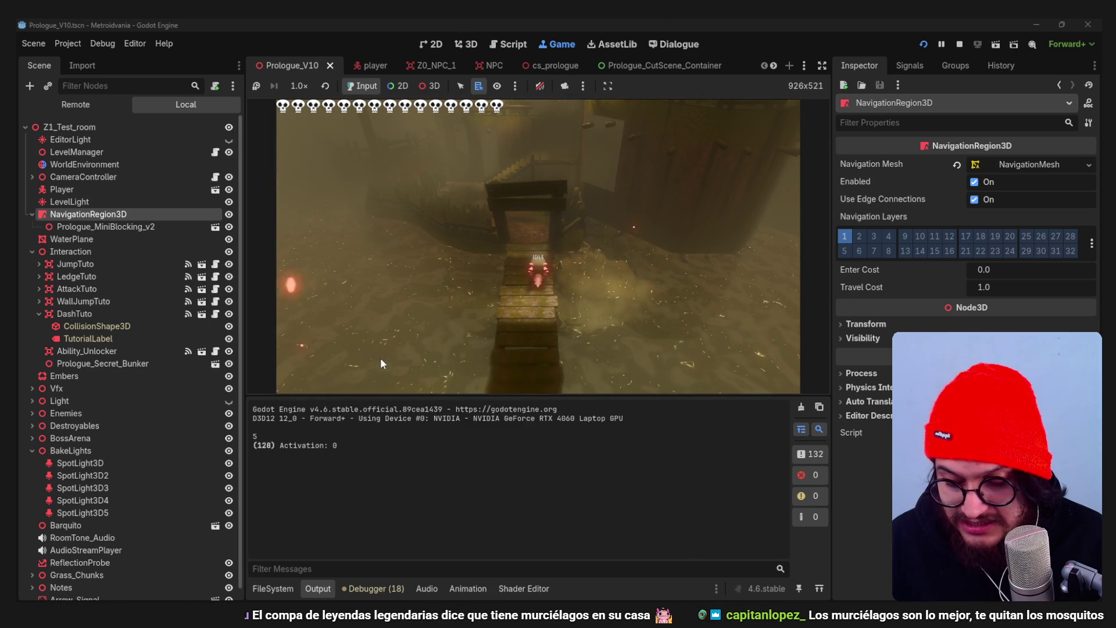
- Walk the character along the pier, down past the stairs, and jump in the grass
key(w)
key(w)
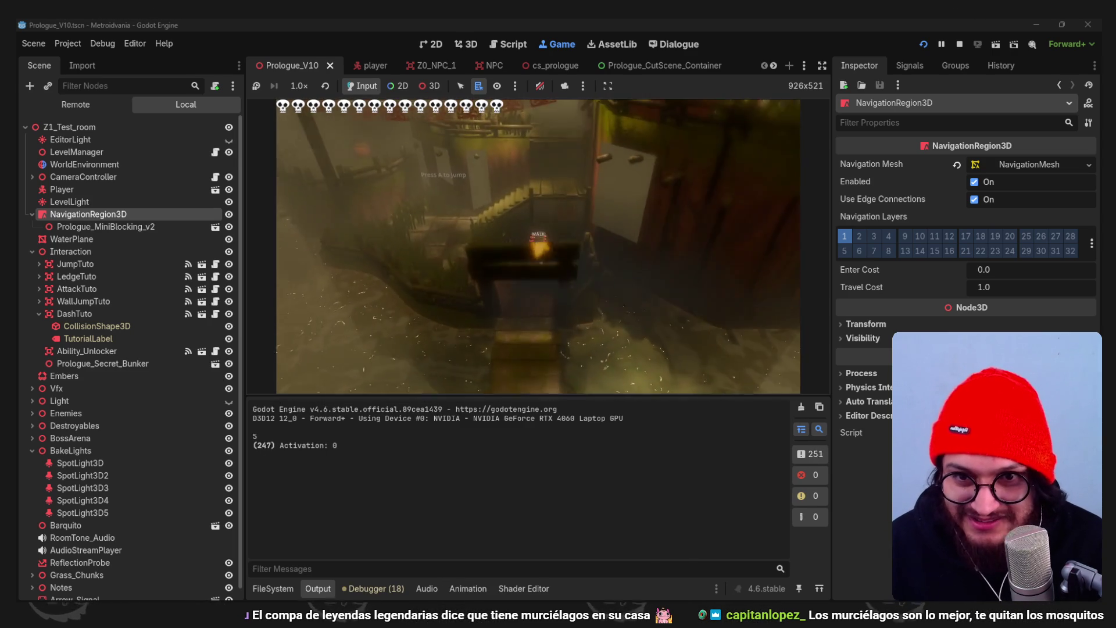
key(w)
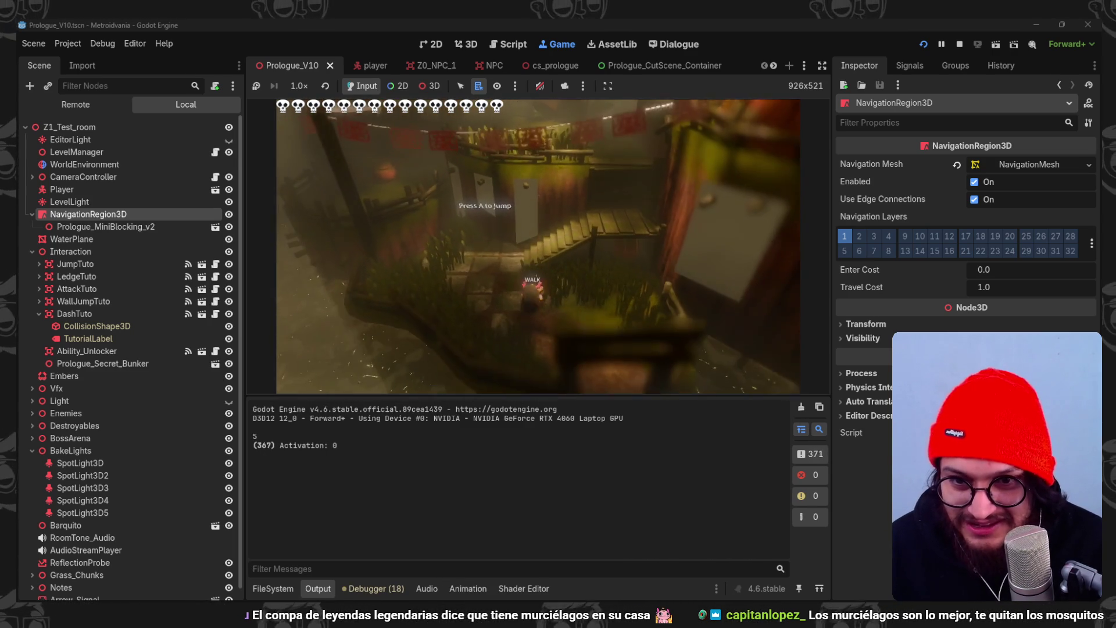
key(w)
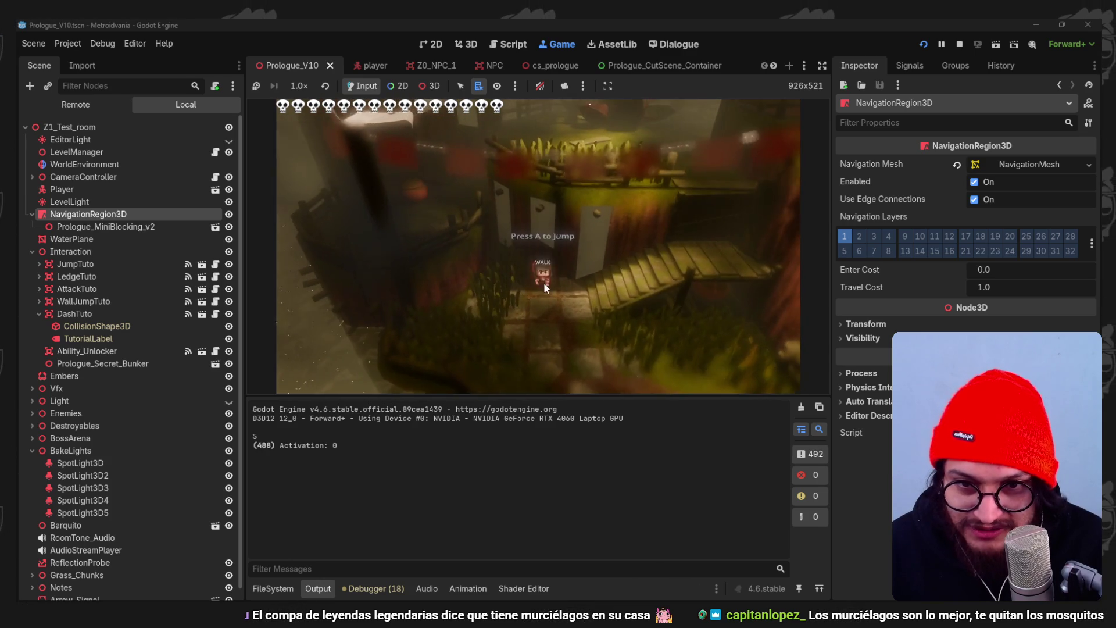
key(w)
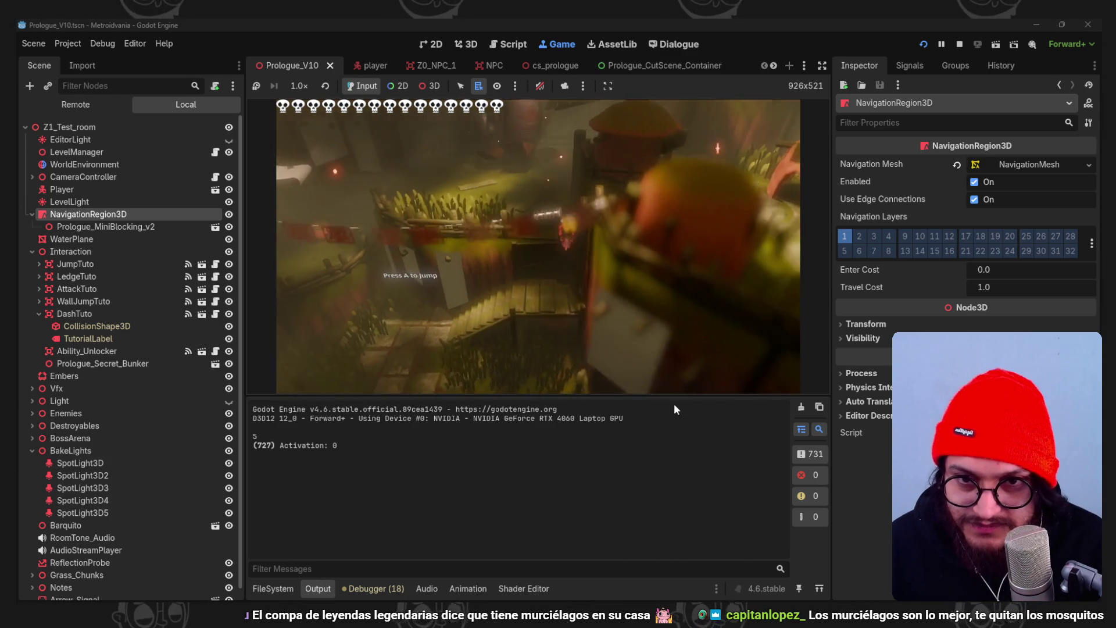
key(space)
- Walk the character over the wooden platform and along the walkway among the chasing enemies
key(w)
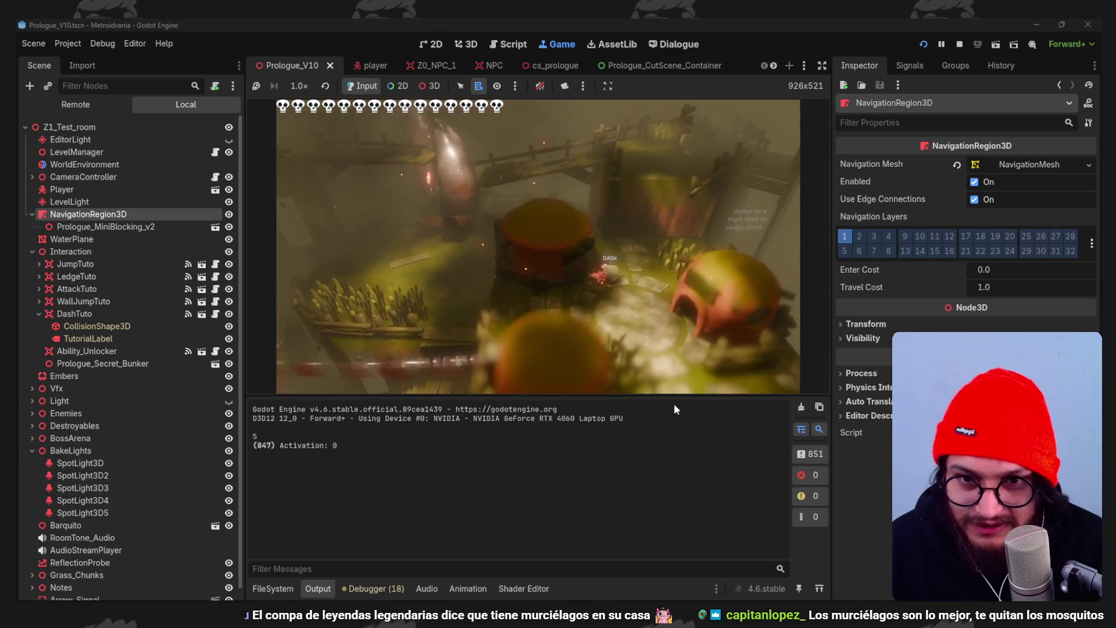
key(w)
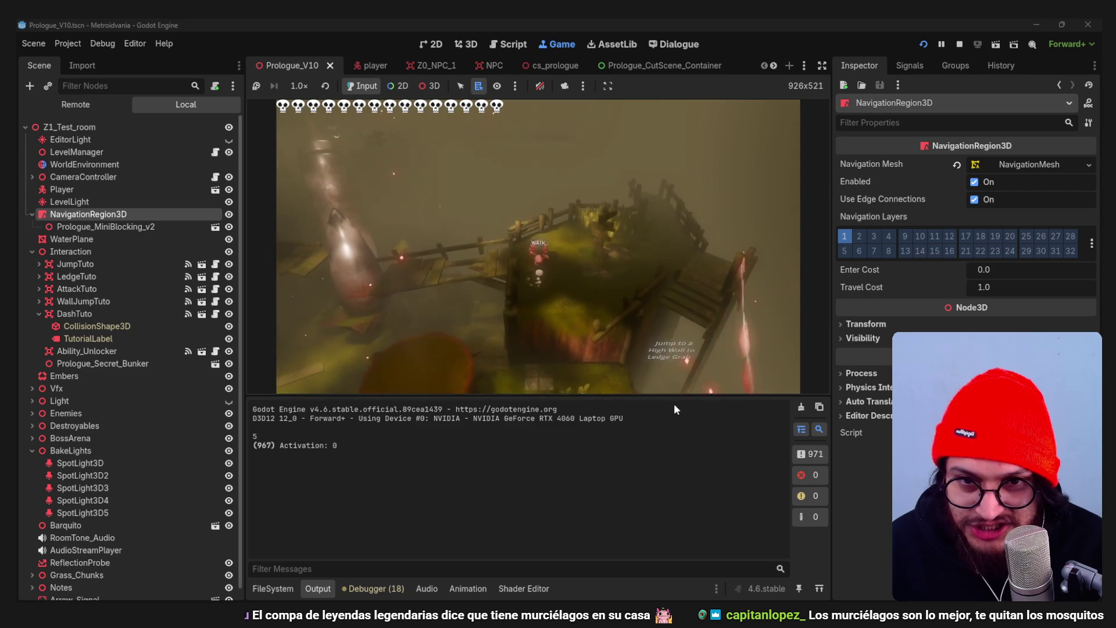
key(w)
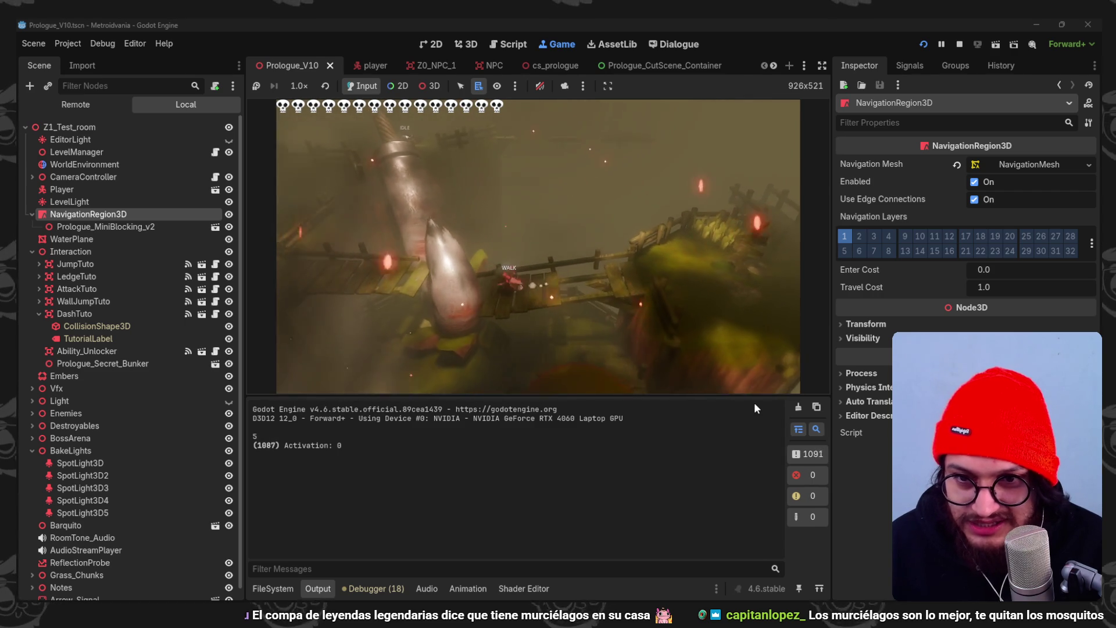
key(w)
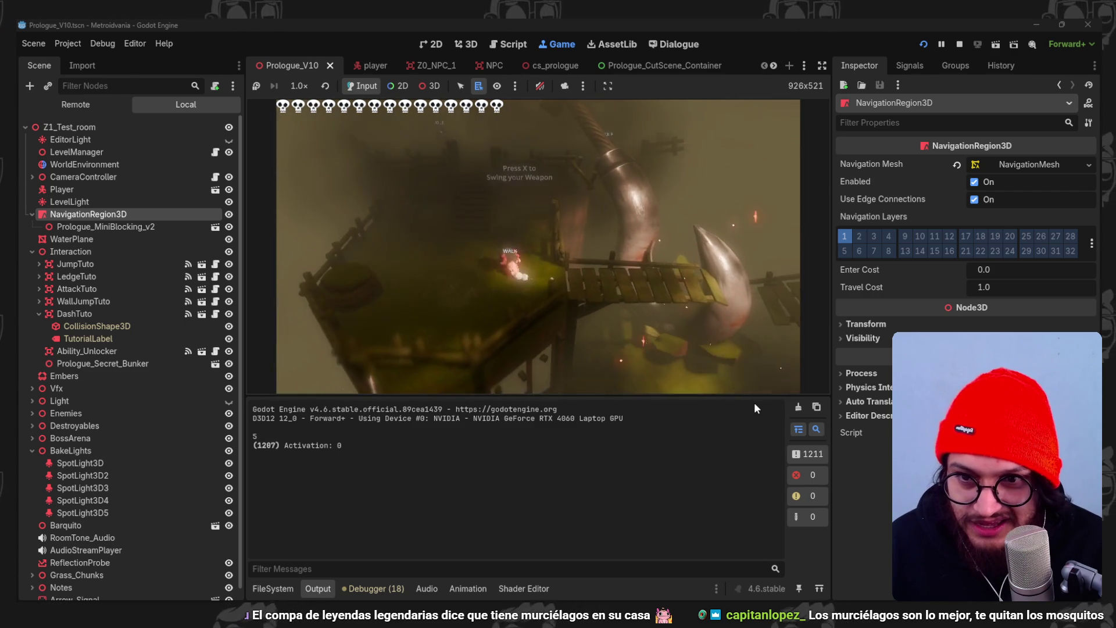
key(w)
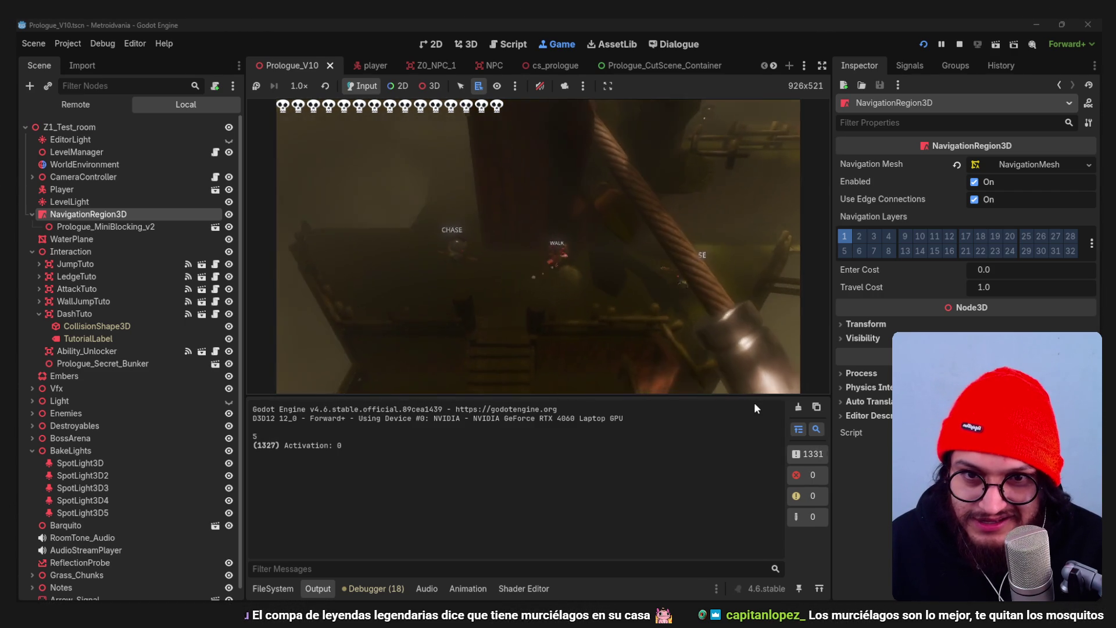
key(w)
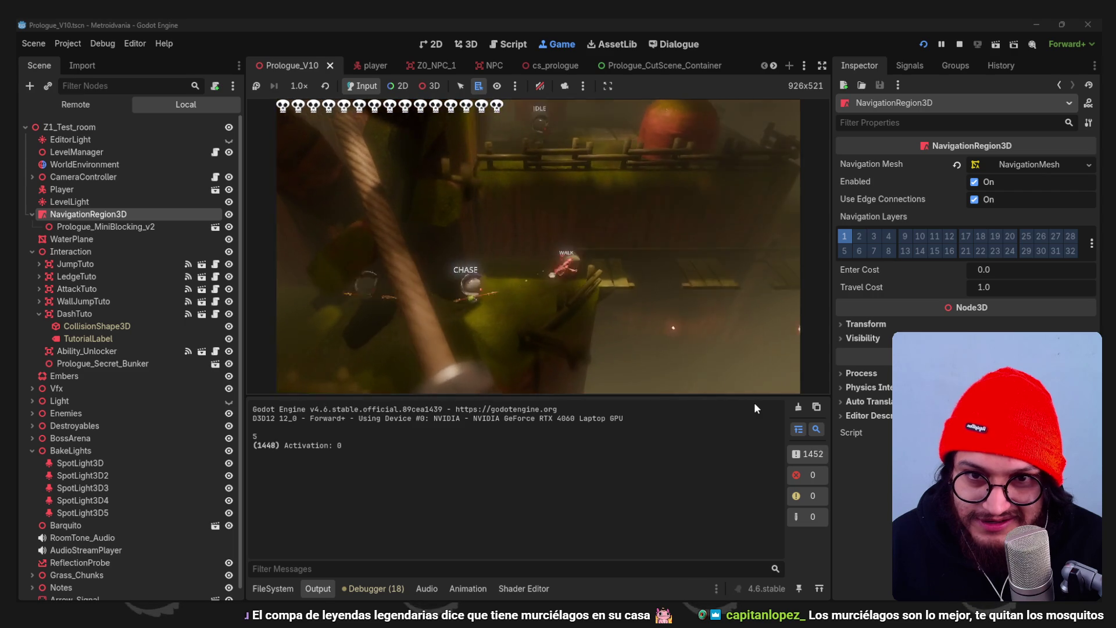
key(w)
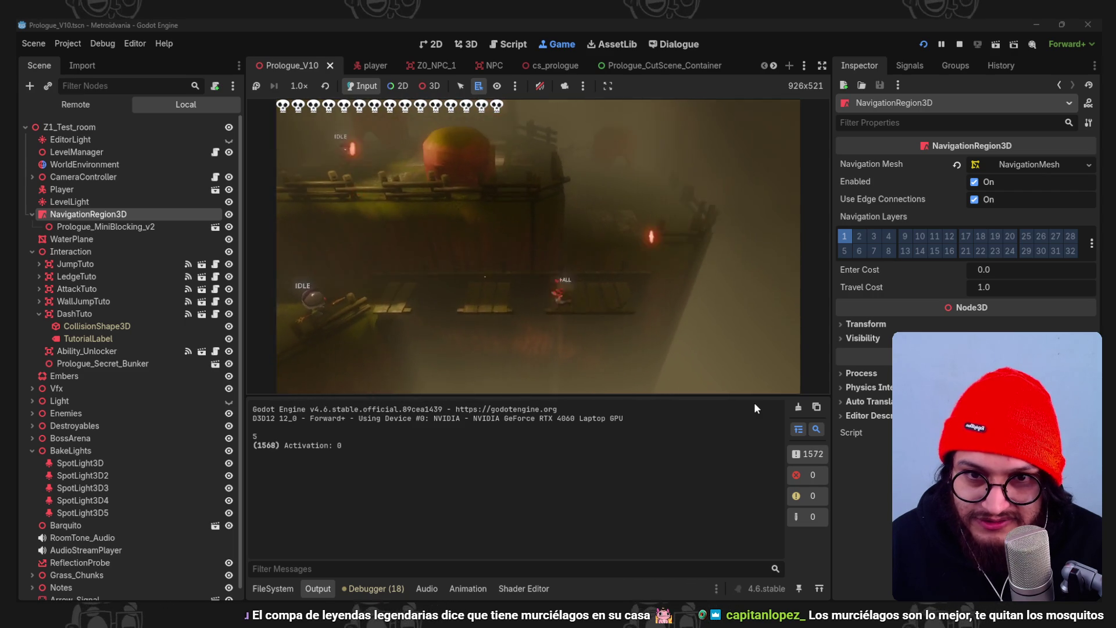
key(w)
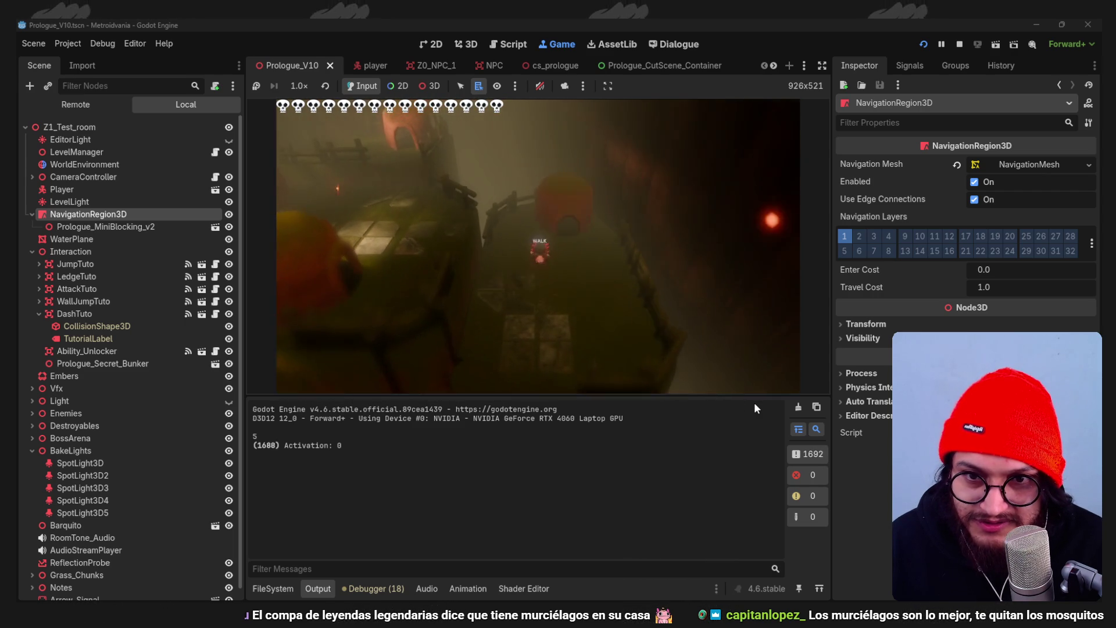
key(w)
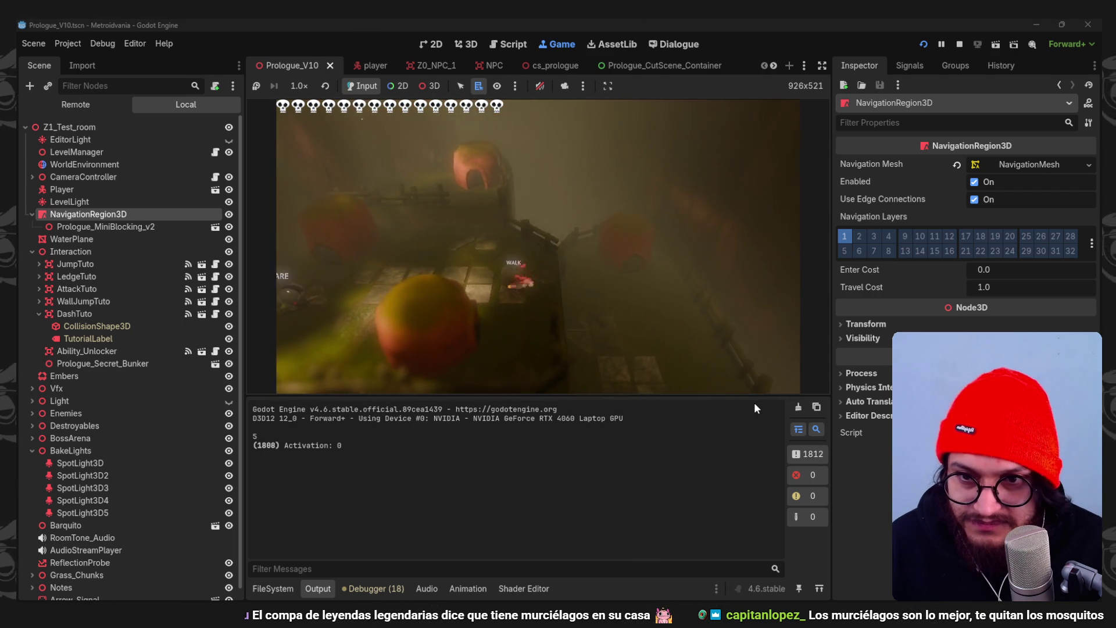
key(w)
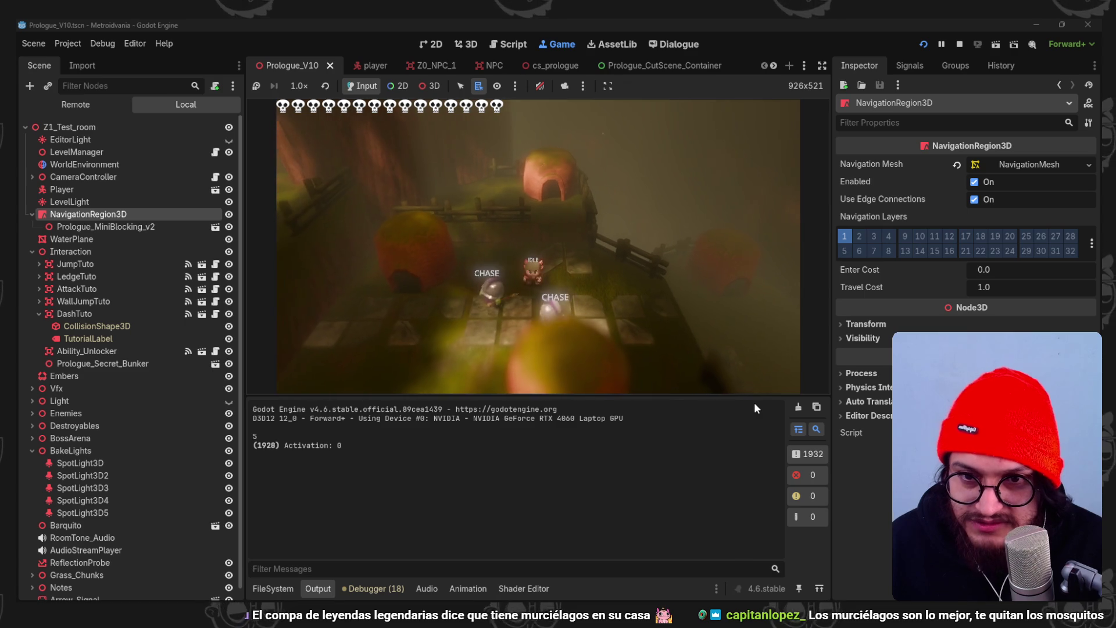
key(w)
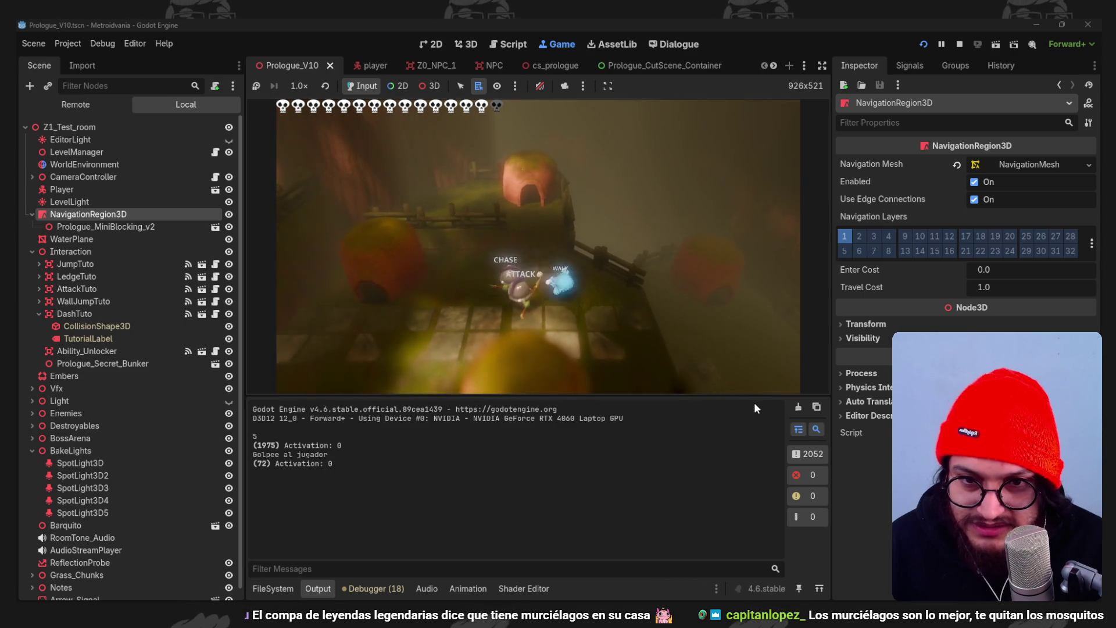
key(w)
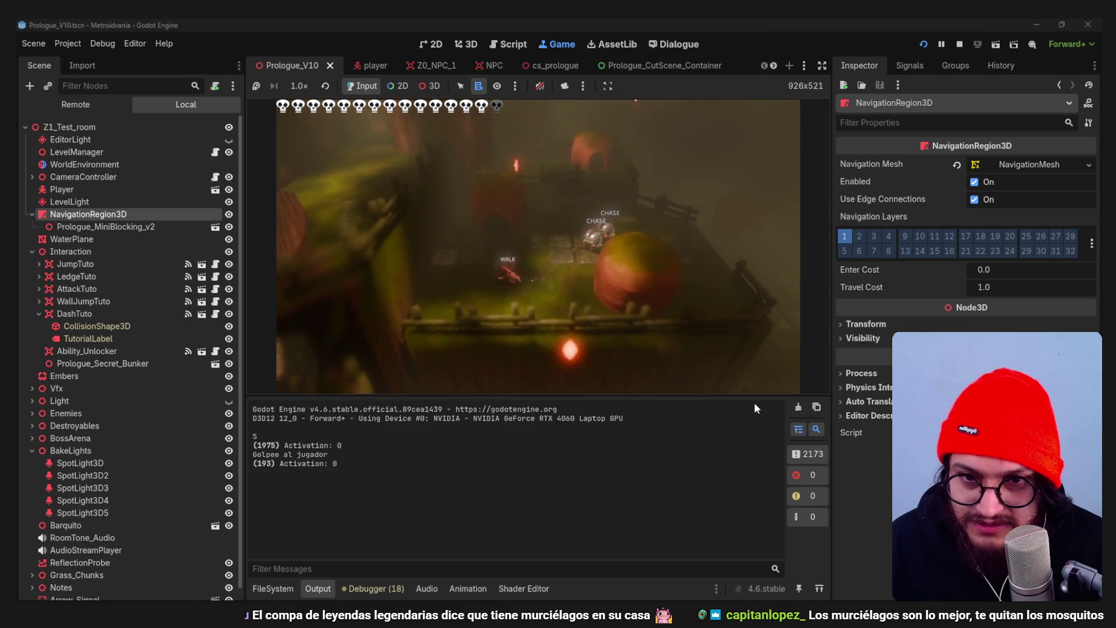
- Keep walking across the tiles toward the dome hut, jumping near the enemies
key(w)
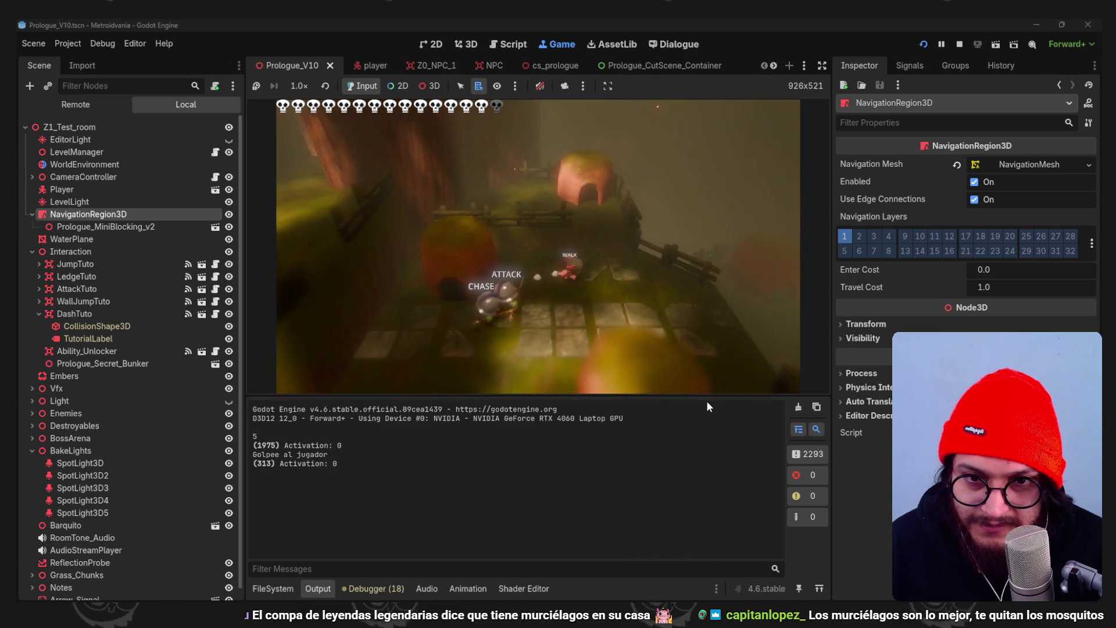
key(w)
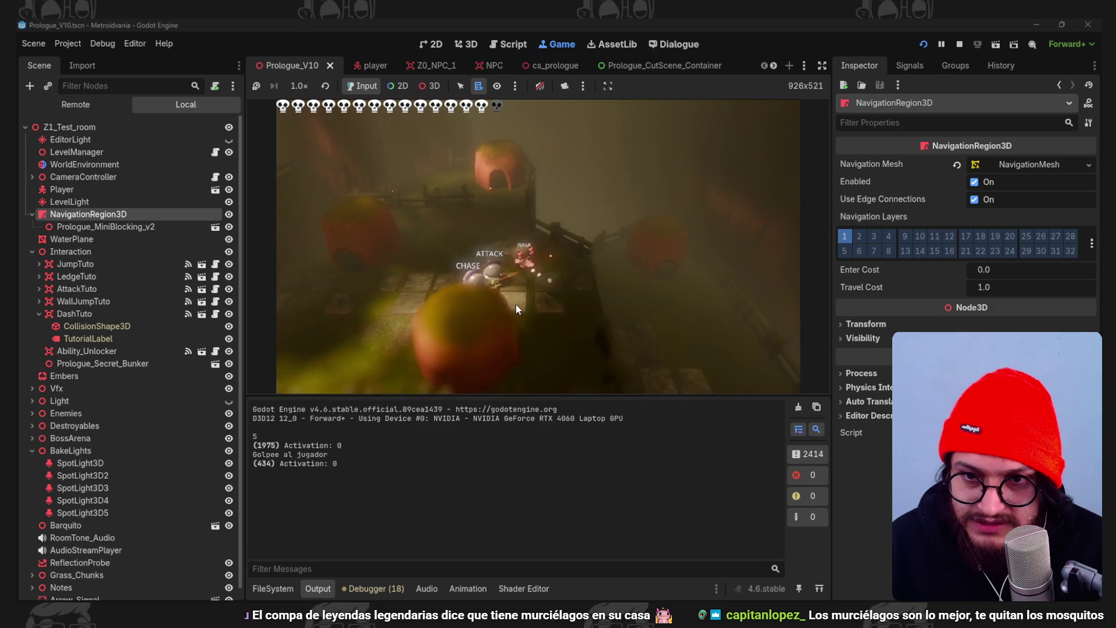
key(w)
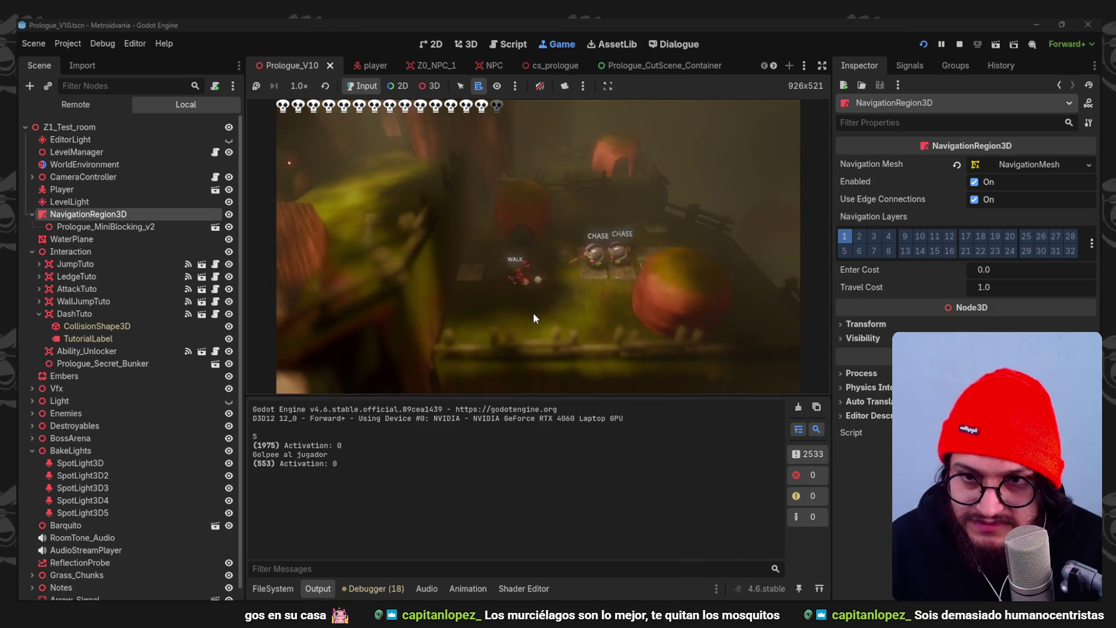
key(w)
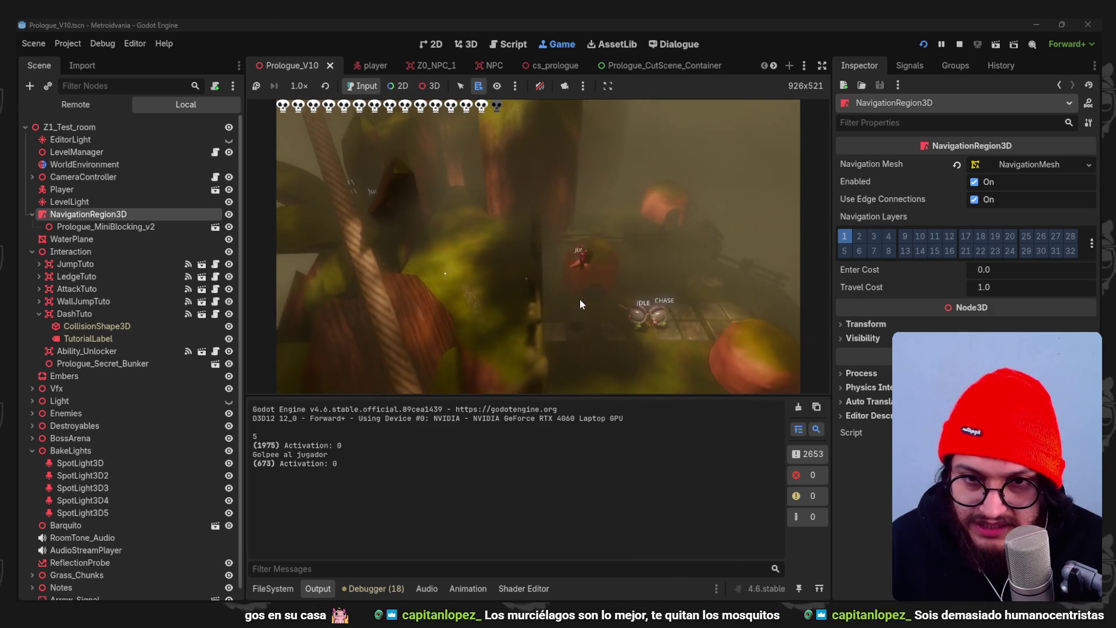
key(w)
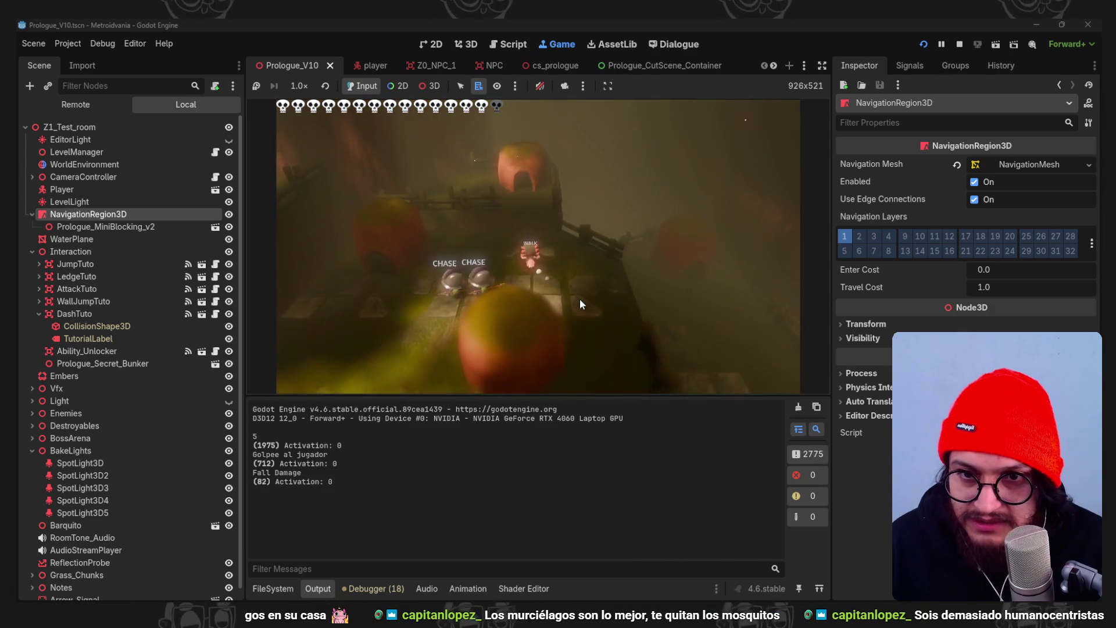
key(w)
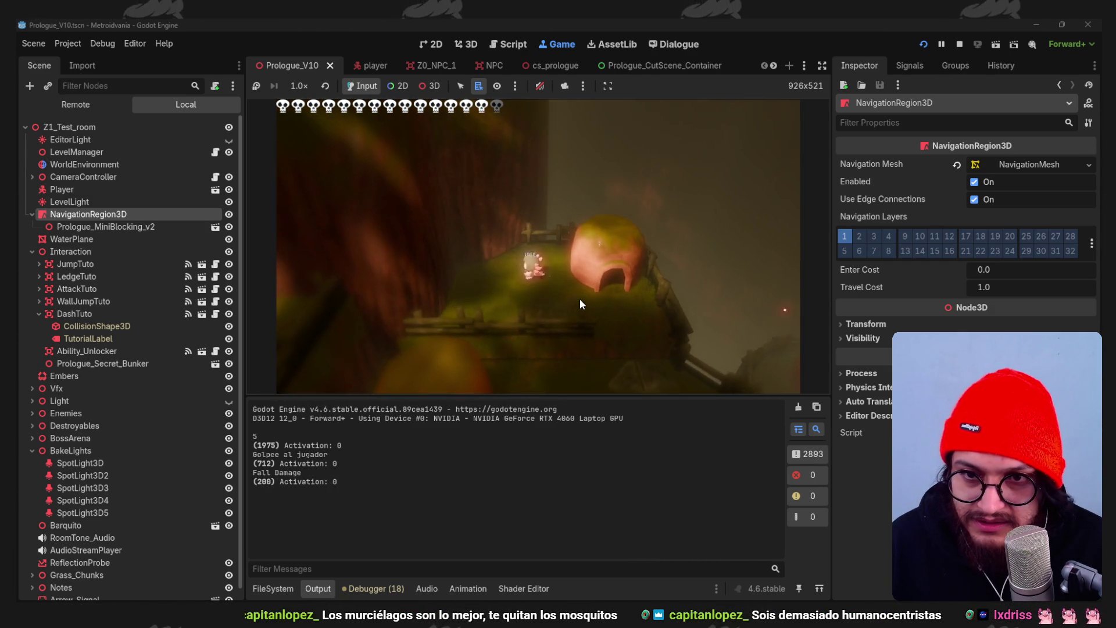
key(w)
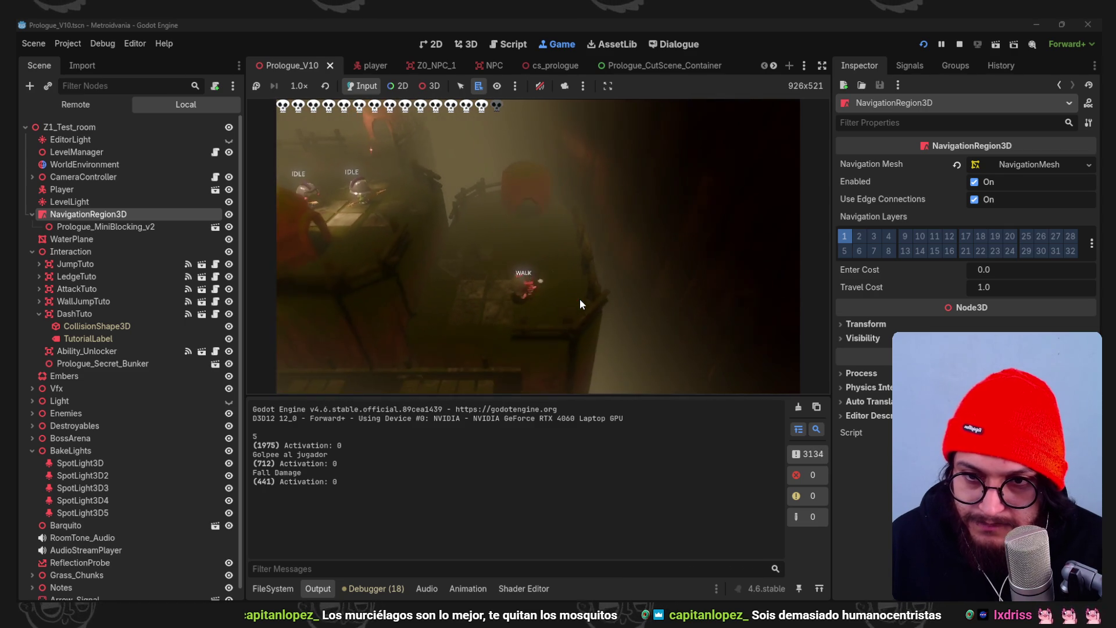
key(space)
key(w)
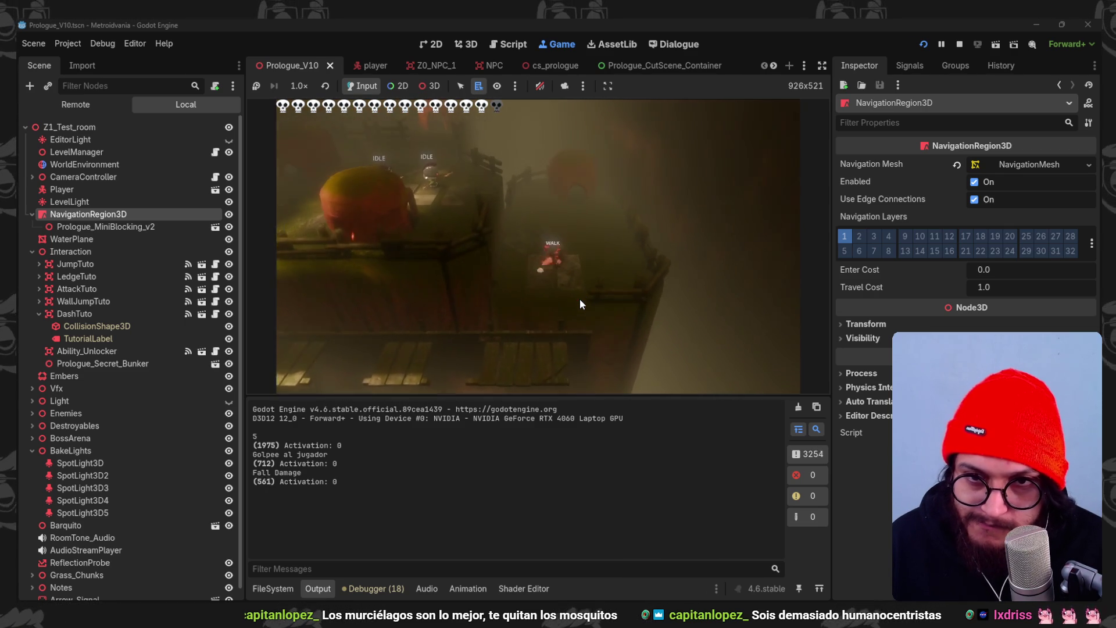
key(w)
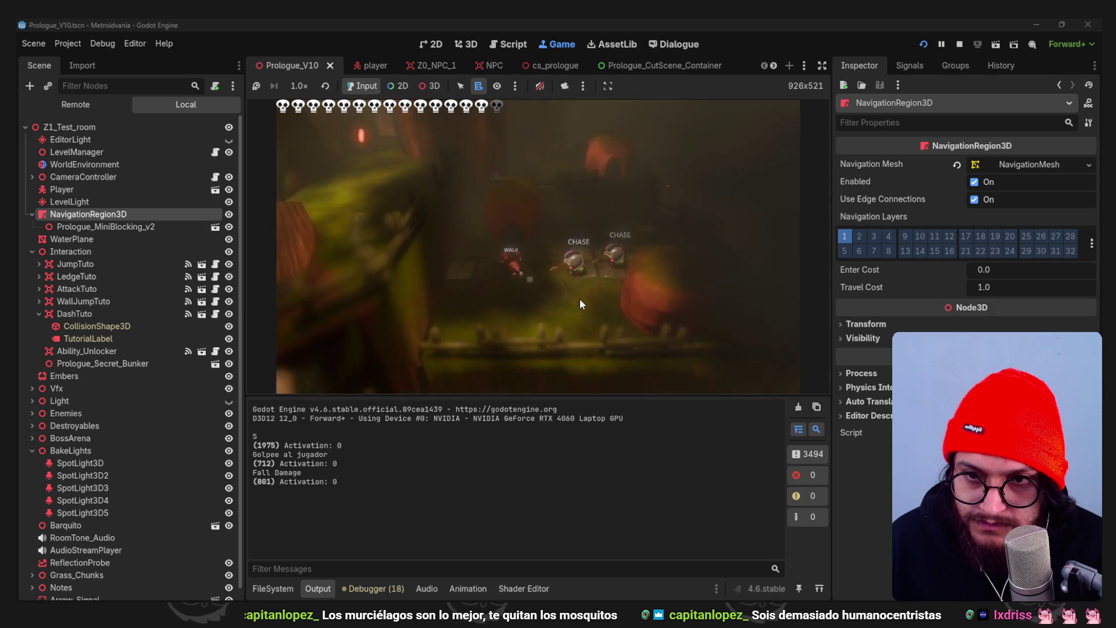
key(w)
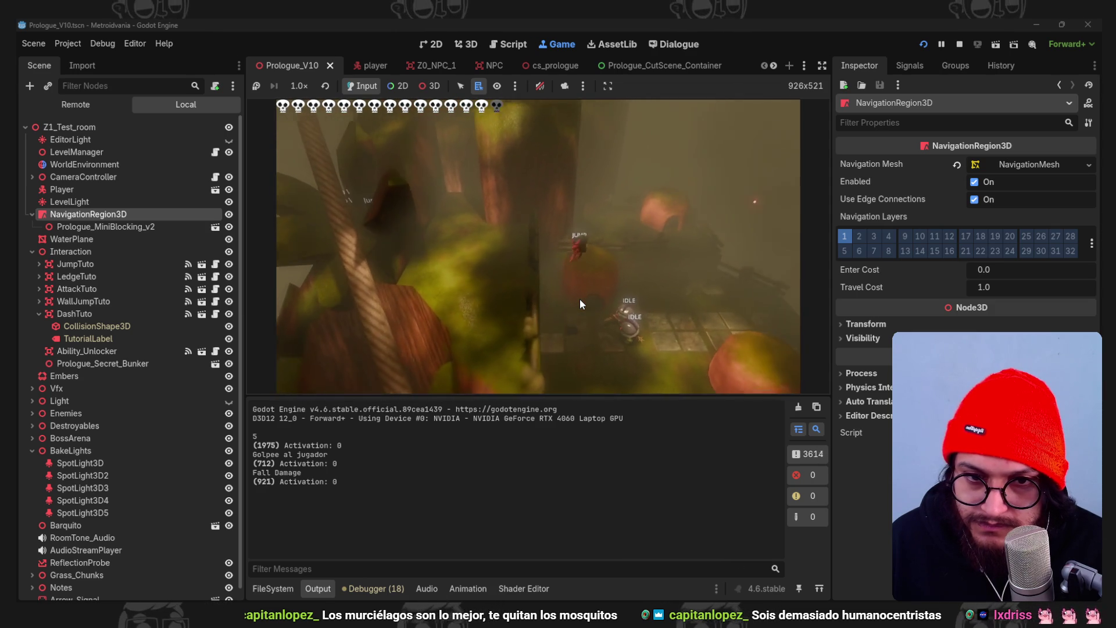
key(space)
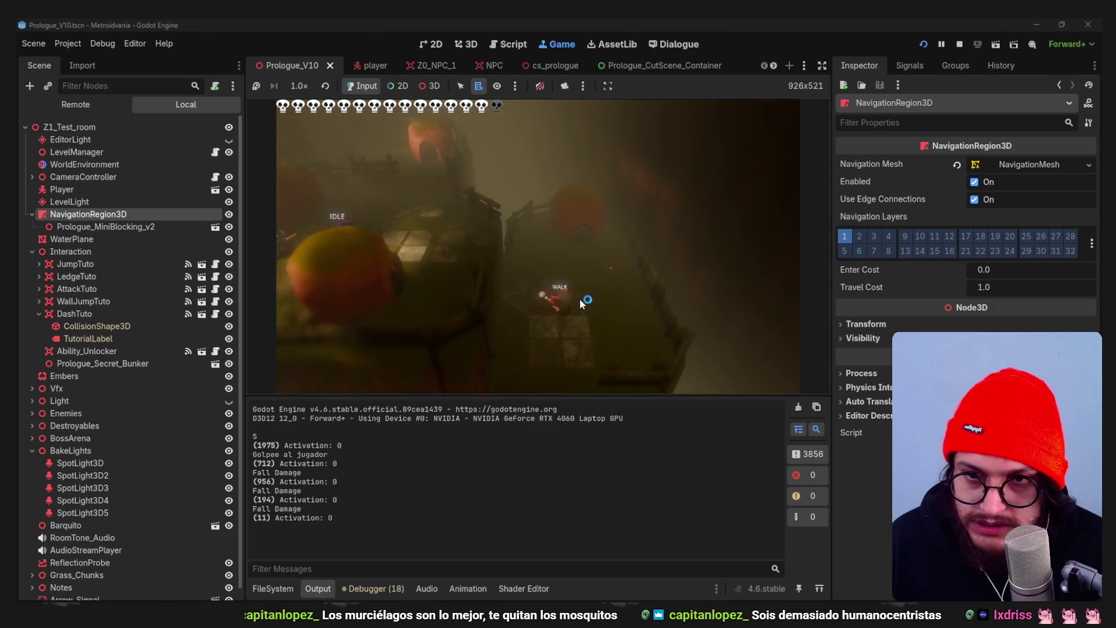
key(d)
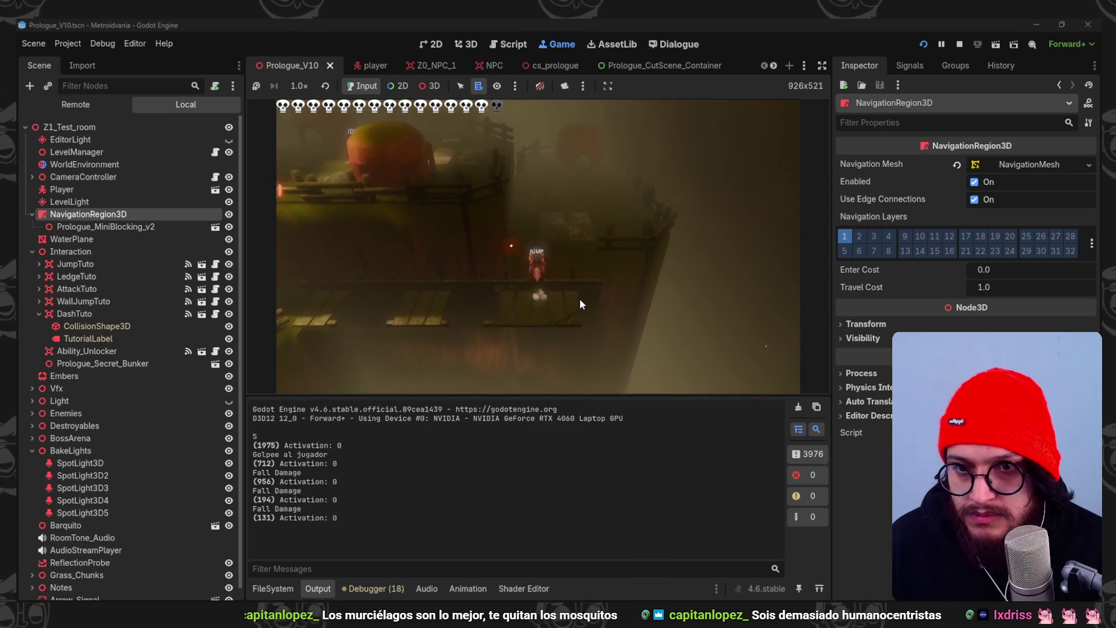
key(space)
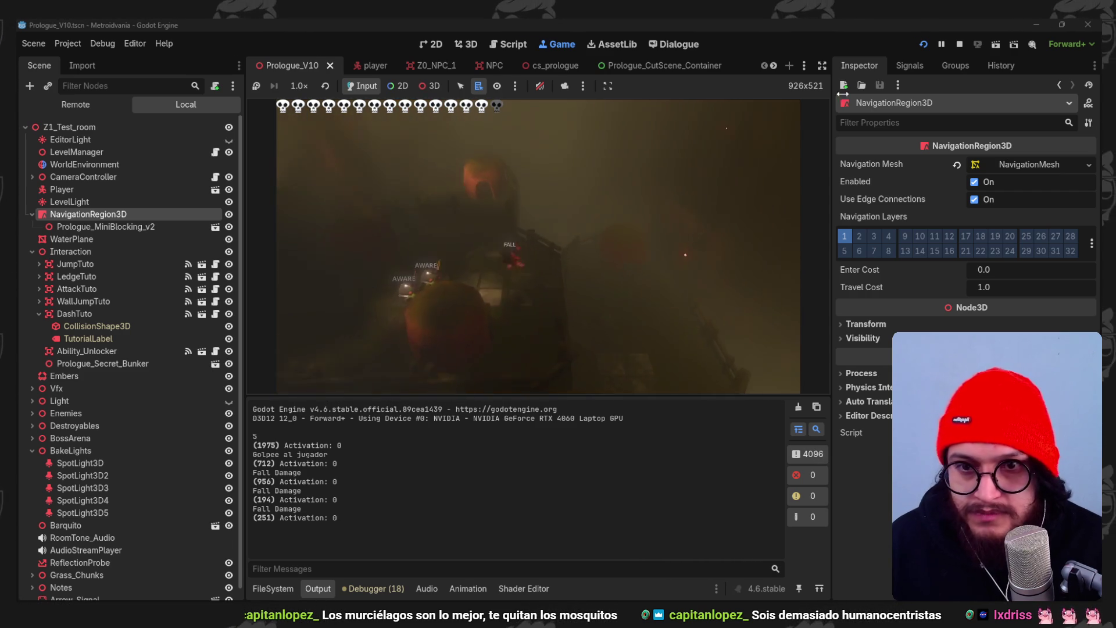
- Stop the running game and return to the Blender blockout
click(959, 44)
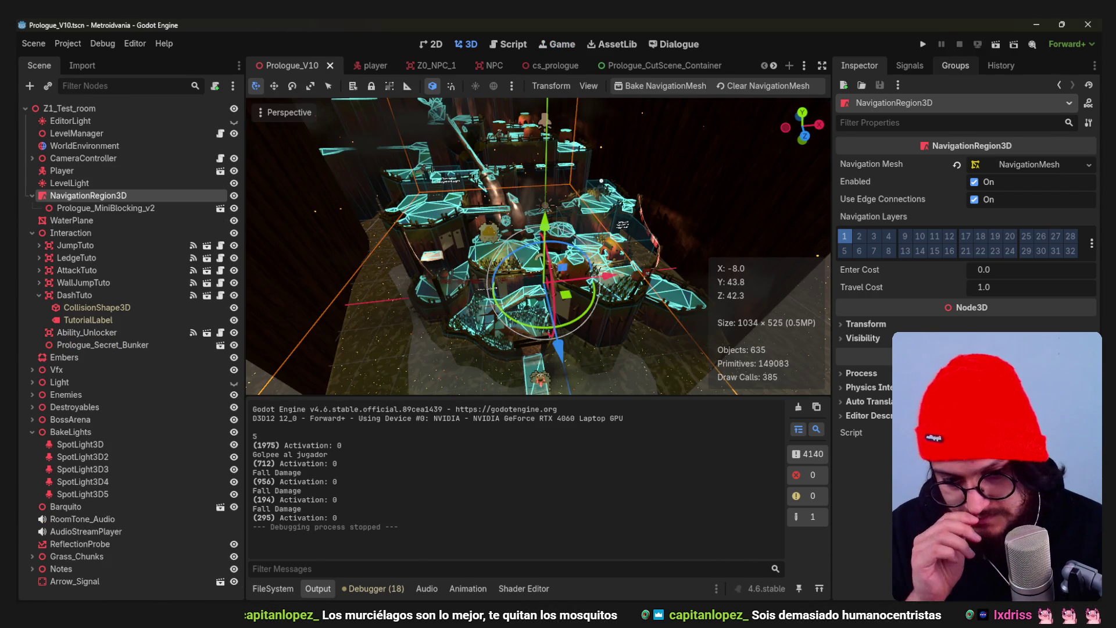
key(alt+Tab)
middle_drag(484, 309, 512, 391)
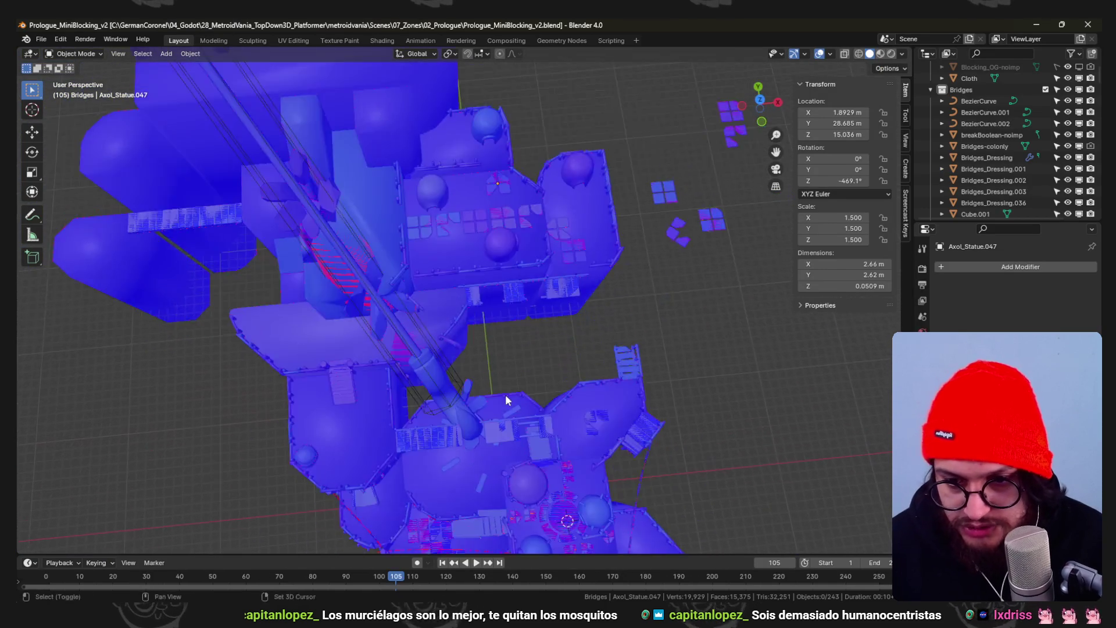
- Duplicate the Axol_Statue.043 floor tile group onto the platform
scroll(512, 391, up, 8)
scroll(589, 237, down, 5)
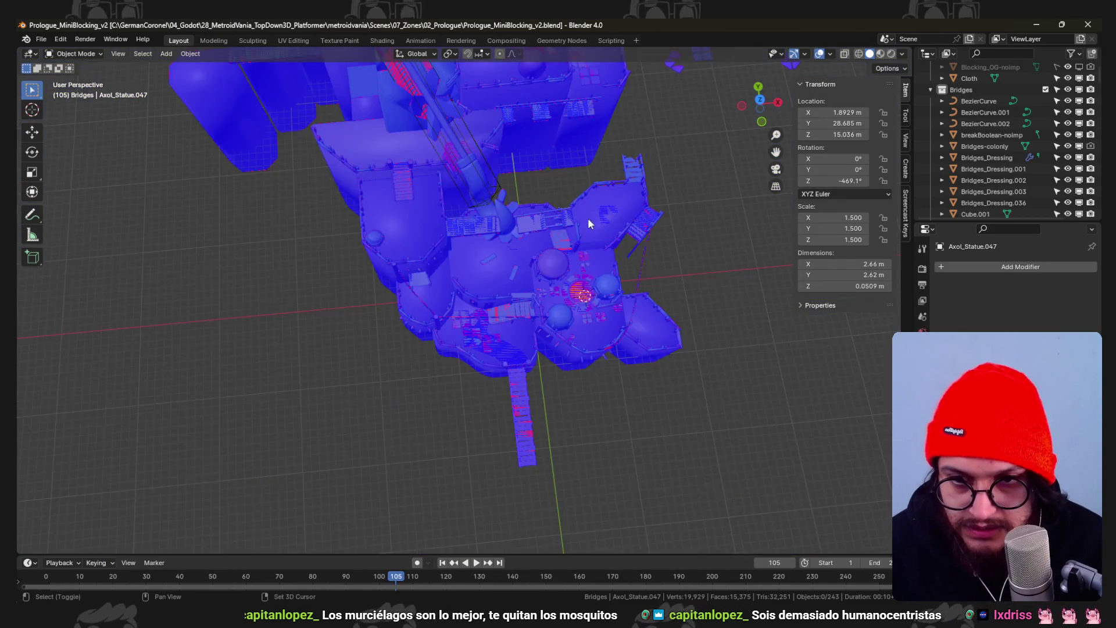
scroll(561, 319, up, 3)
key(KP_7)
scroll(556, 316, up, 5)
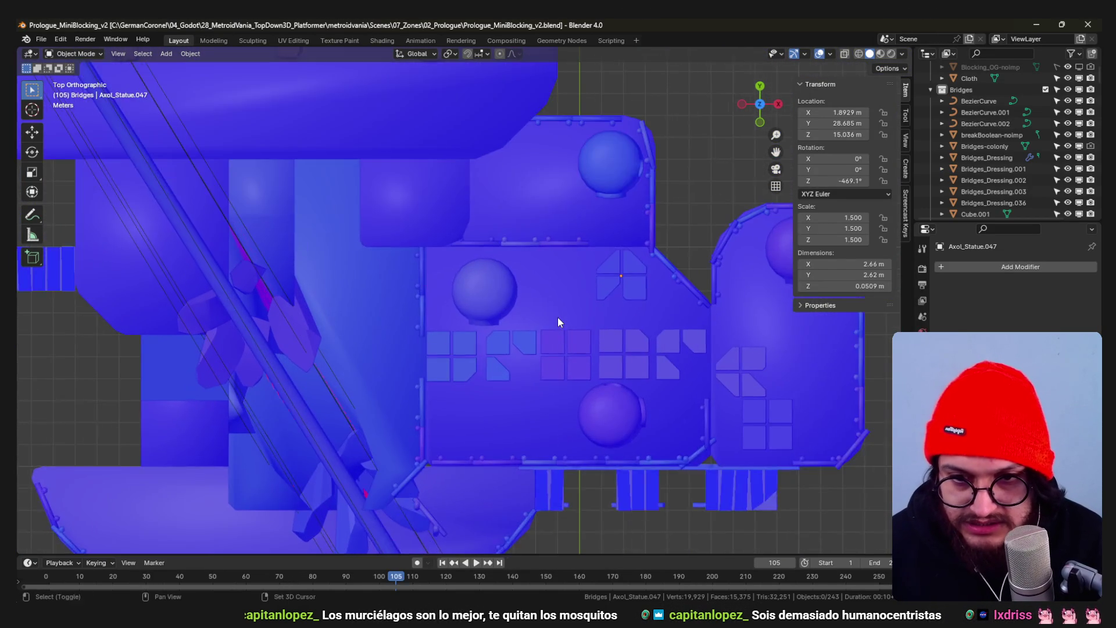
click(583, 312)
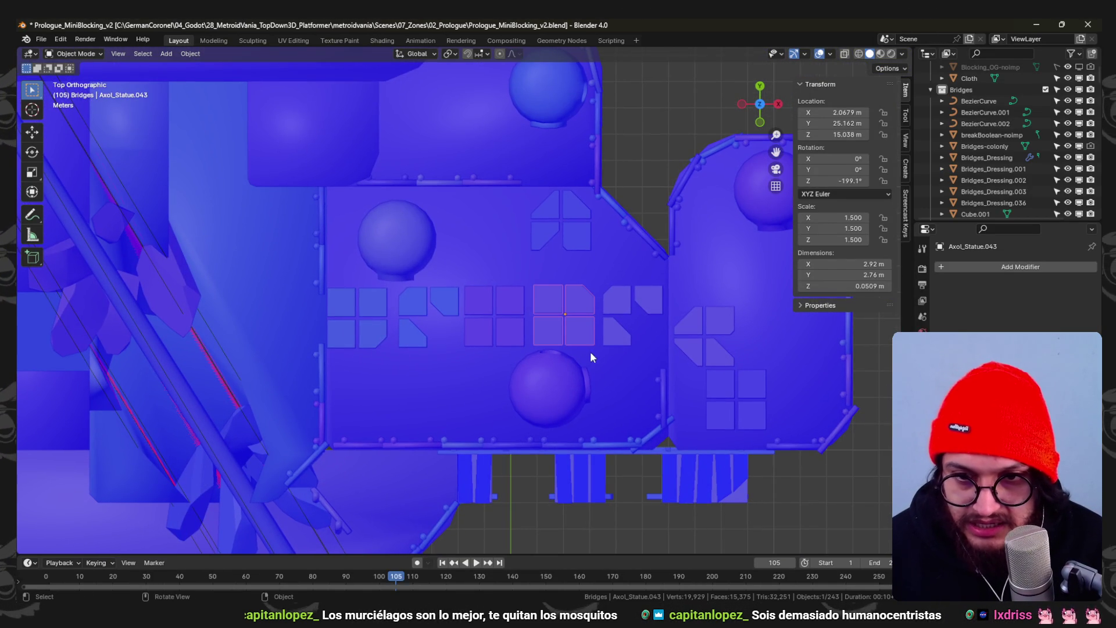
mouse_move(671, 329)
shift+middle_down()
mouse_move(590, 281)
mouse_move(578, 294)
mouse_move(623, 344)
shift+middle_up()
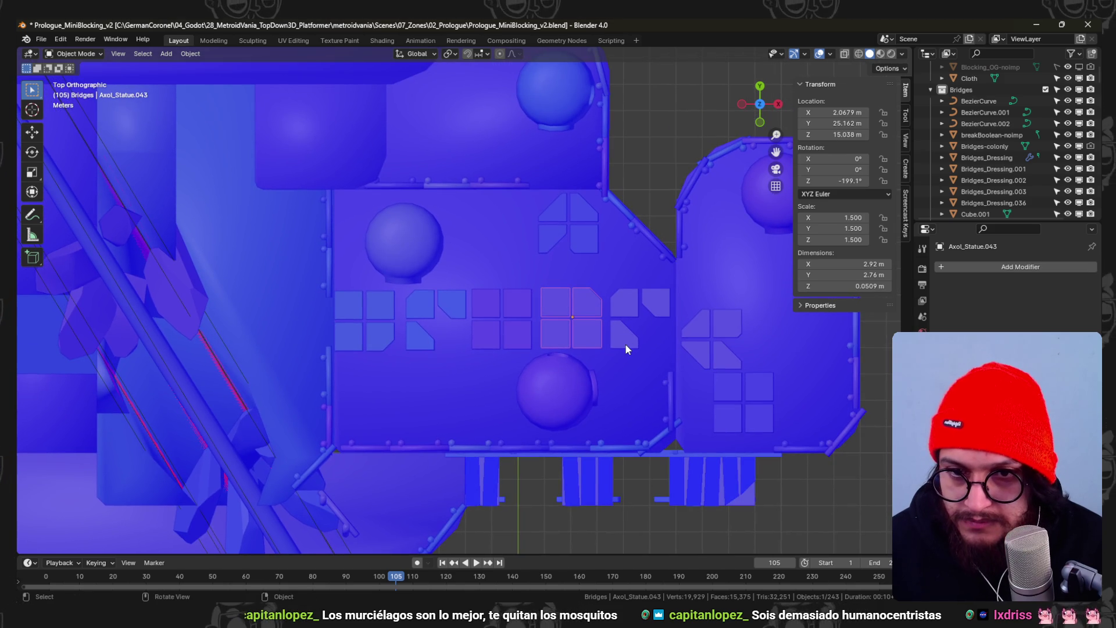
key(shift+d)
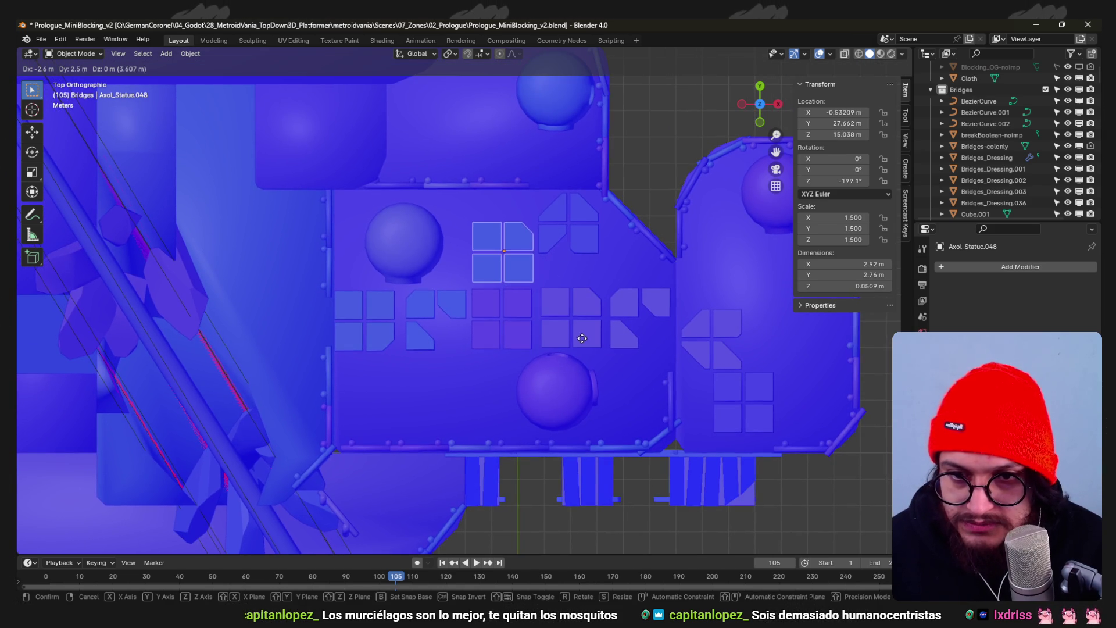
click(578, 331)
- Move the tile group near the top of the terrace to a new spot
click(577, 236)
key(g)
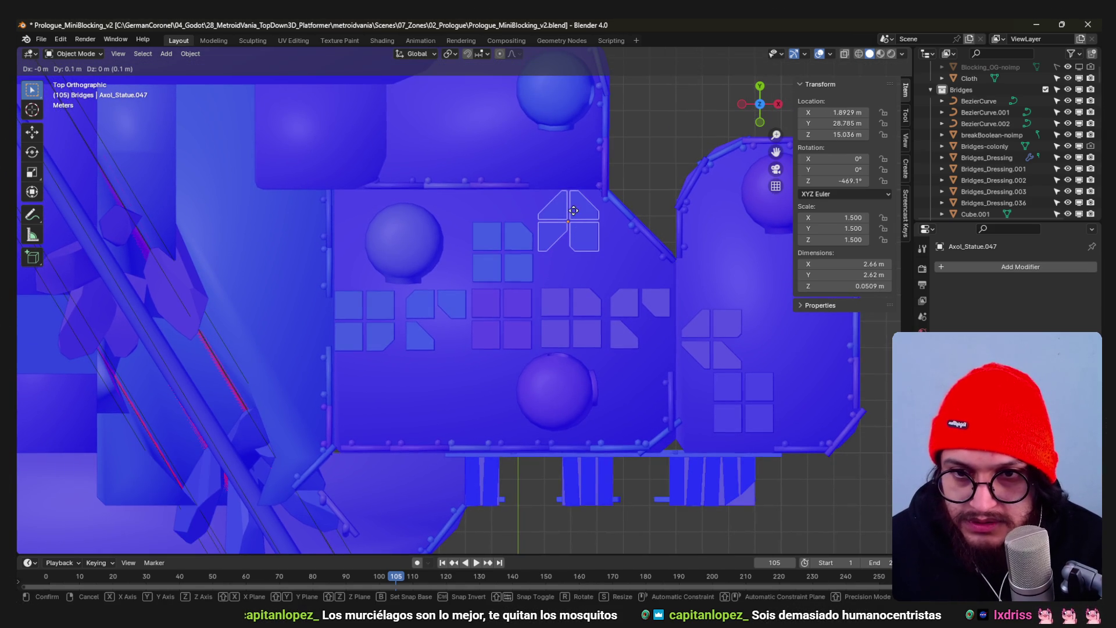
click(559, 189)
shift+scroll(490, 301, down, 2)
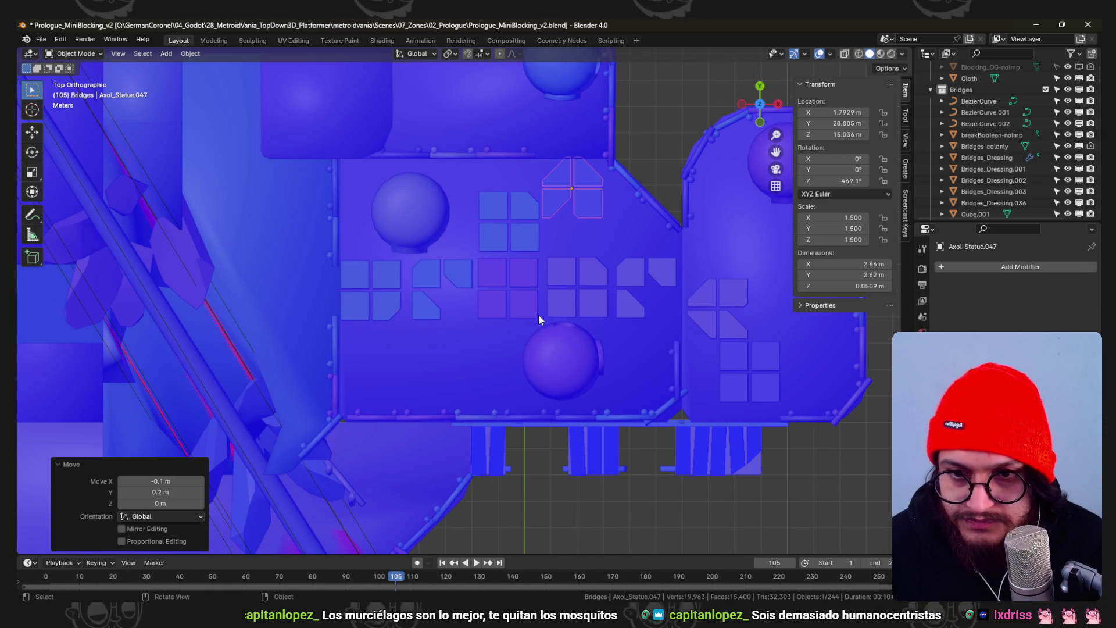
- Add a copy of another tile group rotated 90° near the platform's lower edge, then save
click(377, 286)
key(shift+d)
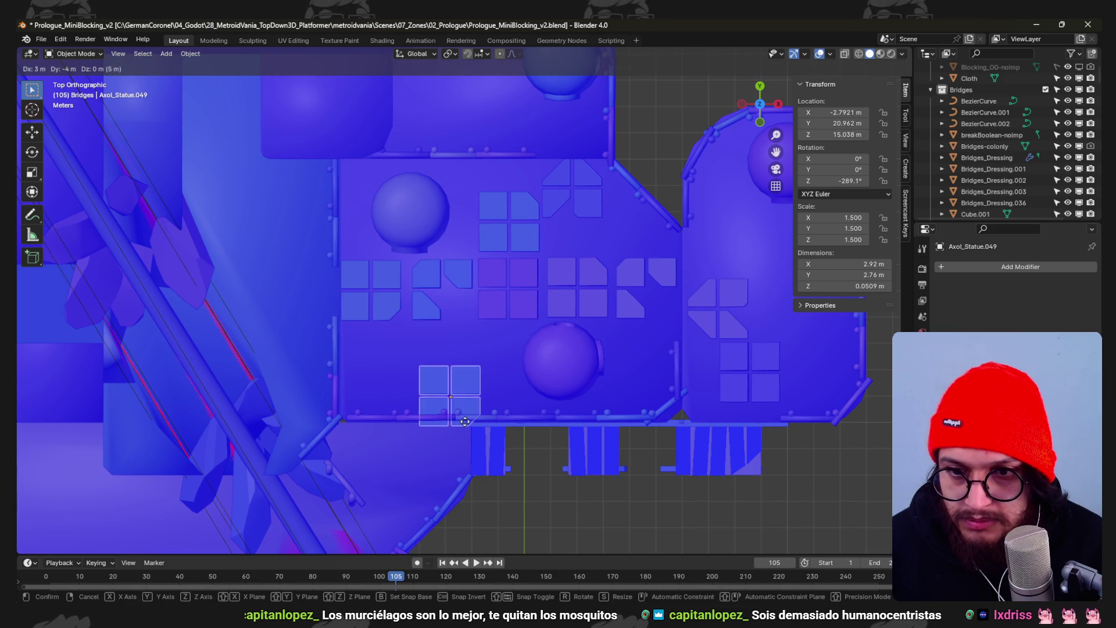
click(466, 325)
text(r)
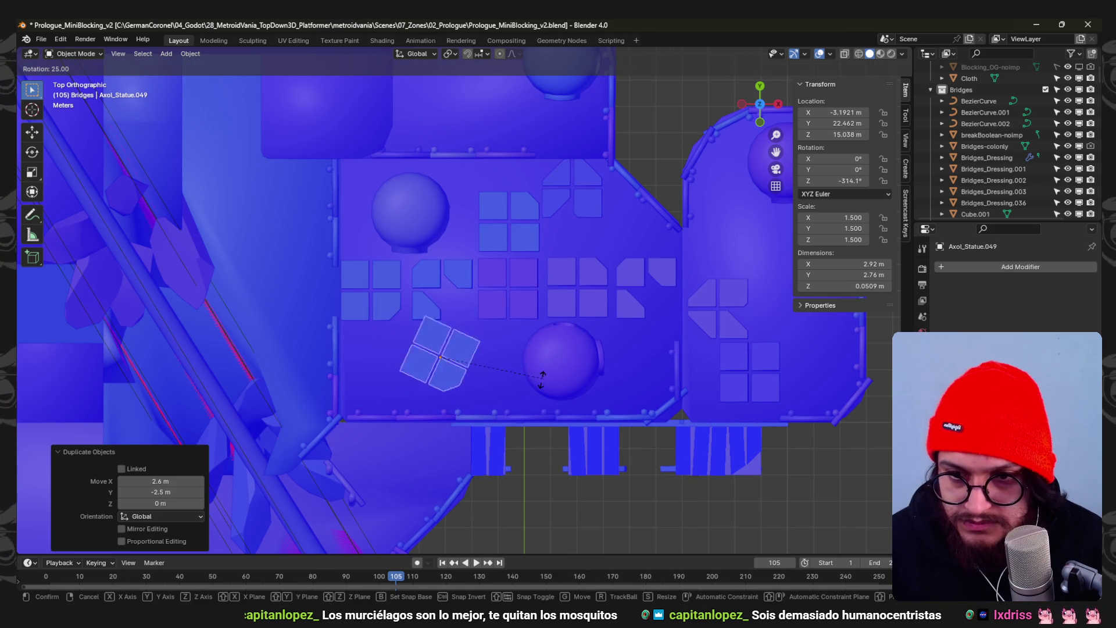
text(90)
key(Return)
click(598, 295)
shift+middle_drag(599, 294, 514, 329)
key(ctrl+s)
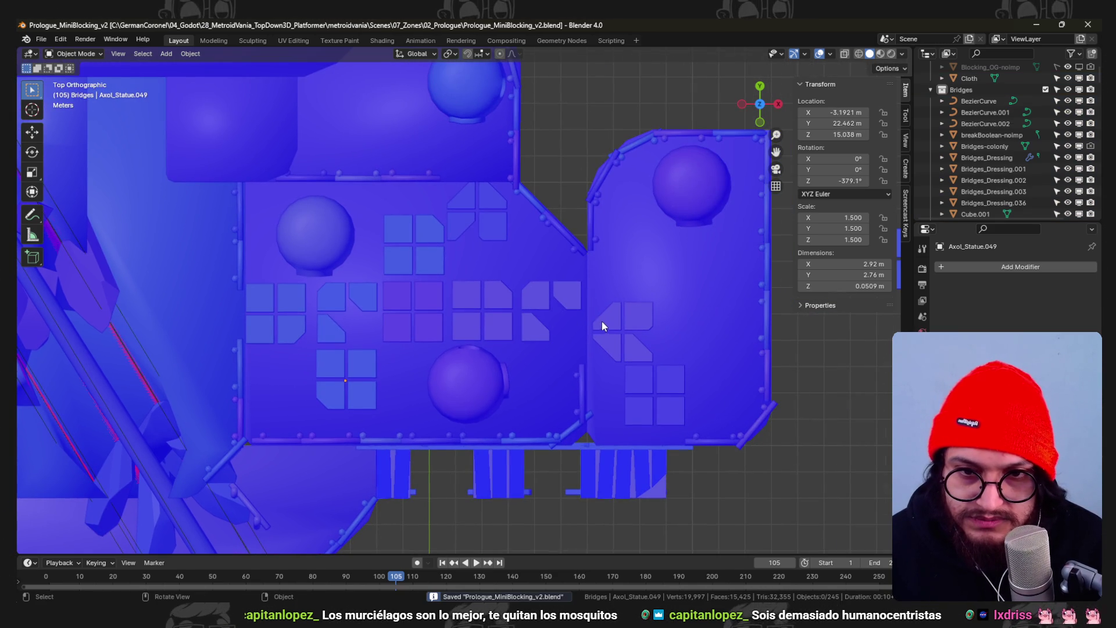
- Copy a tile group to the right of the lower dome and delete one of its tiles
click(482, 319)
key(shift+d)
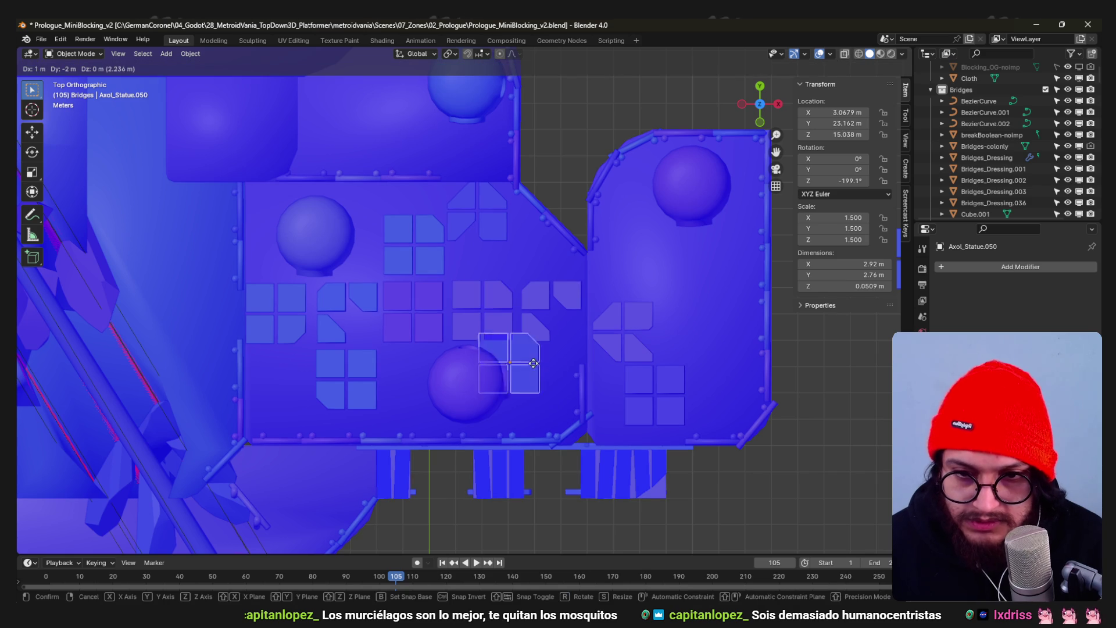
click(686, 451)
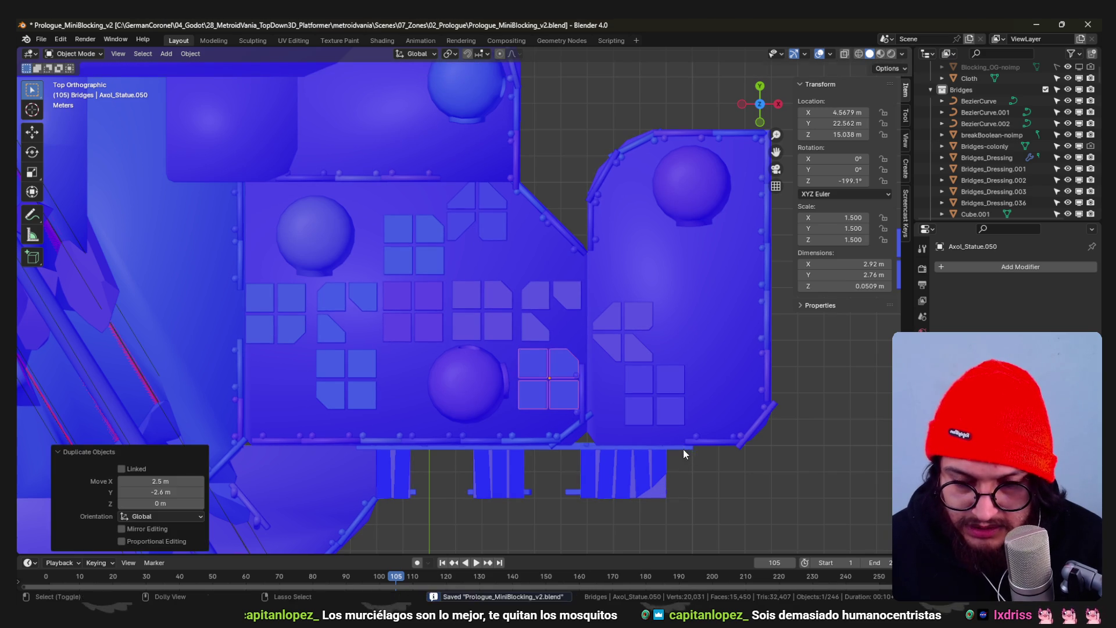
key(Tab)
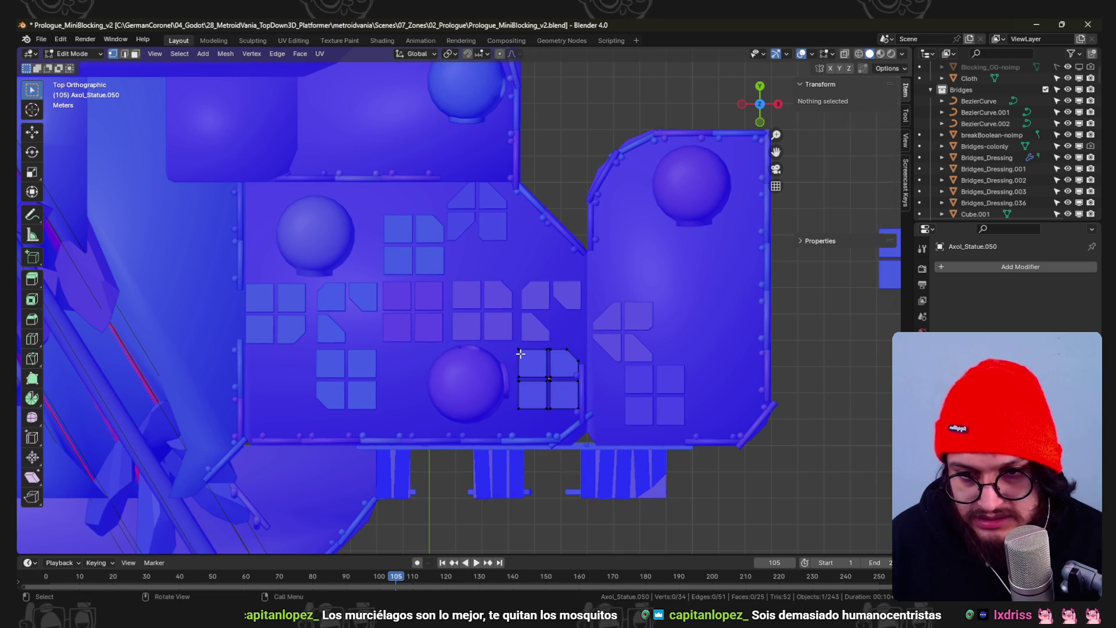
key(l)
key(x)
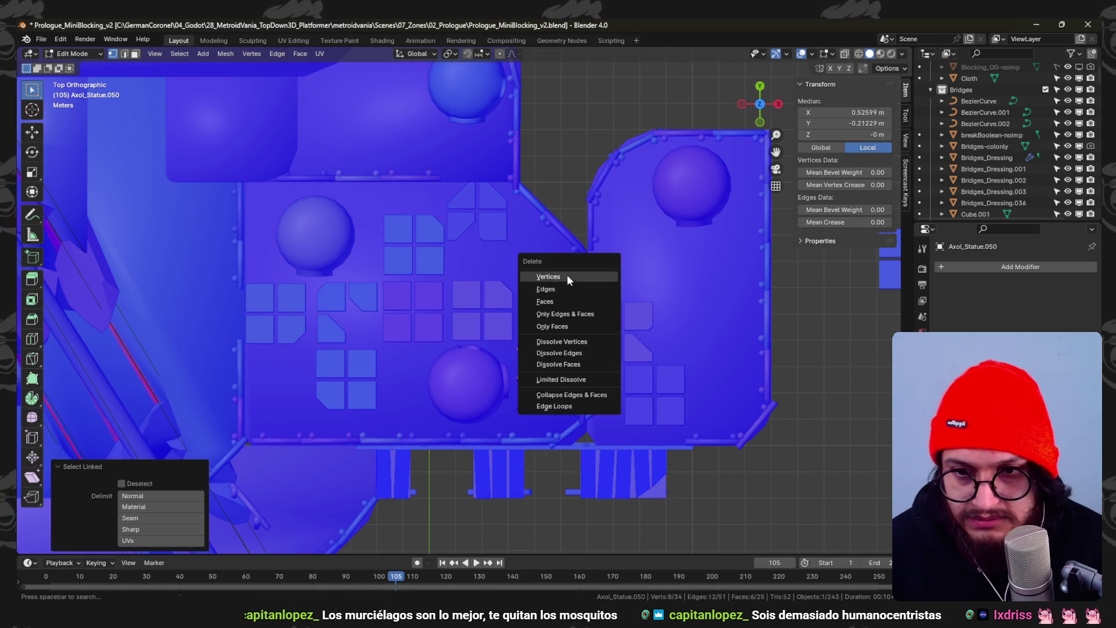
click(567, 276)
key(Tab)
- Delete the top-left tile from the tile group in the terrace centre
click(395, 286)
click(404, 306)
key(Tab)
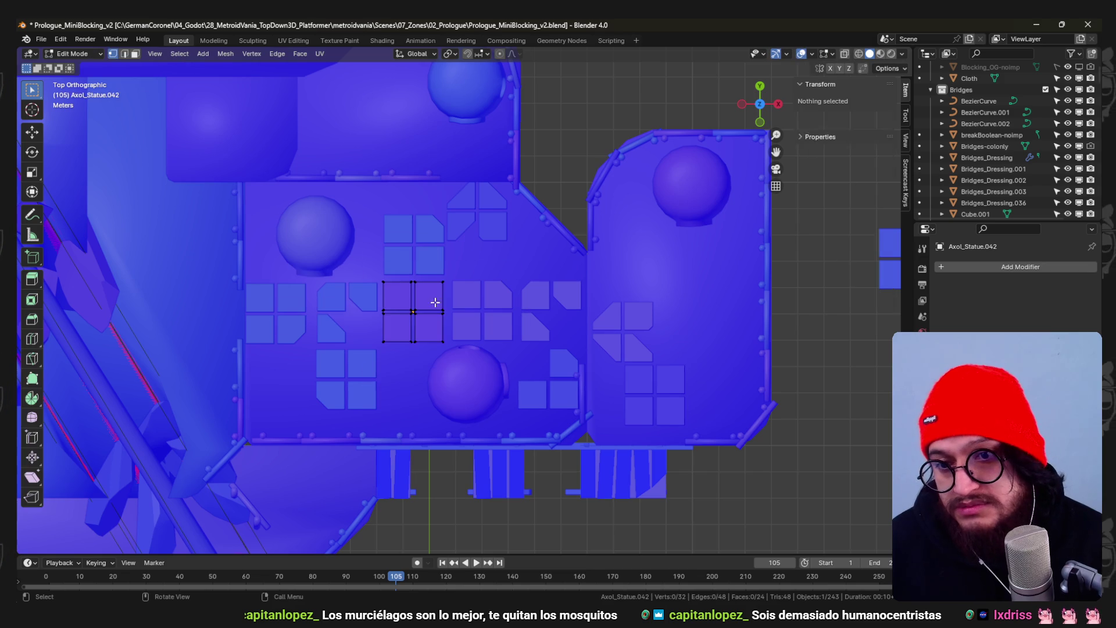
key(l)
key(x)
click(393, 289)
key(Tab)
key(a)
scroll(448, 306, down, 3)
mouse_move(462, 317)
middle_down()
mouse_move(445, 270)
mouse_move(430, 280)
mouse_move(455, 318)
mouse_move(498, 301)
middle_up()
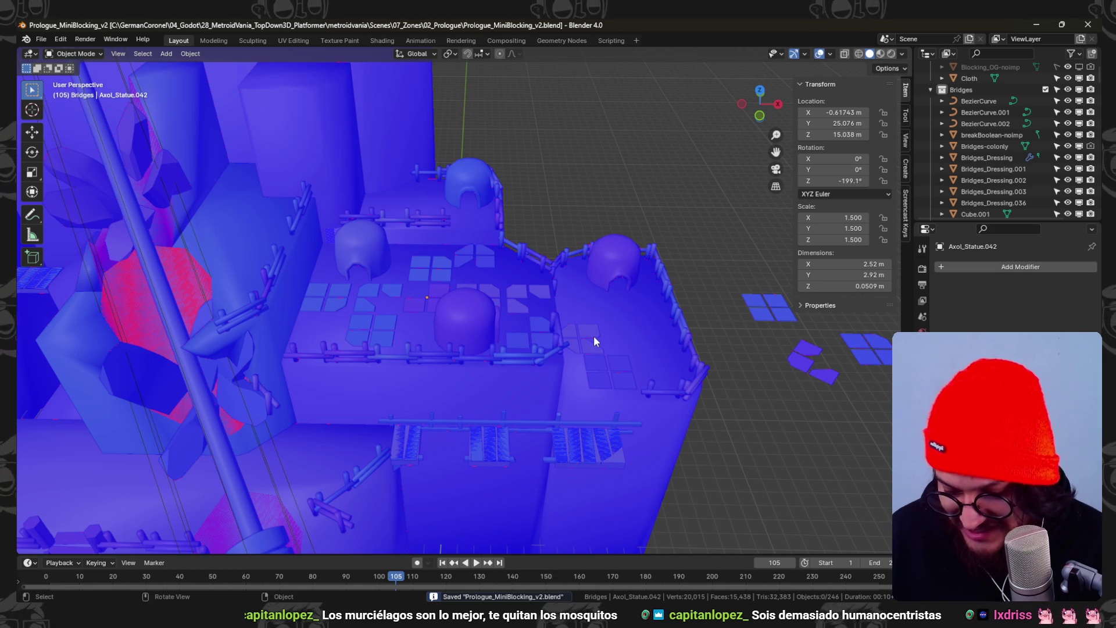
- Save the file and delete the dome hut in the middle of the tiled terrace
mouse_move(599, 314)
middle_down()
mouse_move(372, 260)
mouse_move(531, 288)
mouse_move(618, 329)
mouse_move(512, 301)
mouse_move(633, 296)
mouse_move(539, 298)
mouse_move(483, 332)
mouse_move(509, 302)
mouse_move(549, 341)
mouse_move(559, 323)
mouse_move(496, 303)
mouse_move(567, 340)
mouse_move(490, 351)
mouse_move(557, 392)
mouse_move(443, 337)
middle_up()
key(ctrl+s)
scroll(497, 301, up, 3)
mouse_move(627, 399)
middle_down()
mouse_move(562, 385)
mouse_move(620, 370)
mouse_move(578, 363)
middle_up()
key(Delete)
scroll(578, 362, up, 2)
scroll(584, 348, down, 6)
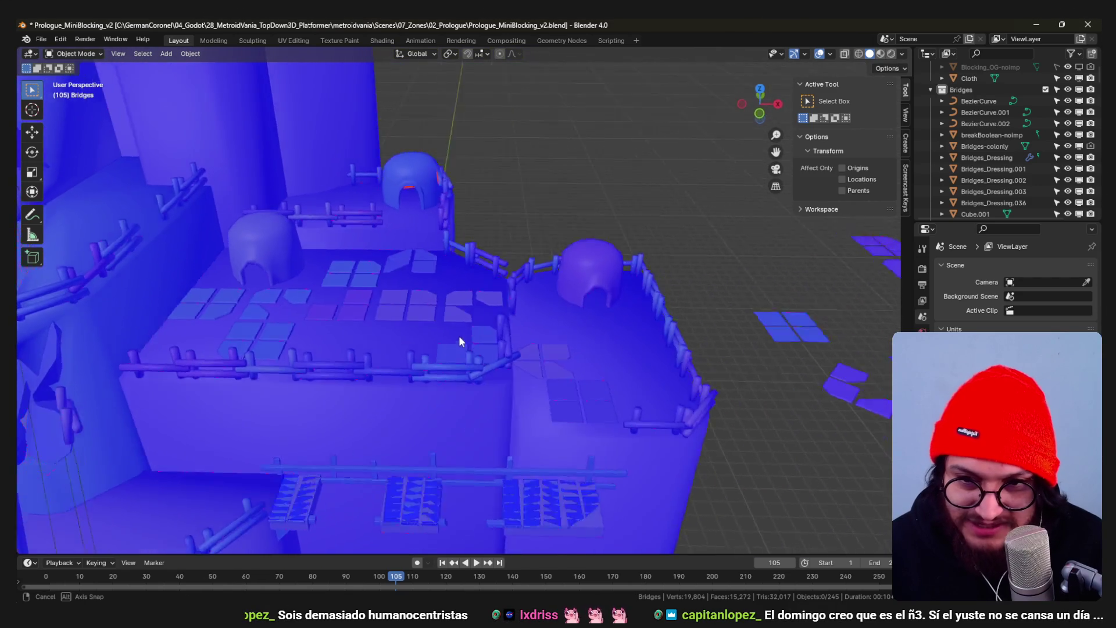
mouse_move(366, 266)
middle_down()
mouse_move(548, 361)
mouse_move(503, 299)
mouse_move(521, 334)
mouse_move(531, 324)
mouse_move(520, 408)
mouse_move(484, 340)
middle_up()
click(504, 440)
- Copy the tile group outside the building onto the right platform
key(ctrl+s)
key(KP_7)
scroll(485, 347, up, 3)
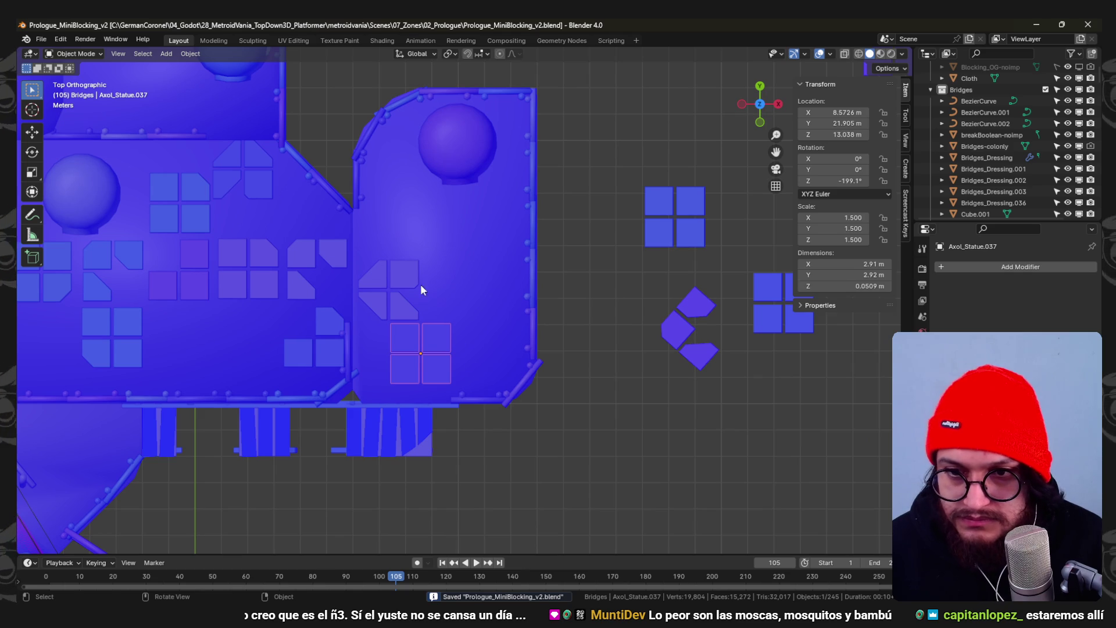
scroll(470, 303, down, 2)
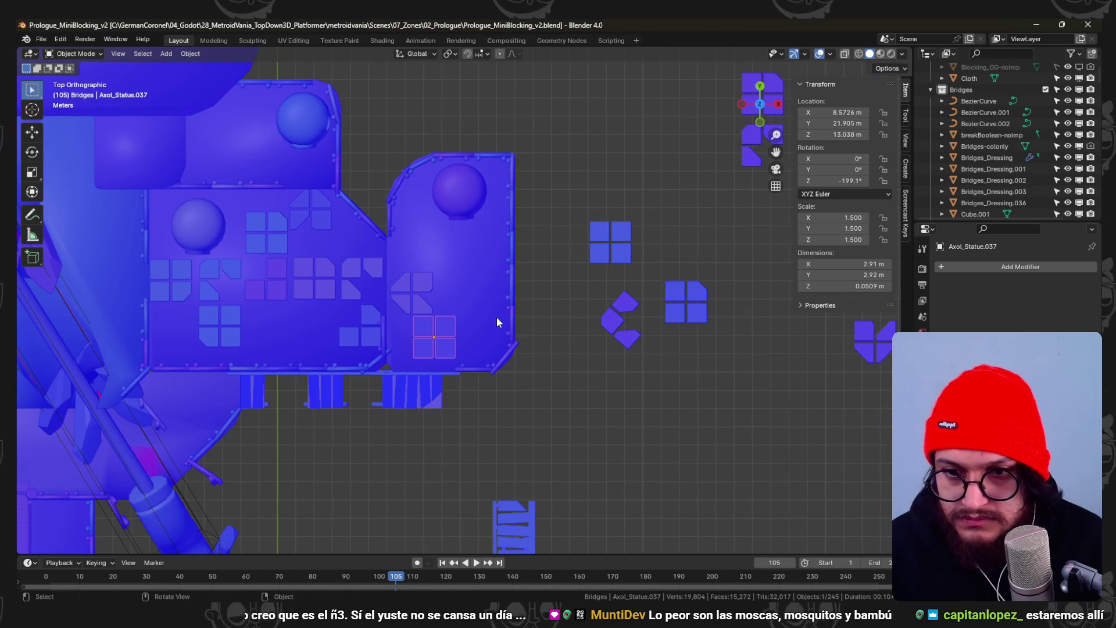
click(671, 297)
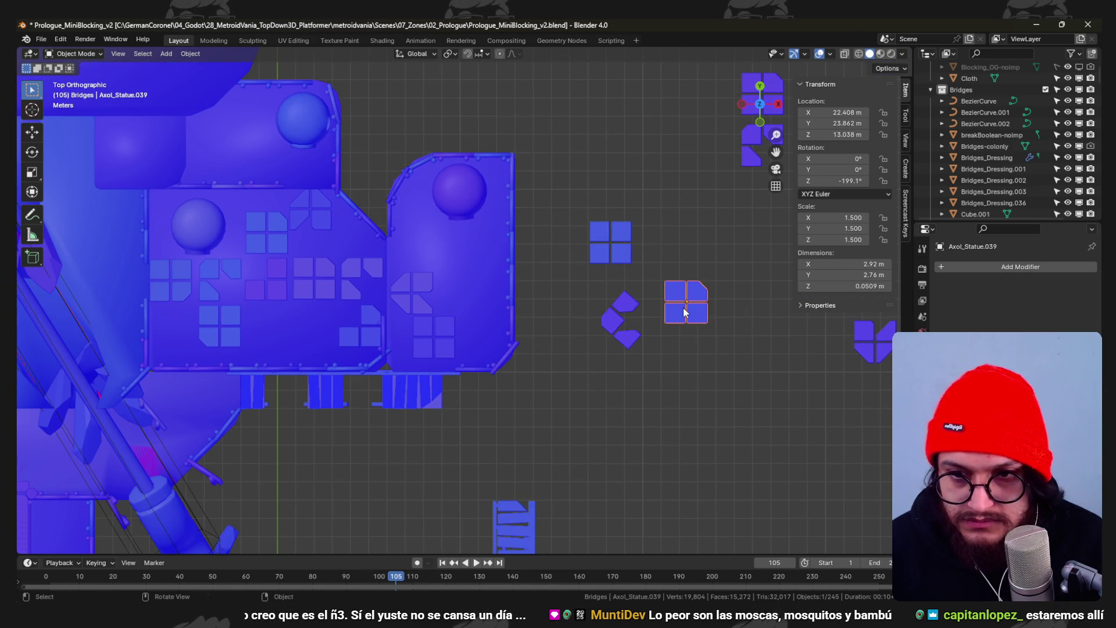
key(shift+d)
key(Escape)
key(g)
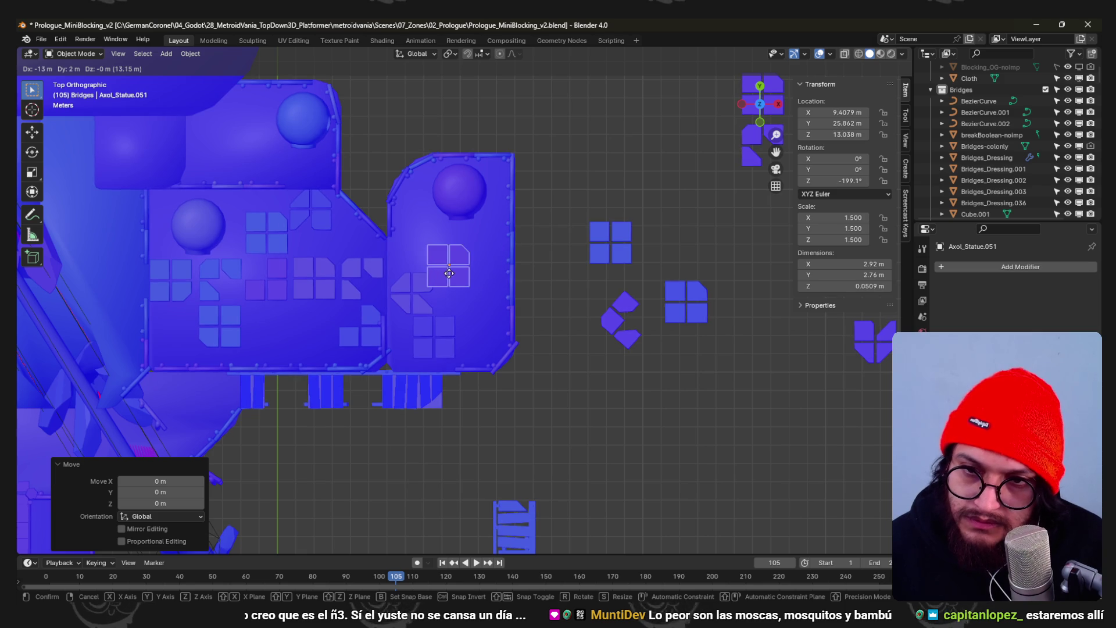
click(482, 277)
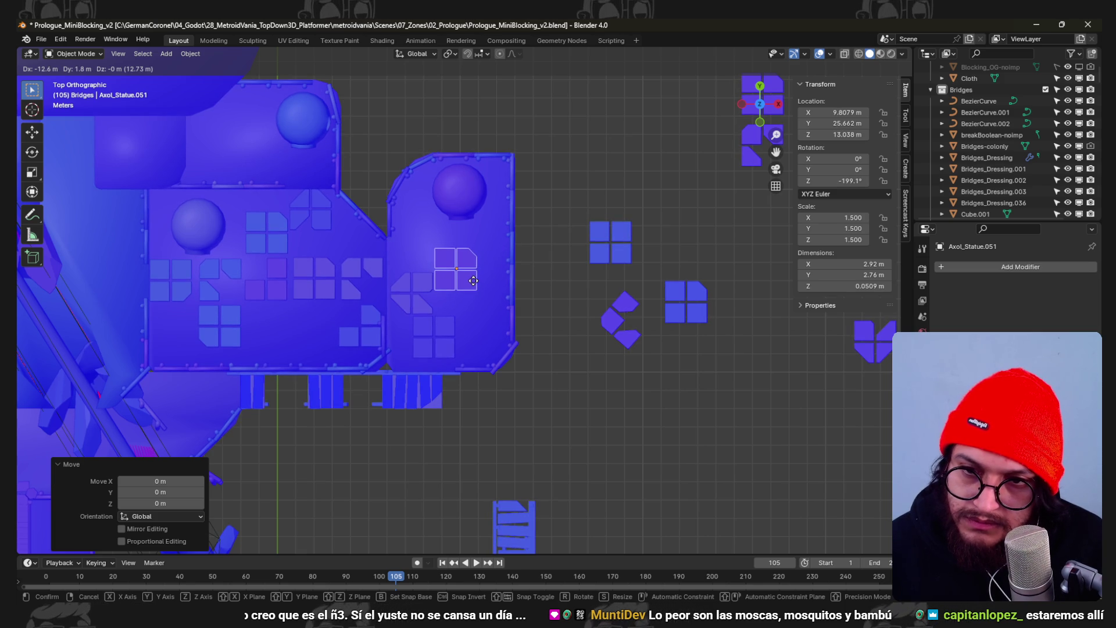
- Delete the selected tiles from the copied group in Edit Mode
key(Tab)
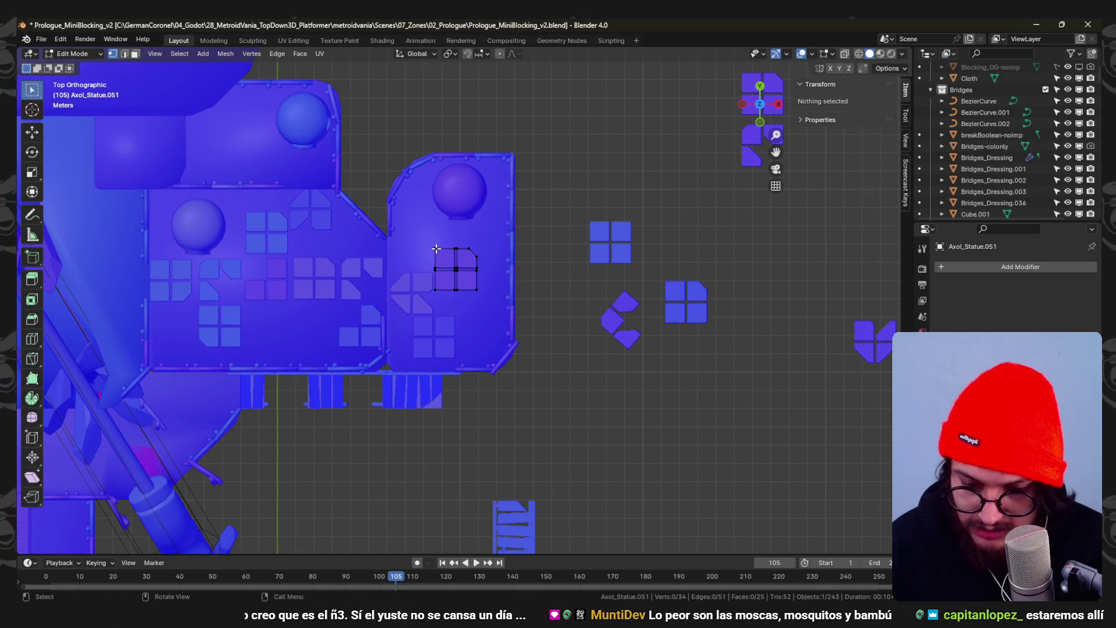
key(a)
key(x)
click(435, 246)
key(Tab)
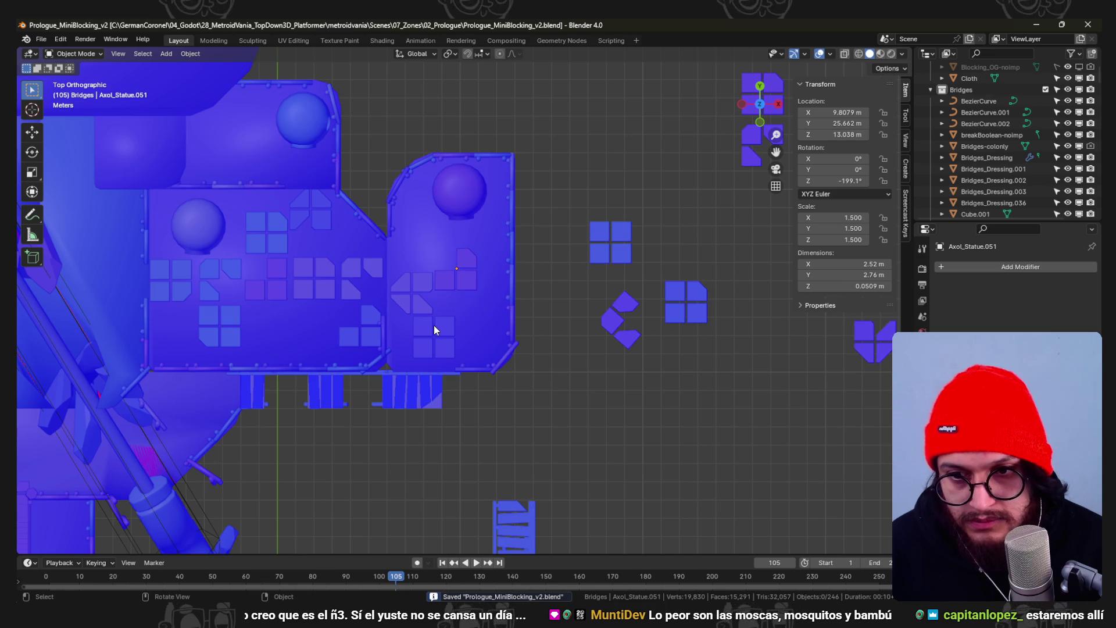
- Duplicate the trimmed group beside the right dome as Axol_Statue.052 and save
key(shift+d)
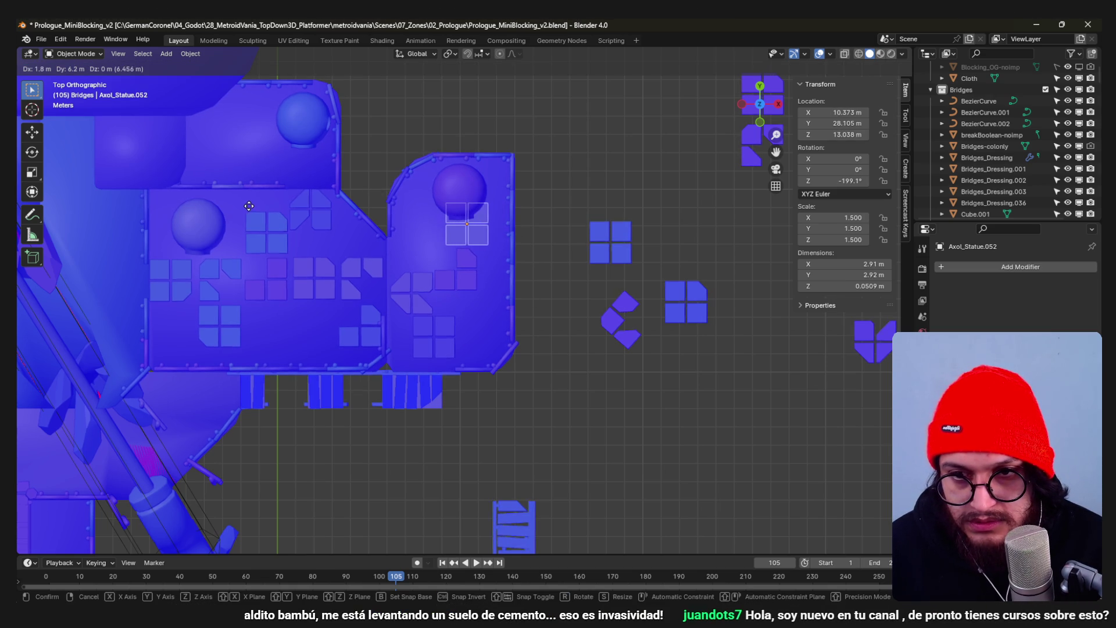
click(134, 209)
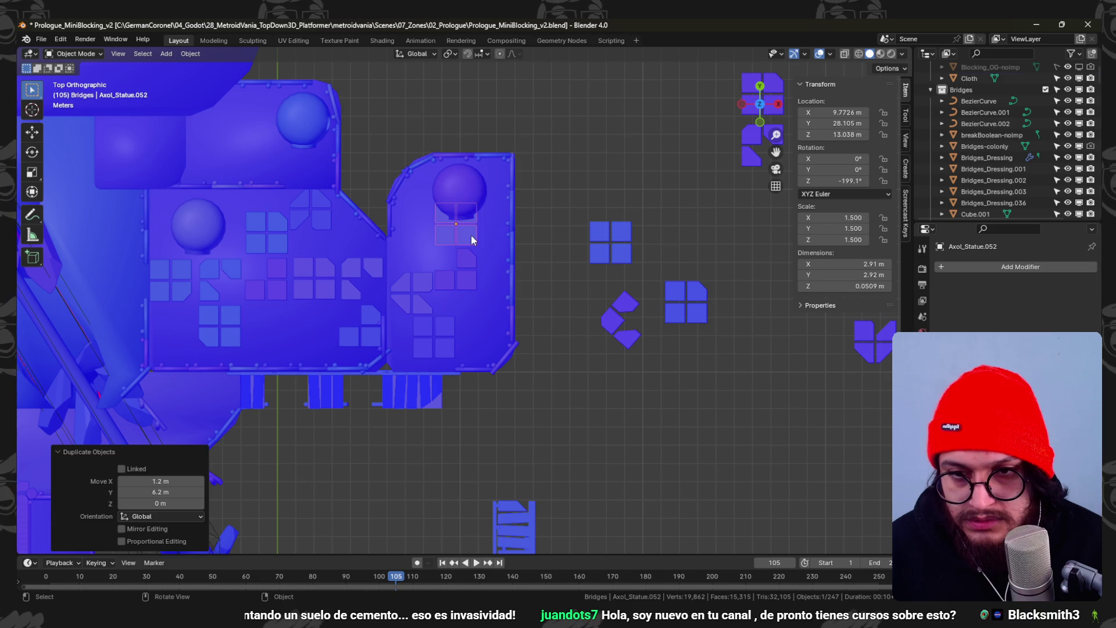
key(ctrl+s)
mouse_move(476, 250)
middle_down()
mouse_move(435, 174)
mouse_move(542, 268)
mouse_move(490, 264)
mouse_move(530, 313)
mouse_move(469, 243)
mouse_move(585, 314)
mouse_move(569, 347)
mouse_move(467, 271)
mouse_move(499, 273)
mouse_move(539, 321)
mouse_move(566, 332)
mouse_move(587, 294)
mouse_move(462, 330)
middle_up()
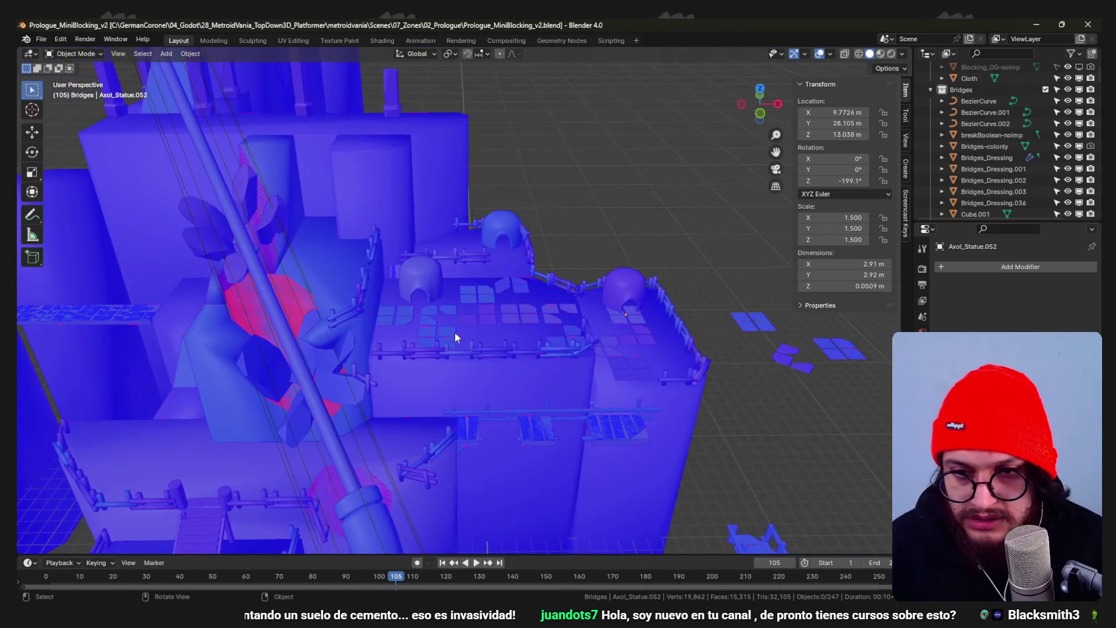
mouse_move(540, 307)
middle_down()
mouse_move(513, 263)
mouse_move(536, 321)
mouse_move(476, 264)
mouse_move(449, 270)
mouse_move(567, 324)
mouse_move(466, 278)
mouse_move(464, 364)
mouse_move(461, 253)
mouse_move(521, 269)
mouse_move(475, 218)
mouse_move(456, 221)
mouse_move(489, 377)
middle_up()
scroll(520, 267, up, 4)
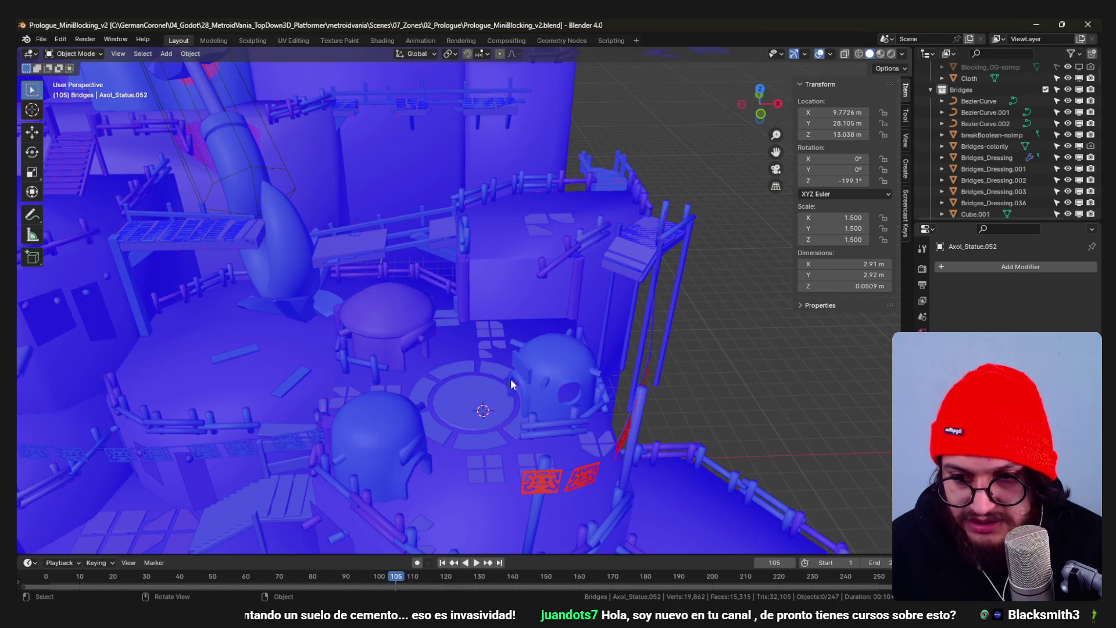
scroll(445, 419, down, 5)
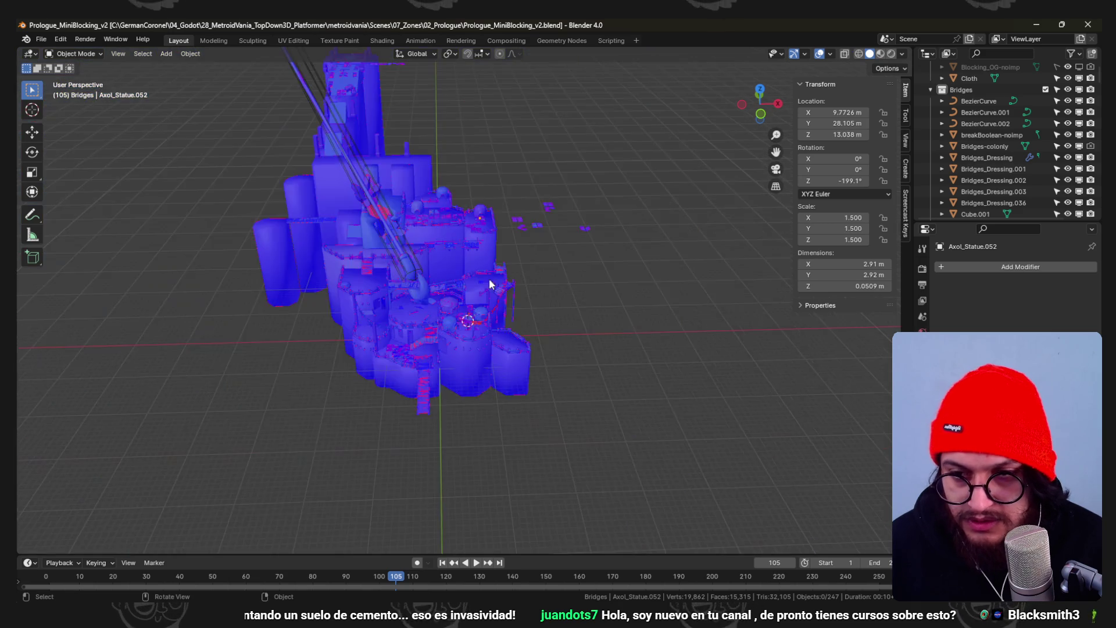
scroll(486, 316, up, 5)
mouse_move(491, 279)
shift+middle_down()
mouse_move(523, 313)
mouse_move(489, 205)
mouse_move(463, 358)
mouse_move(464, 332)
mouse_move(479, 333)
mouse_move(430, 321)
mouse_move(454, 345)
mouse_move(423, 374)
mouse_move(397, 338)
mouse_move(498, 358)
mouse_move(504, 327)
shift+middle_up()
click(508, 281)
- Duplicate the upper dome hut, save, then delete the extra dome copy
key(KP_7)
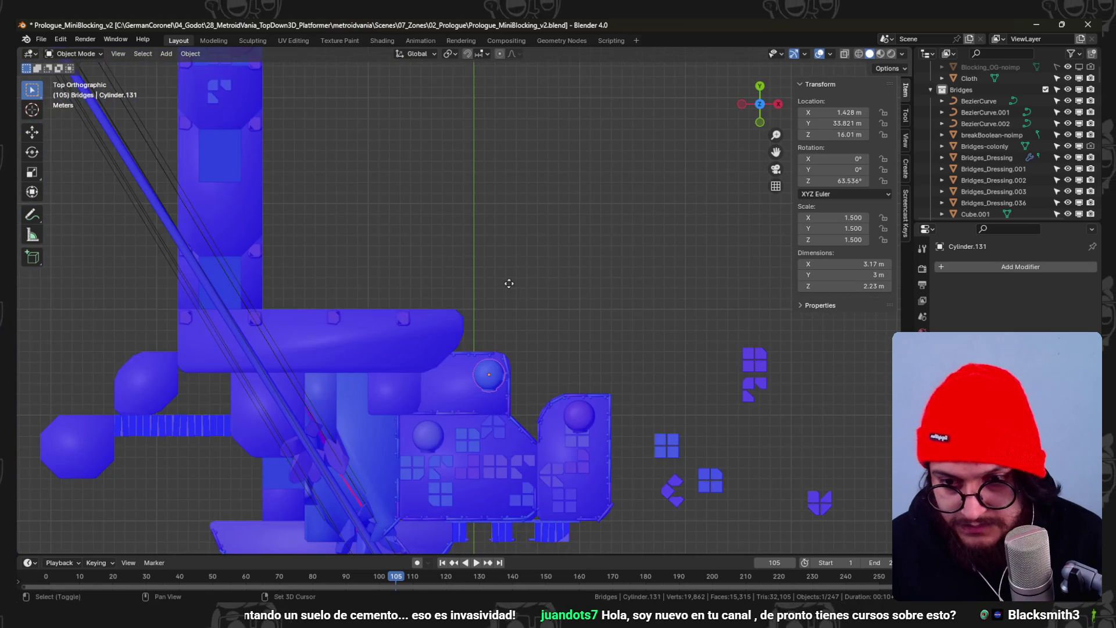
key(shift+d)
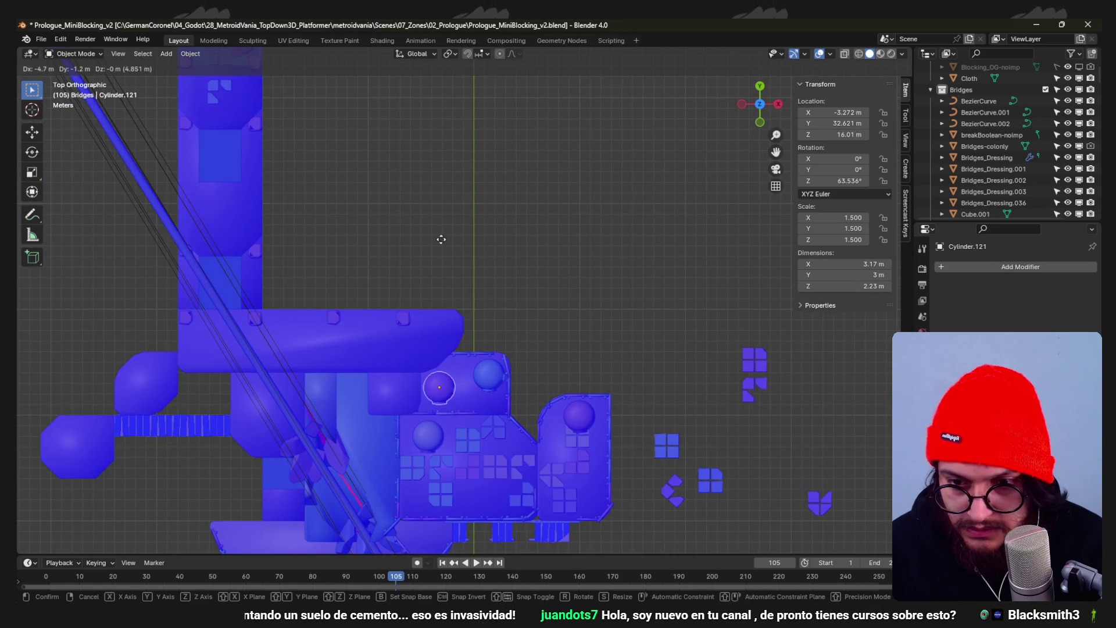
click(431, 217)
mouse_move(432, 217)
middle_down()
mouse_move(496, 256)
mouse_move(511, 186)
mouse_move(526, 175)
mouse_move(498, 174)
mouse_move(512, 172)
mouse_move(520, 201)
middle_up()
key(ctrl+s)
key(x)
click(410, 191)
- Move dome hut Cylinder.131 2 m along -X to X -0.572 m
scroll(508, 289, up, 5)
mouse_move(508, 289)
middle_down()
mouse_move(480, 358)
mouse_move(449, 314)
mouse_move(498, 341)
mouse_move(293, 289)
middle_up()
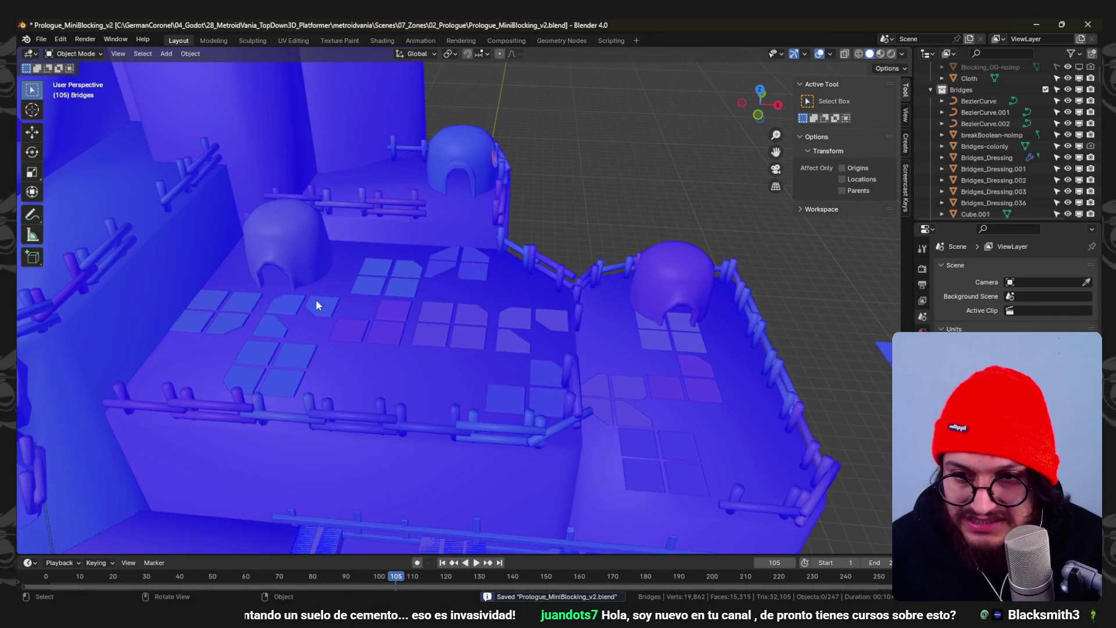
mouse_move(448, 275)
middle_down()
mouse_move(406, 224)
mouse_move(451, 262)
middle_up()
click(498, 231)
key(g)
key(x)
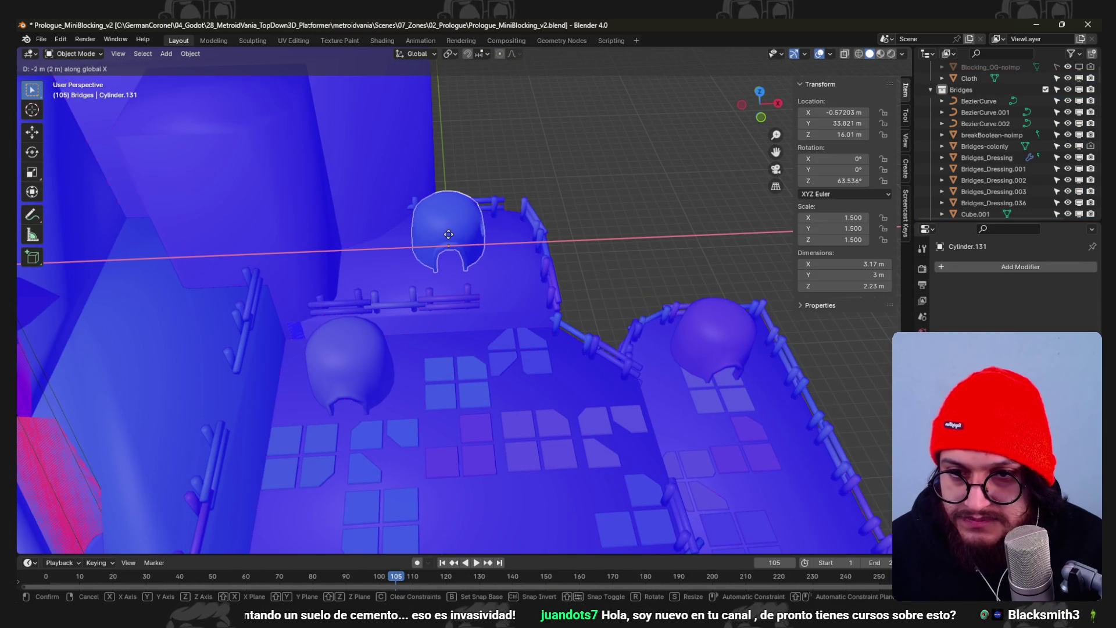
click(448, 235)
- Select the diagonal-cut tile group and another tile group on the terrace
click(514, 351)
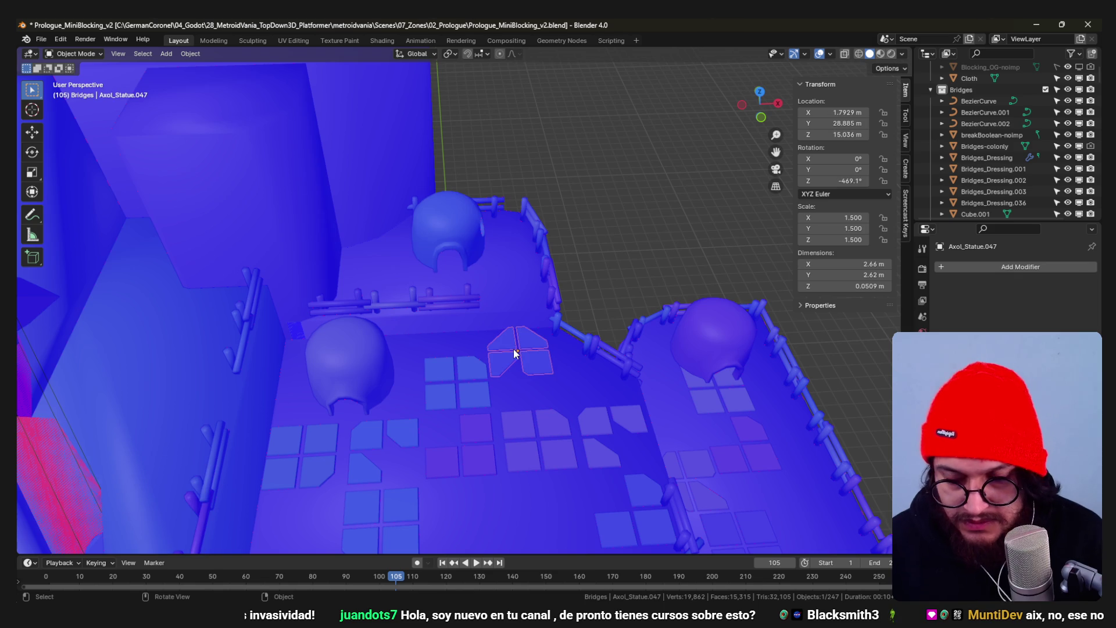
key(KP_7)
mouse_move(513, 351)
shift+middle_down()
mouse_move(557, 312)
mouse_move(587, 394)
mouse_move(527, 337)
shift+middle_up()
click(528, 333)
- Drop one tile group lower on the terrace, and move the diagonal-cut group beside the left dome (X -1.3071 m, Y 28.485 m)
key(g)
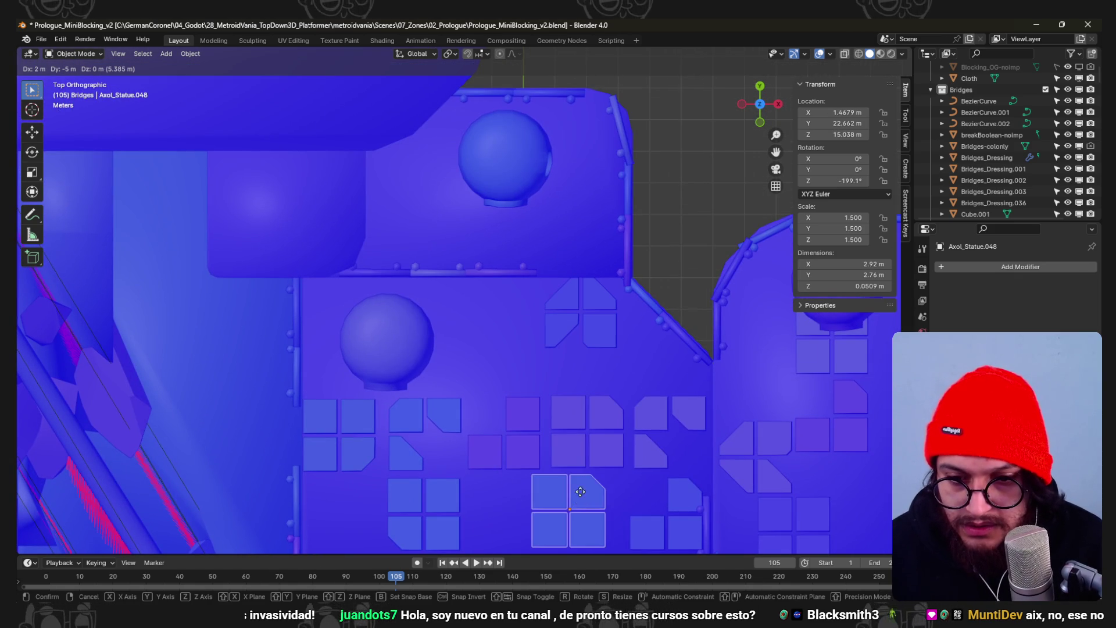
click(569, 492)
click(598, 331)
key(g)
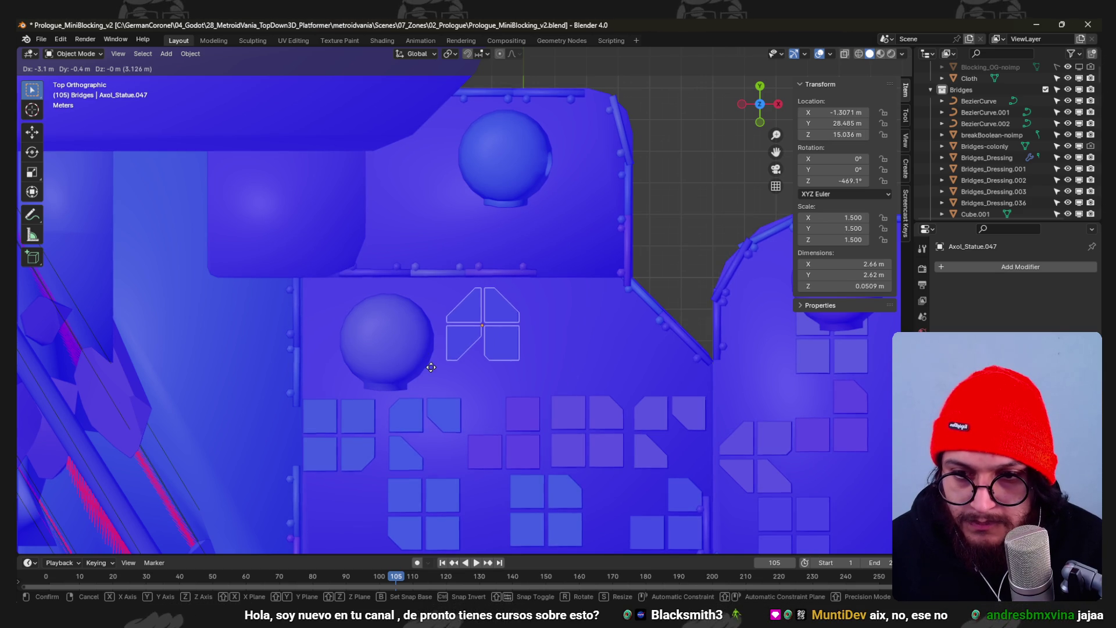
click(518, 293)
shift+scroll(528, 394, down, 2)
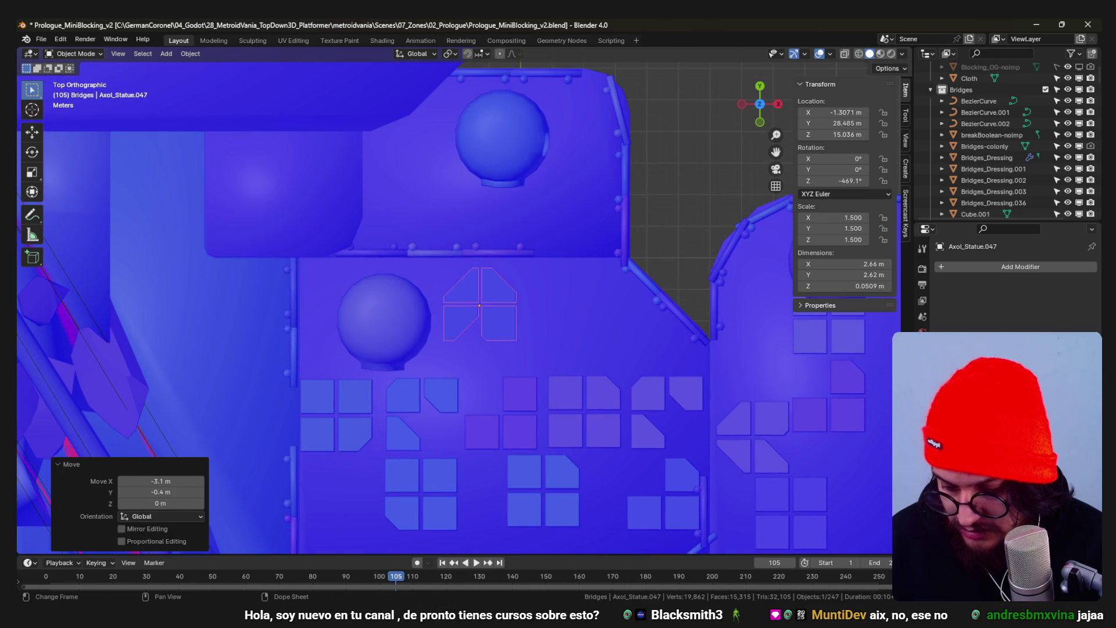
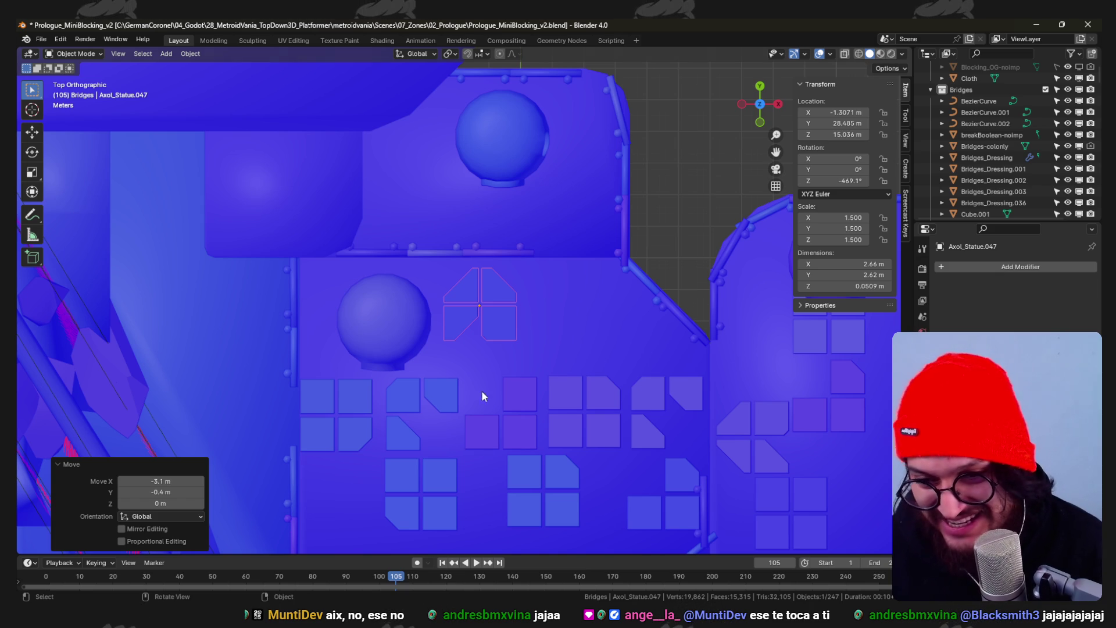
- Orbit around the bridge level and save the level file
scroll(539, 207, up, 3)
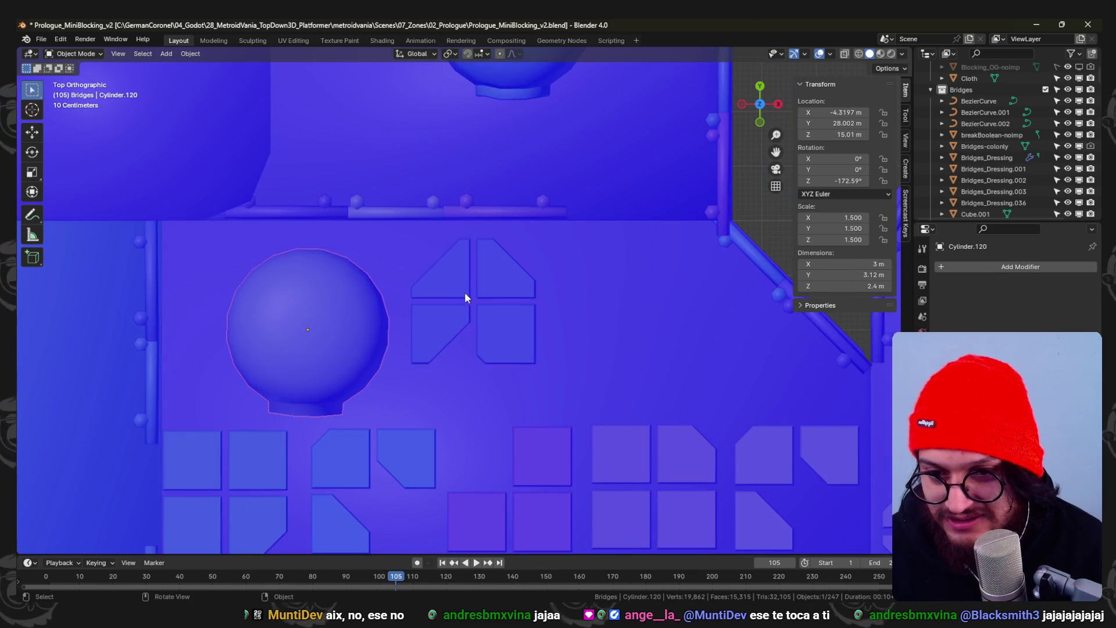
scroll(465, 290, down, 5)
mouse_move(503, 329)
middle_down()
mouse_move(459, 258)
mouse_move(451, 214)
mouse_move(455, 296)
mouse_move(463, 283)
mouse_move(488, 323)
mouse_move(455, 291)
mouse_move(448, 327)
mouse_move(462, 201)
mouse_move(498, 180)
mouse_move(498, 308)
mouse_move(434, 210)
mouse_move(449, 243)
mouse_move(438, 229)
mouse_move(500, 159)
middle_up()
key(ctrl+s)
- Select the rooftop dome hut Cylinder.120 and move it further left
key(alt+a)
scroll(448, 239, down, 5)
click(386, 232)
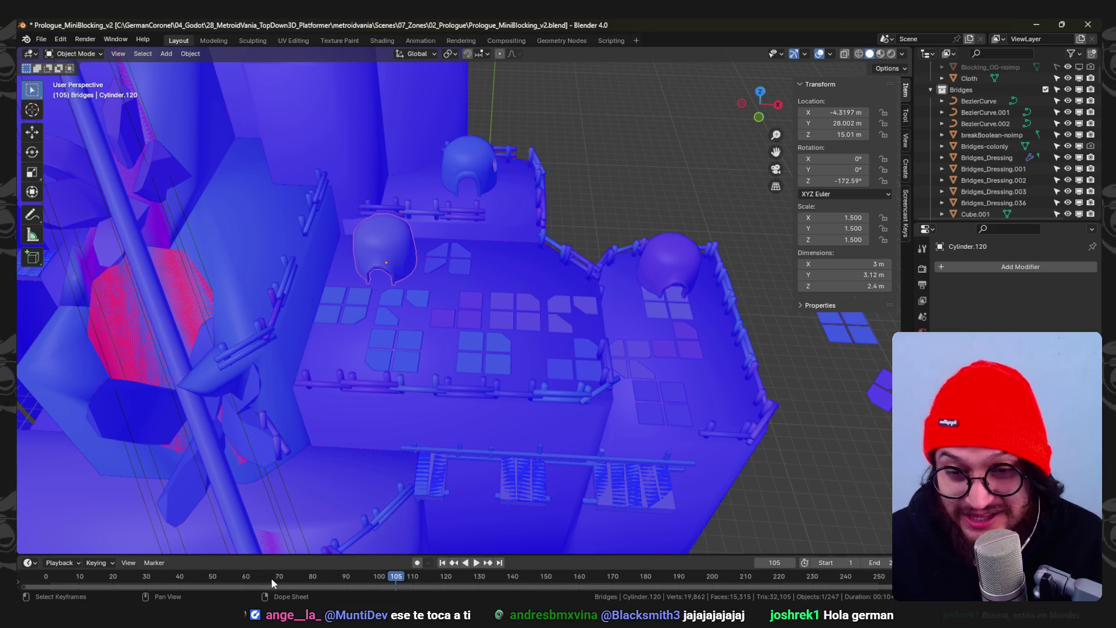
mouse_move(454, 240)
middle_down()
mouse_move(447, 255)
mouse_move(456, 228)
mouse_move(518, 204)
mouse_move(506, 217)
middle_up()
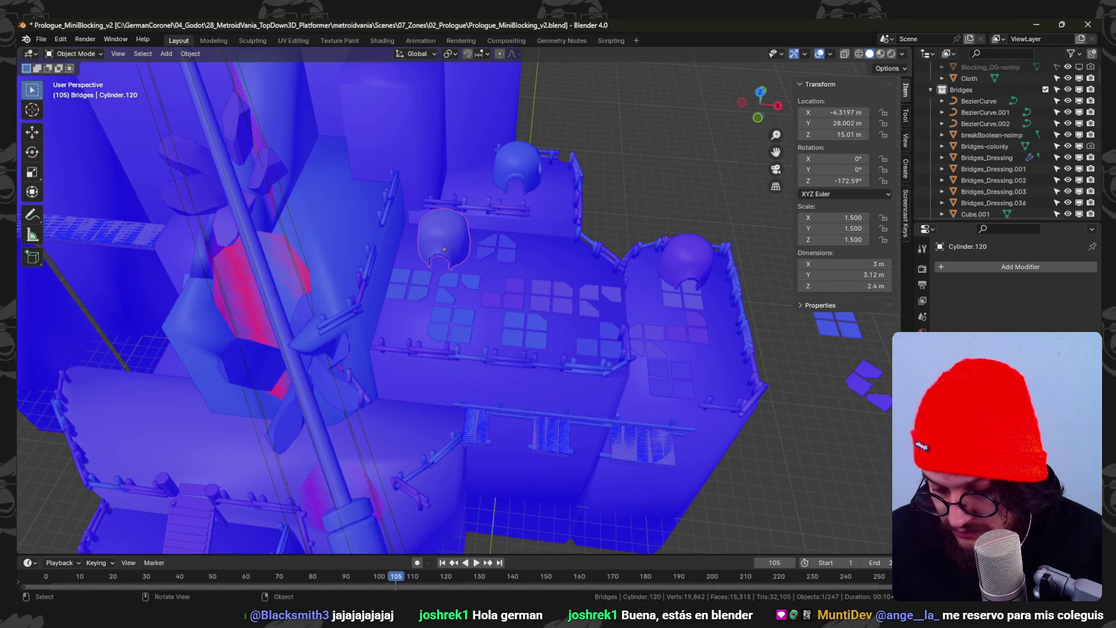
mouse_move(608, 82)
middle_down()
mouse_move(615, 107)
mouse_move(575, 227)
middle_up()
scroll(575, 228, up, 3)
key(g)
click(476, 214)
- Duplicate the dome hut along X, placing the second dome to the right
key(shift+d)
key(x)
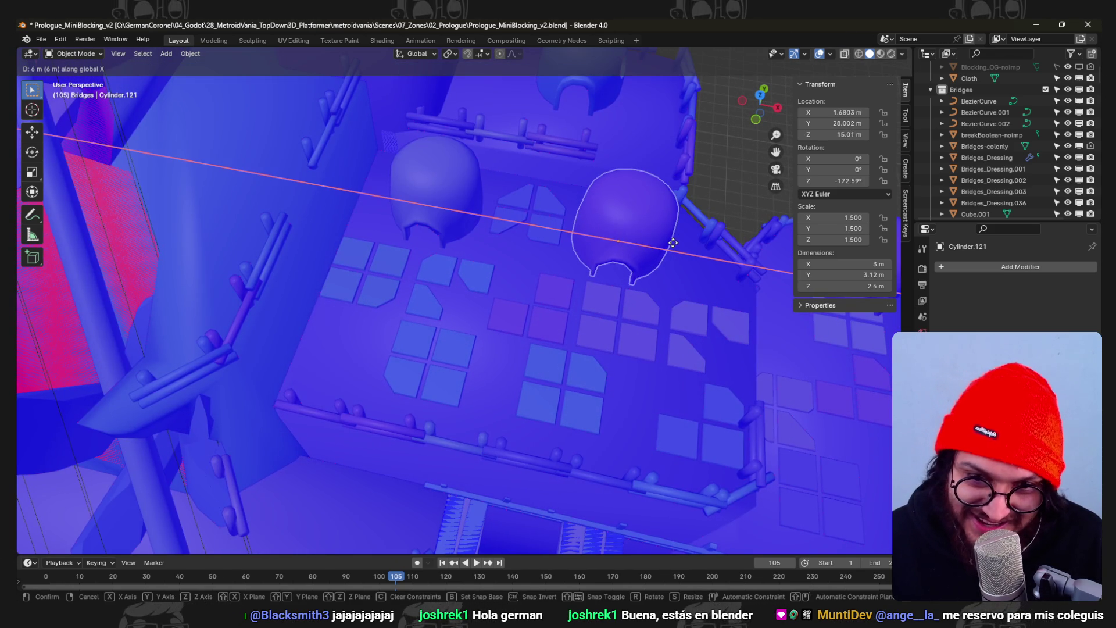
click(676, 240)
mouse_move(678, 235)
middle_down()
mouse_move(586, 319)
mouse_move(578, 249)
mouse_move(590, 165)
mouse_move(546, 244)
mouse_move(493, 251)
mouse_move(498, 393)
mouse_move(508, 333)
middle_up()
key(g)
key(x)
click(546, 244)
- Move the window-tile group Axol_Statue.047 0.2 m along Y
click(446, 245)
text(gy0.2)
key(Return)
- In top view, copy one tile of group Axol_Statue.042 above the group
click(479, 329)
key(KP_7)
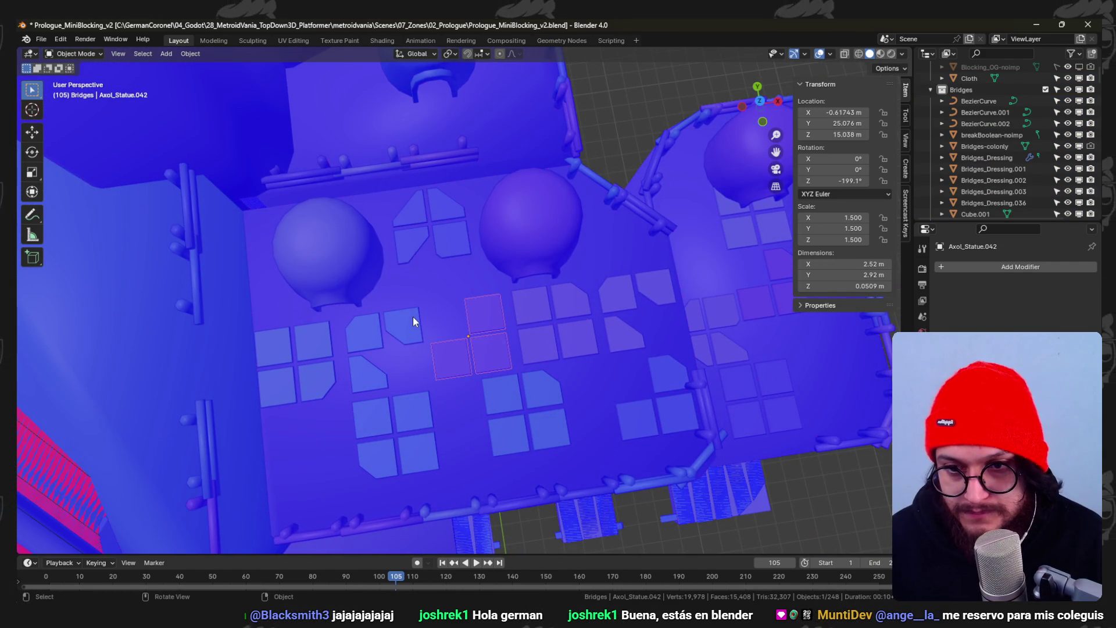
key(Tab)
key(l)
key(g)
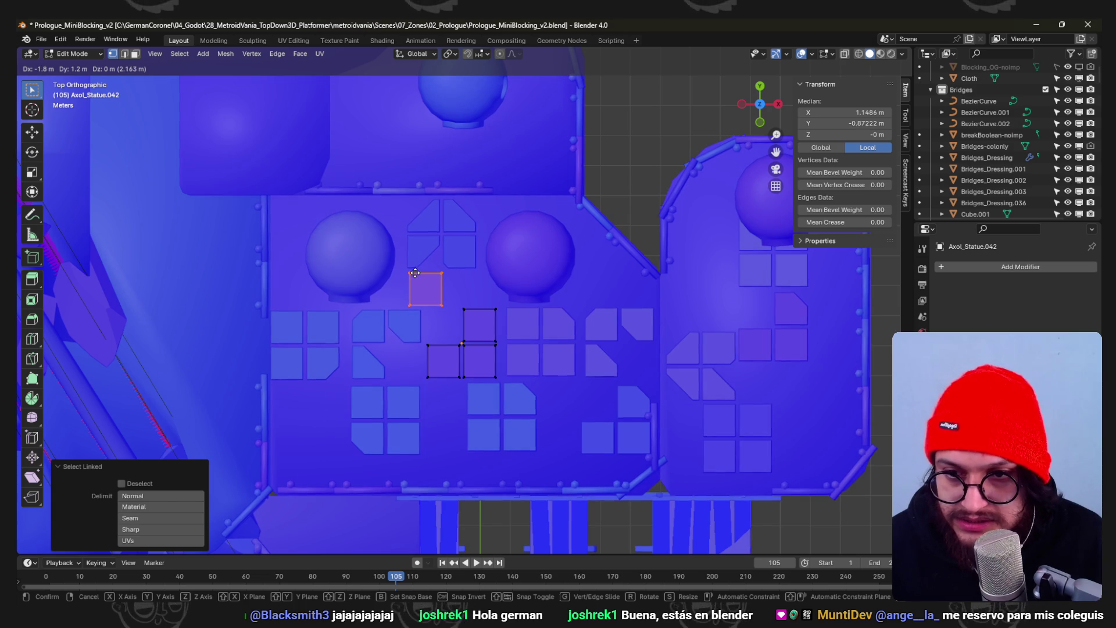
click(409, 275)
- Stretch the copied tile's right edge 1.2 m along X into a long rectangle
key(alt+z)
drag(446, 314, 430, 264)
key(alt+z)
key(g)
key(x)
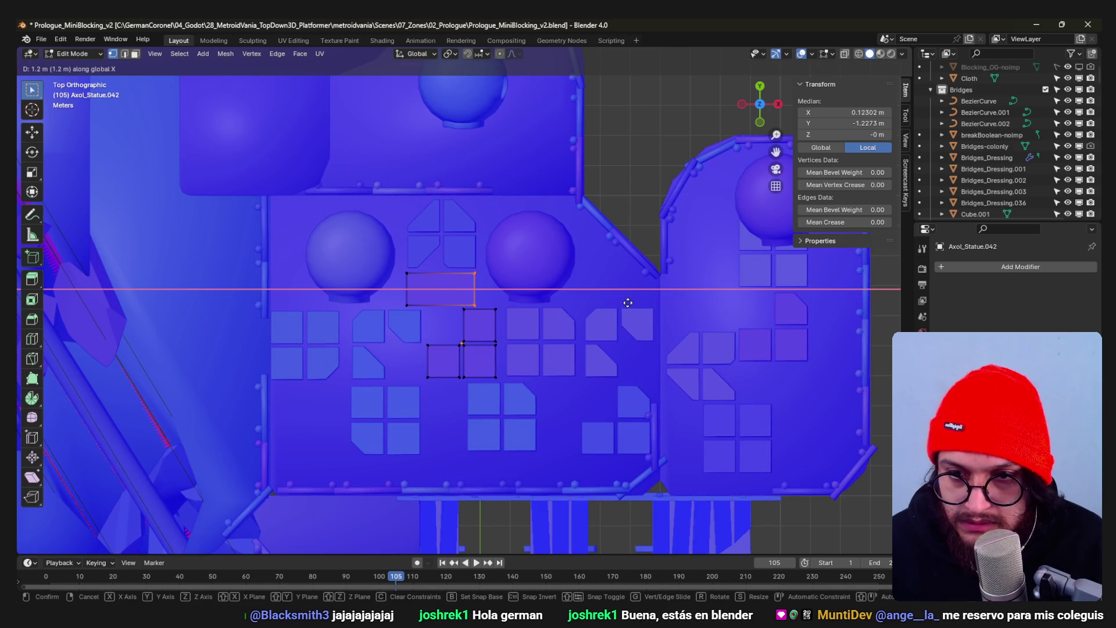
click(626, 302)
key(Tab)
- Move railing piece Cylinder.158 2.8 m along X onto the rooftop
click(444, 192)
key(g)
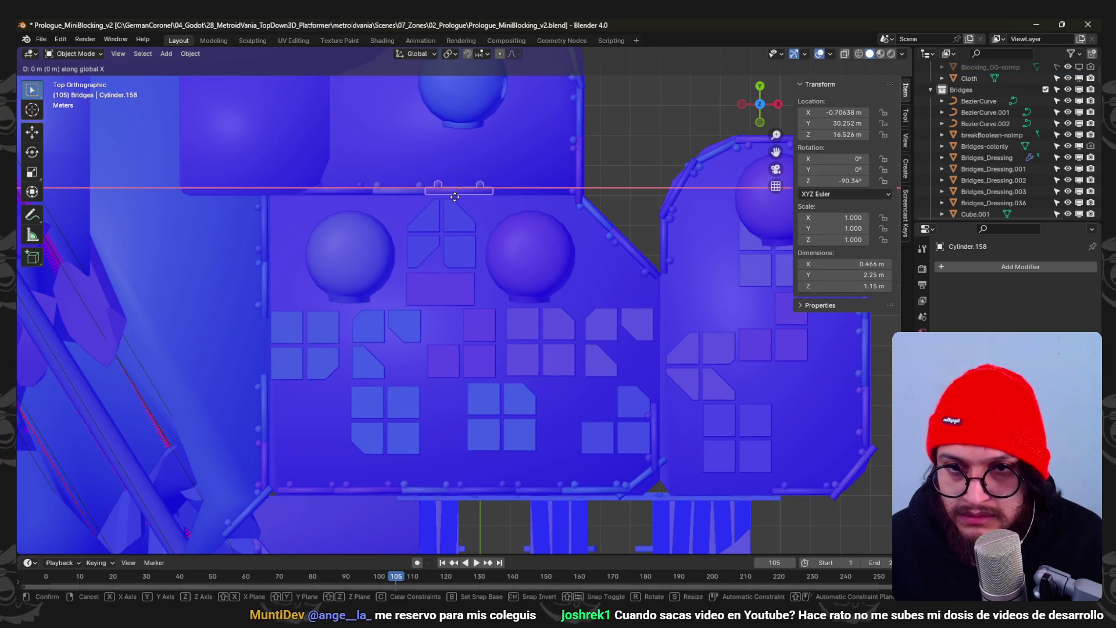
click(611, 201)
mouse_move(612, 219)
middle_down()
mouse_move(591, 170)
mouse_move(580, 183)
mouse_move(494, 128)
mouse_move(613, 138)
mouse_move(461, 253)
mouse_move(517, 199)
mouse_move(511, 184)
mouse_move(477, 227)
middle_up()
scroll(523, 244, up, 2)
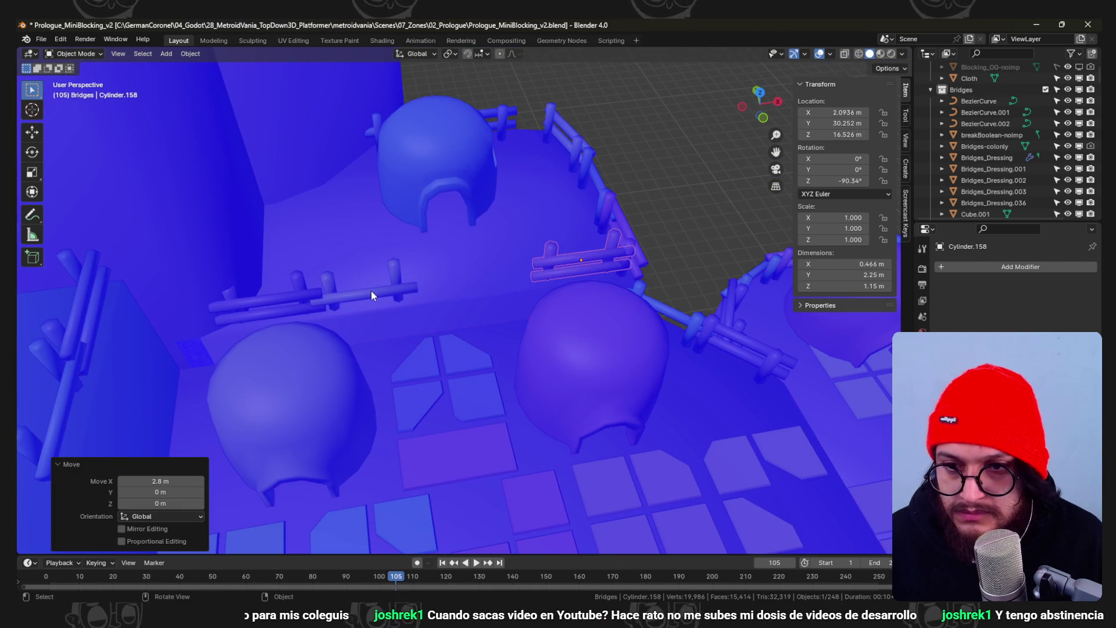
- In wireframe mesh editing, shift a rail part of Cylinder.158 left along X
key(KP_7)
key(ctrl+Tab)
click(538, 299)
key(shift+z)
key(g)
key(x)
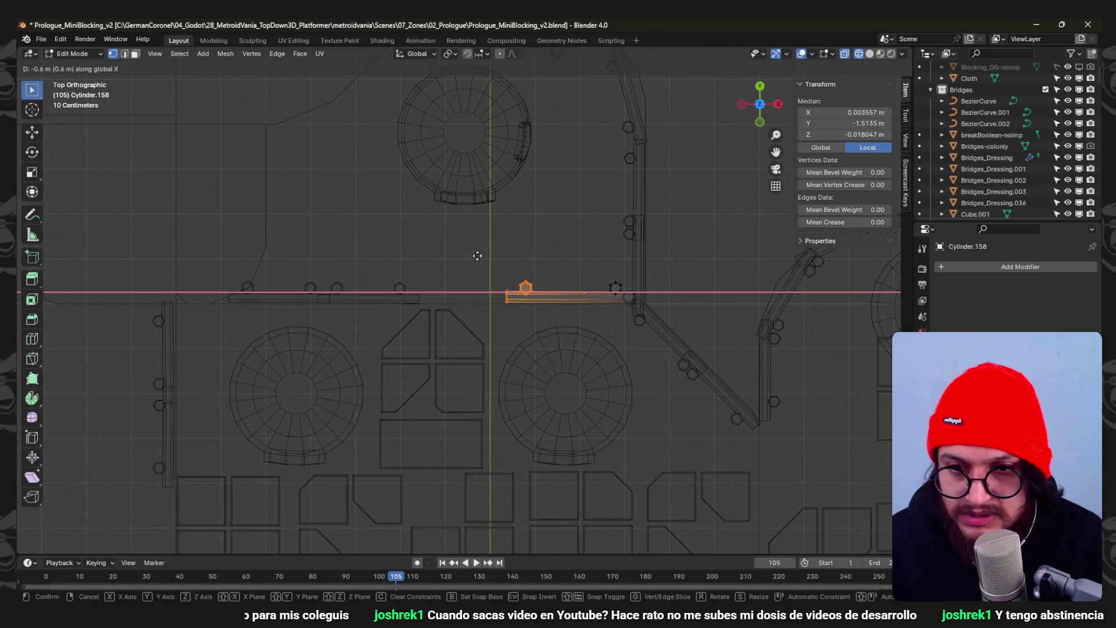
click(465, 314)
- Box-select another fence piece's vertices and shift them 0.7 m left
click(383, 291)
mouse_move(373, 258)
mouse_down()
mouse_move(464, 335)
mouse_move(459, 326)
mouse_up()
key(g)
key(x)
click(403, 301)
key(Tab)
mouse_move(499, 328)
middle_down()
mouse_move(501, 209)
mouse_move(514, 212)
mouse_move(438, 254)
middle_up()
- Raise the top of the fence post between the domes 0.3 m
click(349, 255)
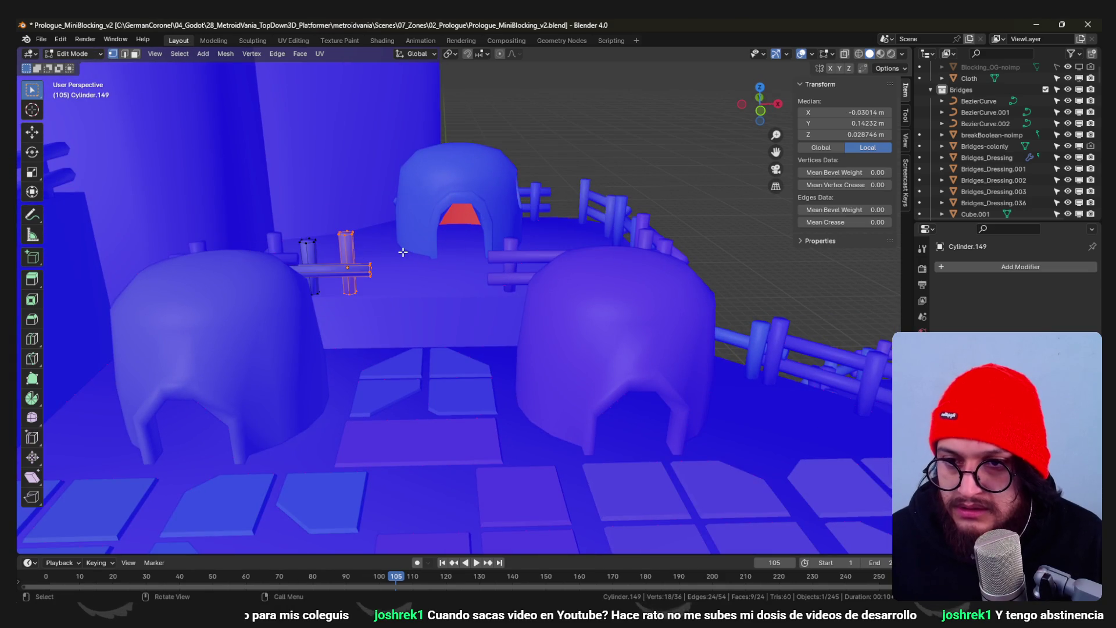
key(Tab)
key(shift+z)
- Raise the tops of the rail piece's posts by 0.4 m
key(shift+z)
key(g)
key(z)
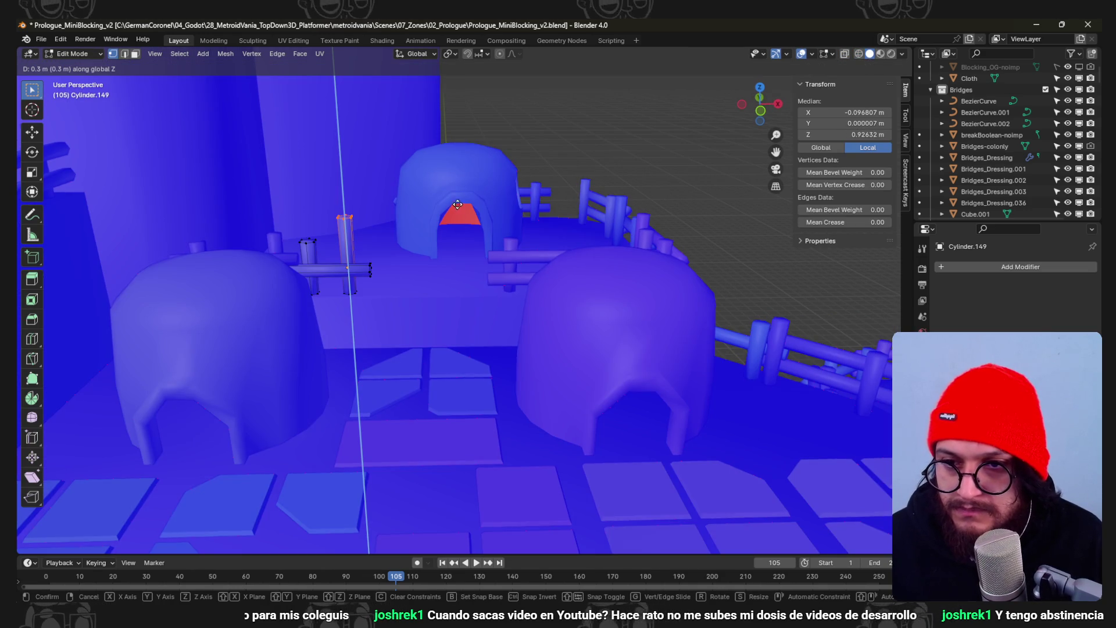
click(458, 207)
key(Tab)
click(505, 250)
key(Tab)
key(shift+z)
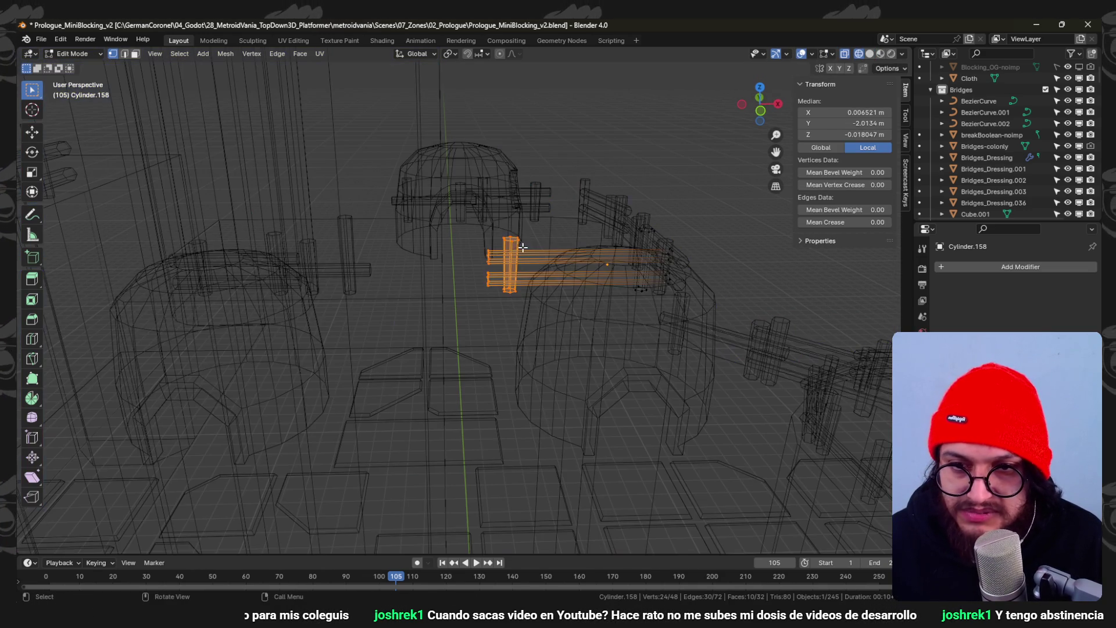
drag(523, 247, 494, 225)
key(shift+z)
key(g)
click(613, 218)
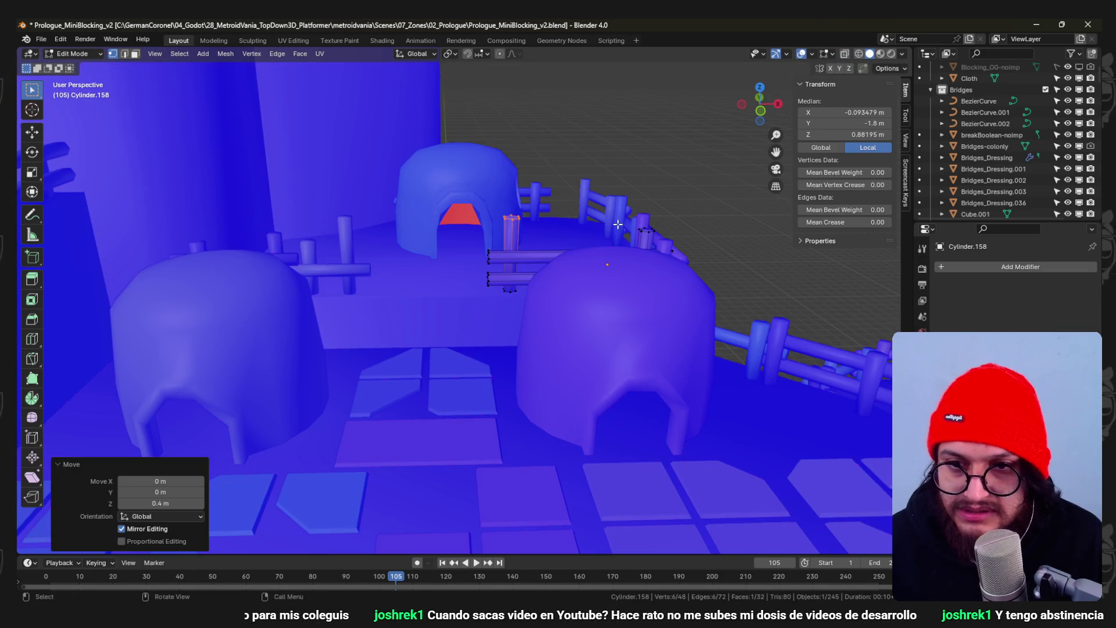
key(Tab)
- Save Prologue_MiniBlocking_v2.blend and zoom out over the whole rooftop
scroll(442, 274, down, 5)
key(ctrl+s)
mouse_move(442, 273)
middle_down()
mouse_move(456, 253)
mouse_move(407, 214)
mouse_move(427, 201)
mouse_move(437, 267)
middle_up()
scroll(443, 245, up, 2)
scroll(493, 284, up, 2)
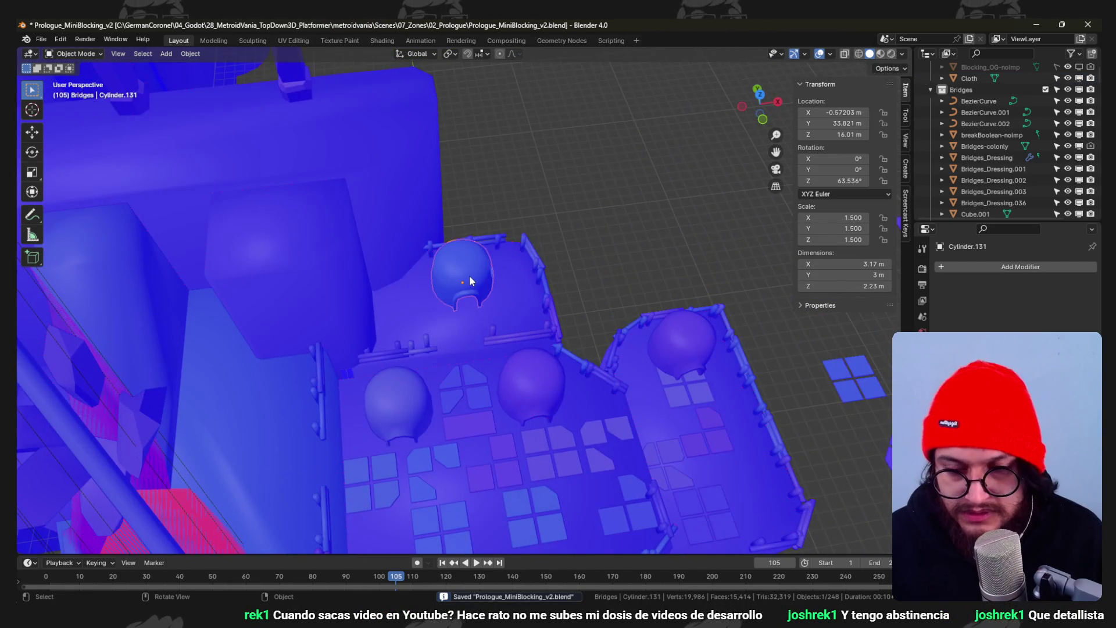
- In top view, rotate upper dome hut Cylinder.131 by 85 degrees
key(KP_7)
key(r)
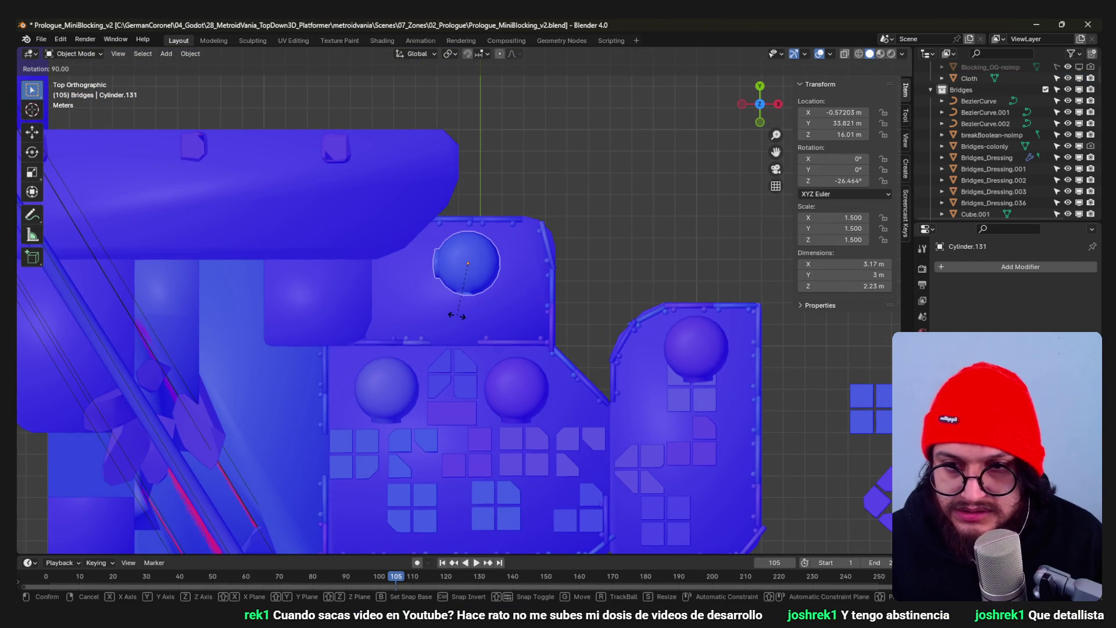
click(463, 323)
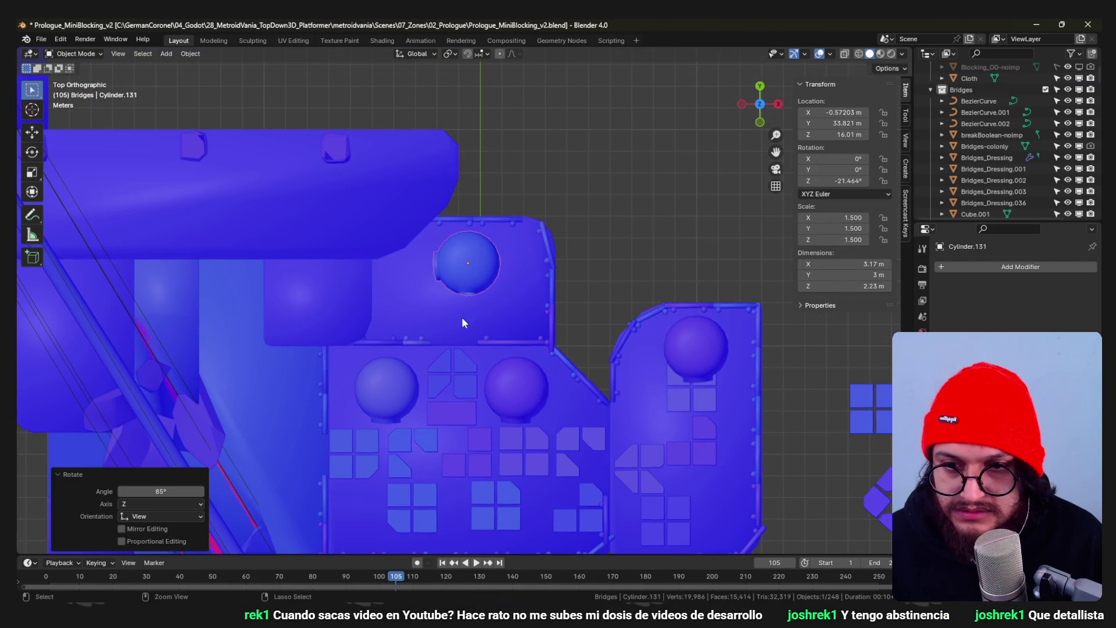
click(584, 322)
key(r)
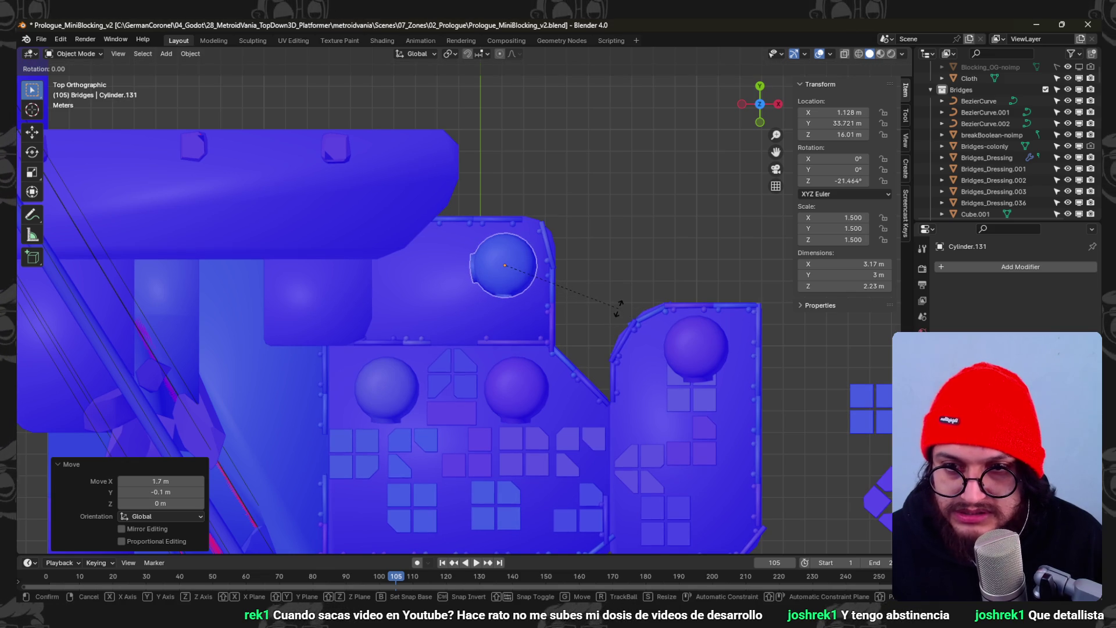
key(g)
click(598, 298)
mouse_move(537, 277)
middle_down()
mouse_move(528, 173)
mouse_move(572, 267)
middle_up()
- Turn the dome a further 20° about Z, nudge it right, and save
key(r)
click(563, 236)
key(KP_7)
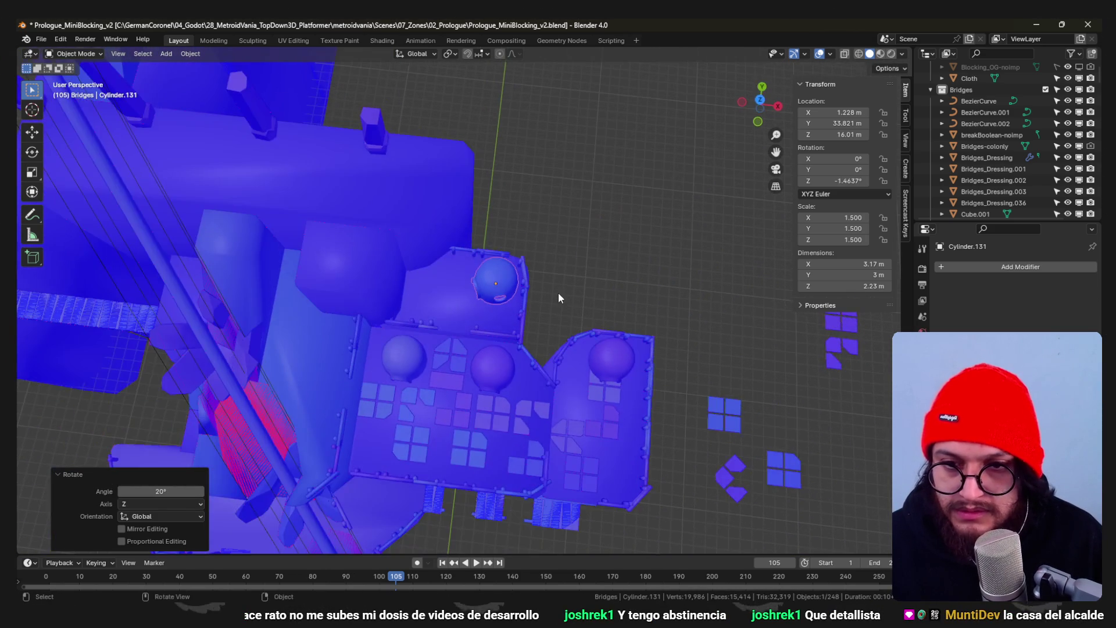
key(g)
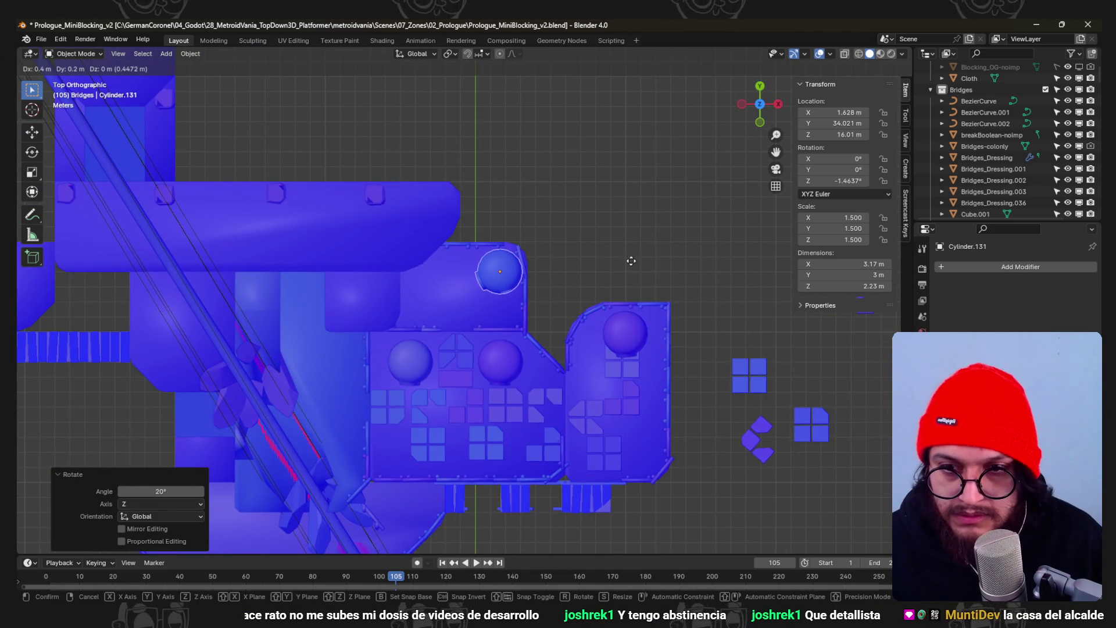
click(630, 261)
mouse_move(633, 277)
middle_down()
mouse_move(534, 236)
mouse_move(518, 287)
mouse_move(484, 264)
mouse_move(497, 318)
mouse_move(478, 349)
mouse_move(487, 311)
mouse_move(472, 371)
mouse_move(473, 253)
mouse_move(449, 361)
middle_up()
key(ctrl+s)
- Select front tile group Axol_Statue.048 and start moving it along X
click(451, 361)
key(g)
key(x)
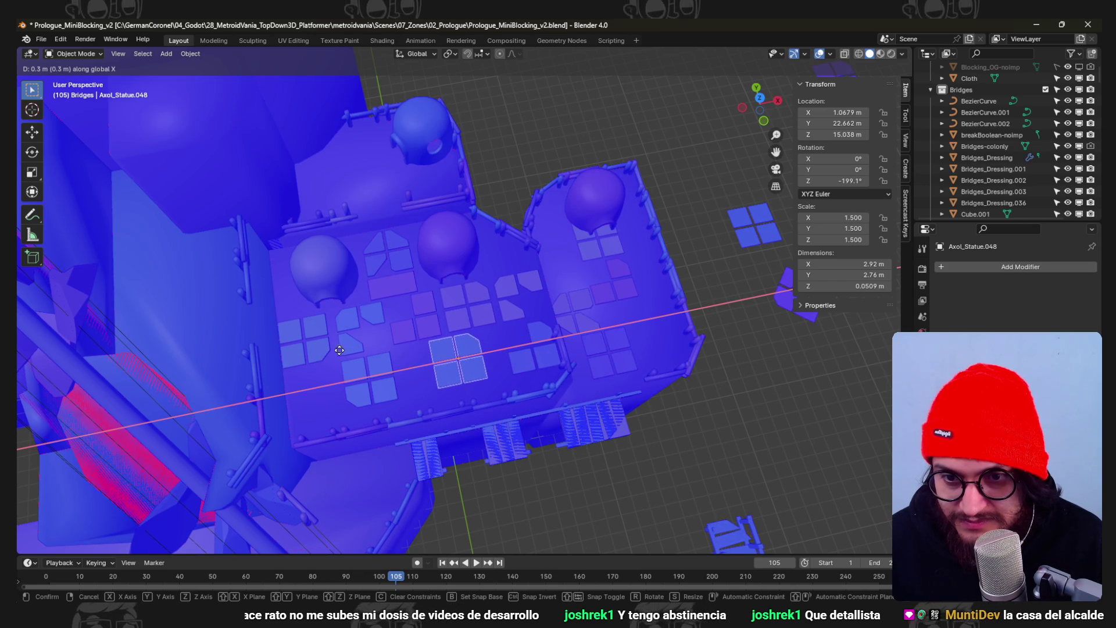
- Place Axol_Statue.048 along X, delete its bottom-right tile, and save
click(277, 353)
scroll(438, 386, up, 6)
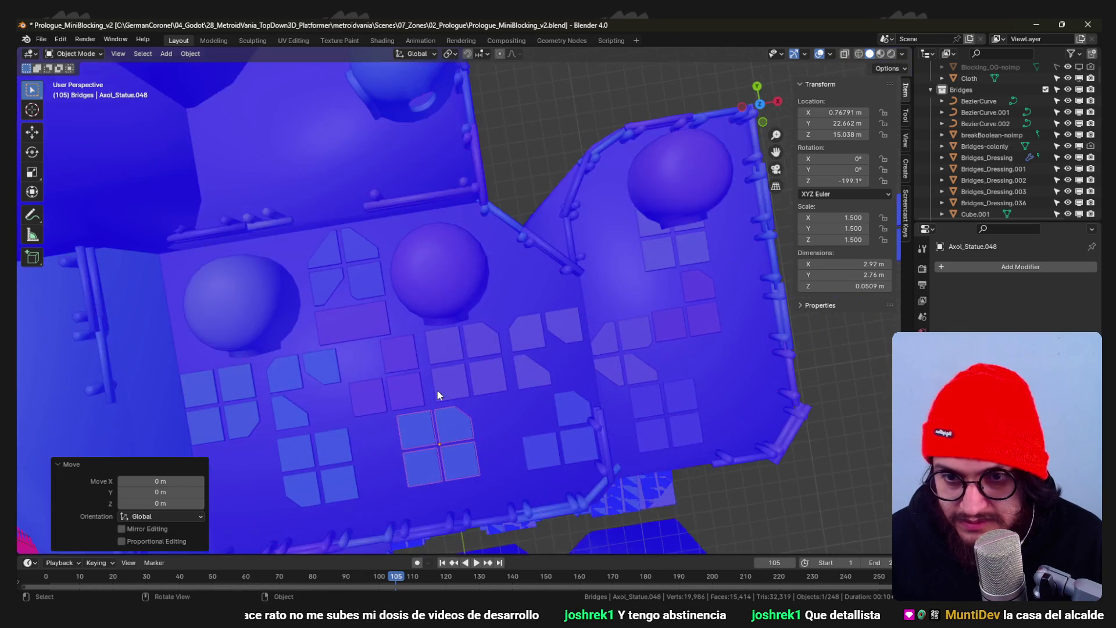
key(Tab)
key(a)
key(alt+a)
key(l)
key(Delete)
key(Tab)
key(ctrl+s)
scroll(465, 371, down, 3)
- Slide the three-tile group along X to 2.0679 m
mouse_move(443, 365)
middle_down()
mouse_move(428, 253)
mouse_move(480, 262)
mouse_move(393, 304)
mouse_move(398, 319)
mouse_move(349, 302)
mouse_move(448, 299)
mouse_move(484, 337)
mouse_move(386, 289)
mouse_move(451, 320)
mouse_move(451, 362)
mouse_move(413, 345)
mouse_move(411, 307)
mouse_move(473, 294)
mouse_move(471, 326)
mouse_move(445, 291)
mouse_move(458, 304)
mouse_move(451, 367)
mouse_move(393, 292)
mouse_move(448, 298)
mouse_move(454, 326)
mouse_move(451, 266)
middle_up()
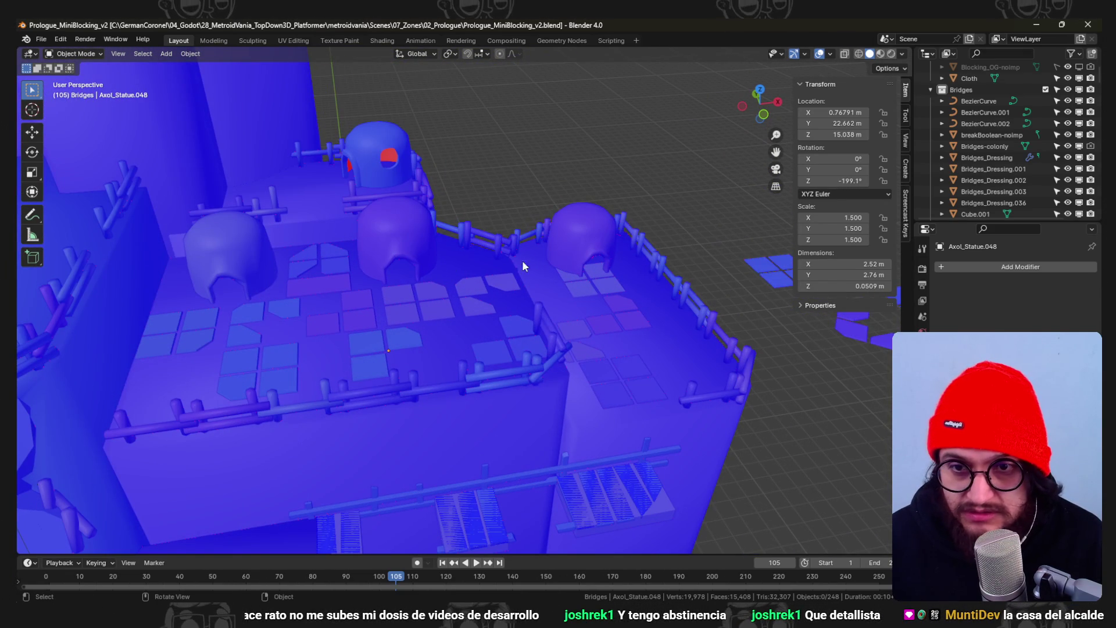
mouse_move(349, 353)
middle_down()
mouse_move(346, 379)
mouse_move(312, 323)
mouse_move(364, 364)
mouse_move(314, 409)
middle_up()
middle_drag(322, 524, 465, 349)
key(g)
key(x)
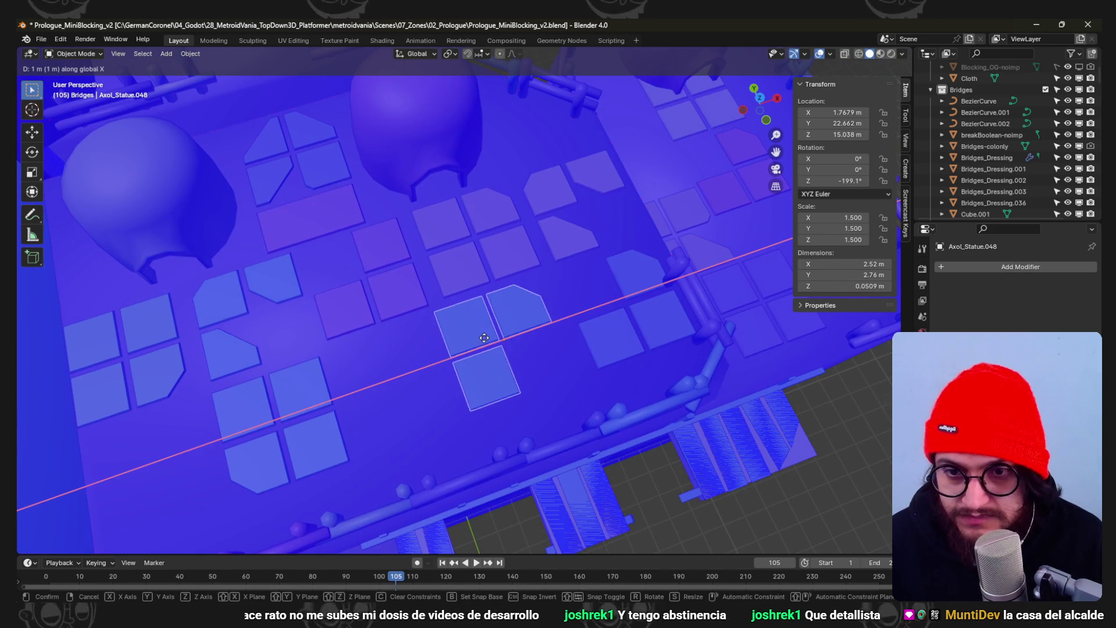
click(578, 308)
- Snap the 3D cursor to left tile group Axol_Statue.049 and save
mouse_move(515, 323)
middle_down()
mouse_move(425, 259)
mouse_move(419, 301)
middle_up()
shift+click(322, 336)
key(shift+s)
click(351, 368)
key(ctrl+s)
mouse_move(452, 359)
middle_down()
mouse_move(437, 316)
mouse_move(410, 308)
middle_up()
mouse_move(382, 256)
middle_down()
mouse_move(375, 293)
mouse_move(399, 238)
middle_up()
key(shift+s)
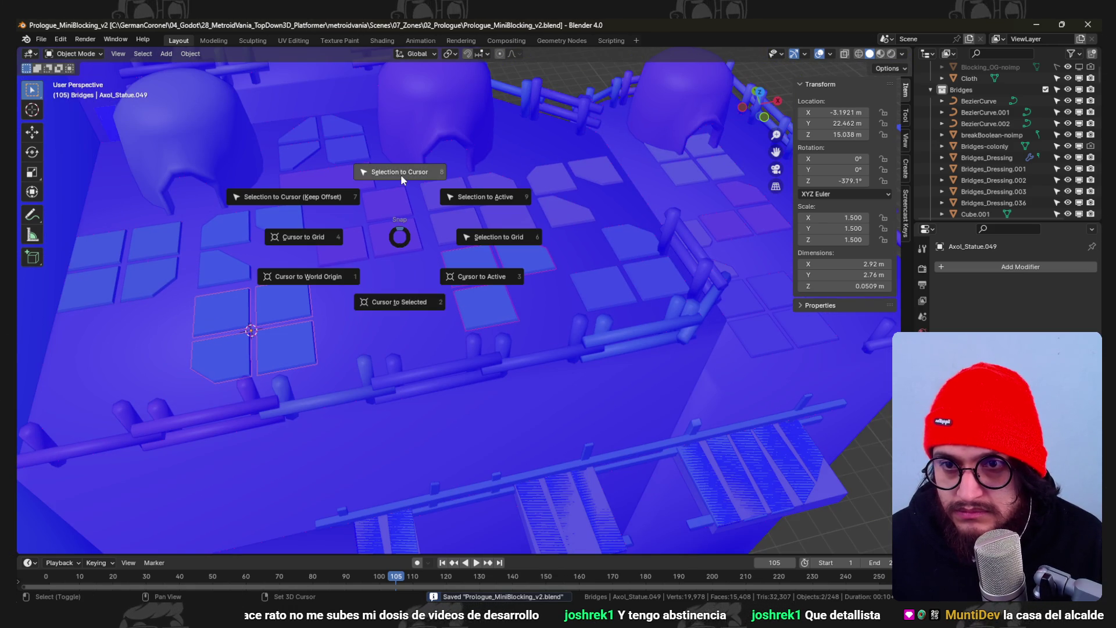
- Move the chosen tile group to the 3D cursor, deselect all, and save the level file
click(400, 172)
key(alt+a)
middle_drag(388, 335, 373, 276)
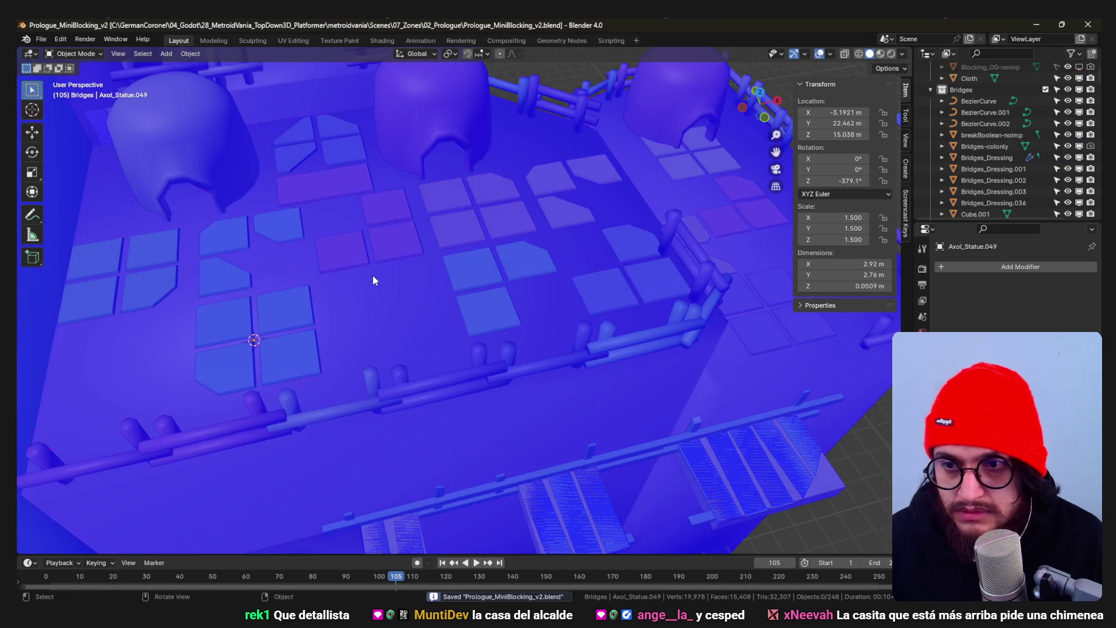
key(ctrl+s)
- Add a cylinder at the 3D cursor and place it between the two domes
key(shift+a)
mouse_move(349, 319)
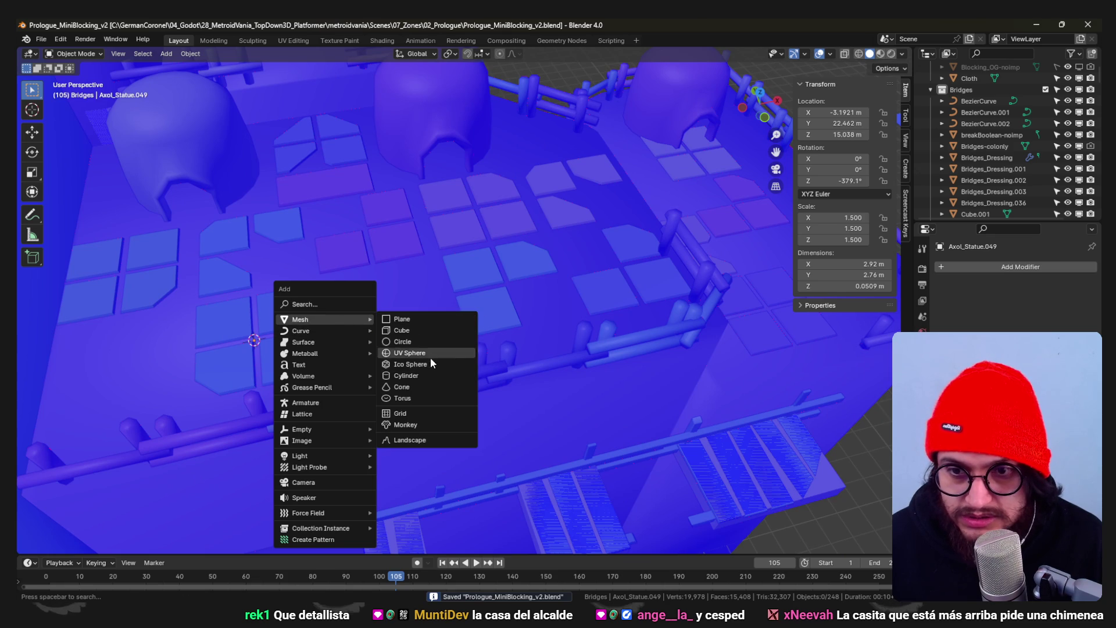
click(432, 374)
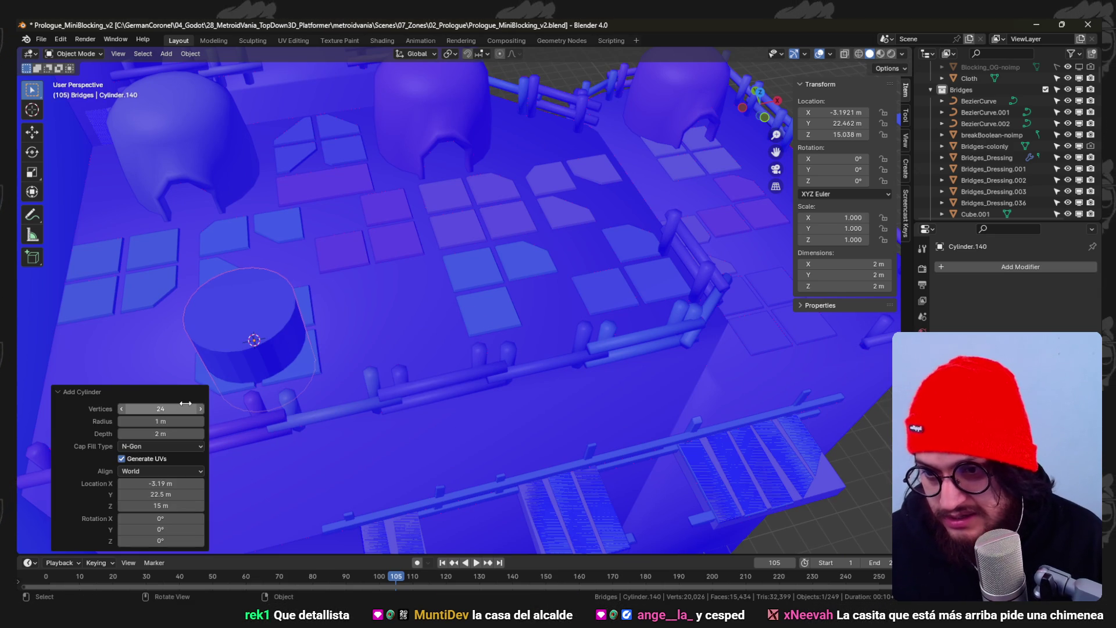
key(KP_Decimal)
key(KP_1)
key(g)
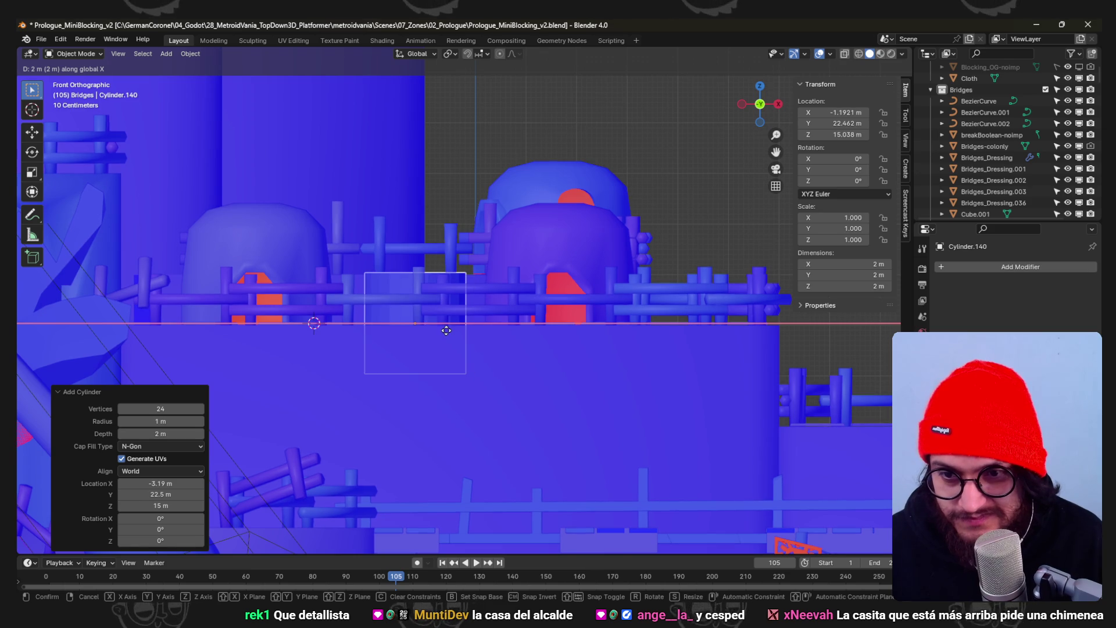
click(445, 330)
- Shorten the cylinder by raising its bottom vertices vertically in wireframe Edit Mode
key(Tab)
key(shift+z)
drag(511, 388, 336, 356)
key(g)
key(z)
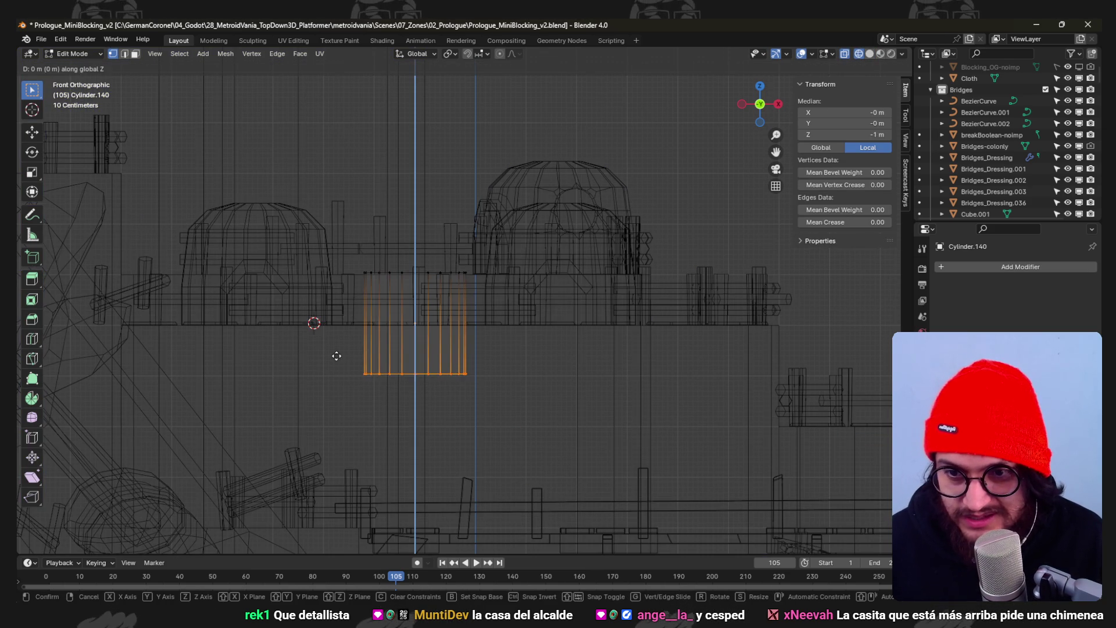
click(331, 307)
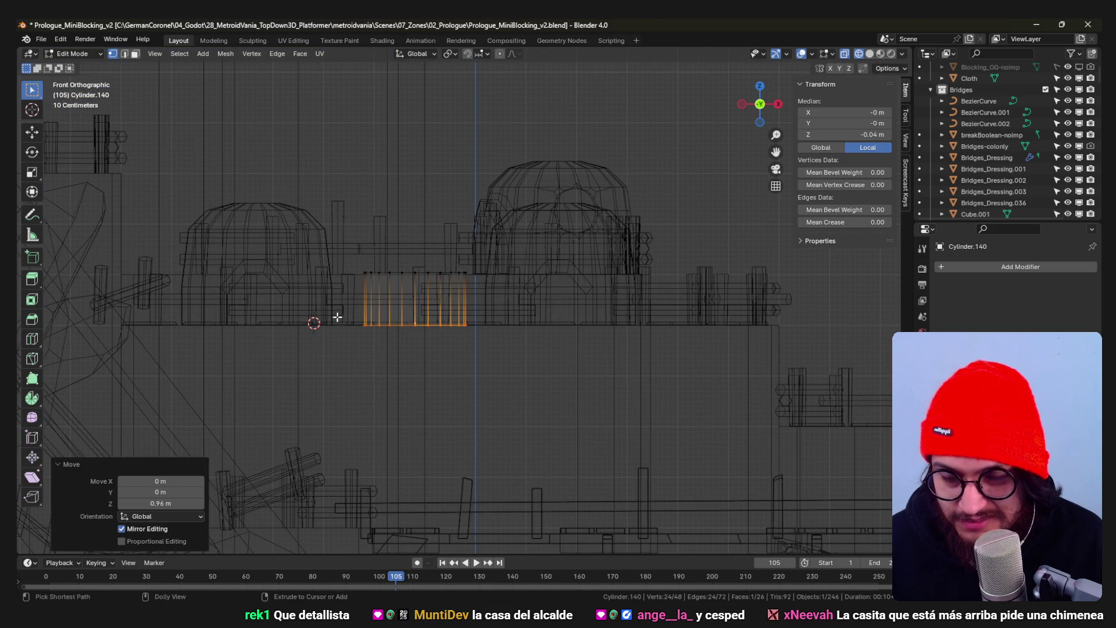
key(Tab)
key(shift+z)
- Reposition the cylinder along the floor, then nudge it 0.1 m along X
mouse_move(363, 330)
middle_down()
mouse_move(445, 368)
mouse_move(441, 379)
mouse_move(448, 366)
middle_up()
scroll(448, 366, up, 4)
key(g)
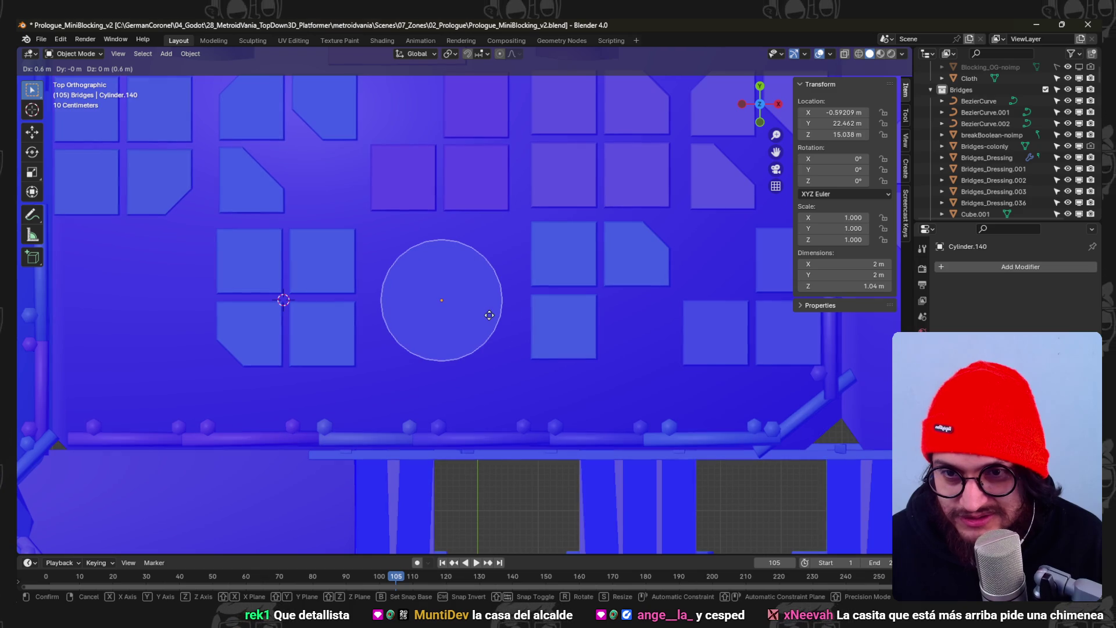
click(492, 315)
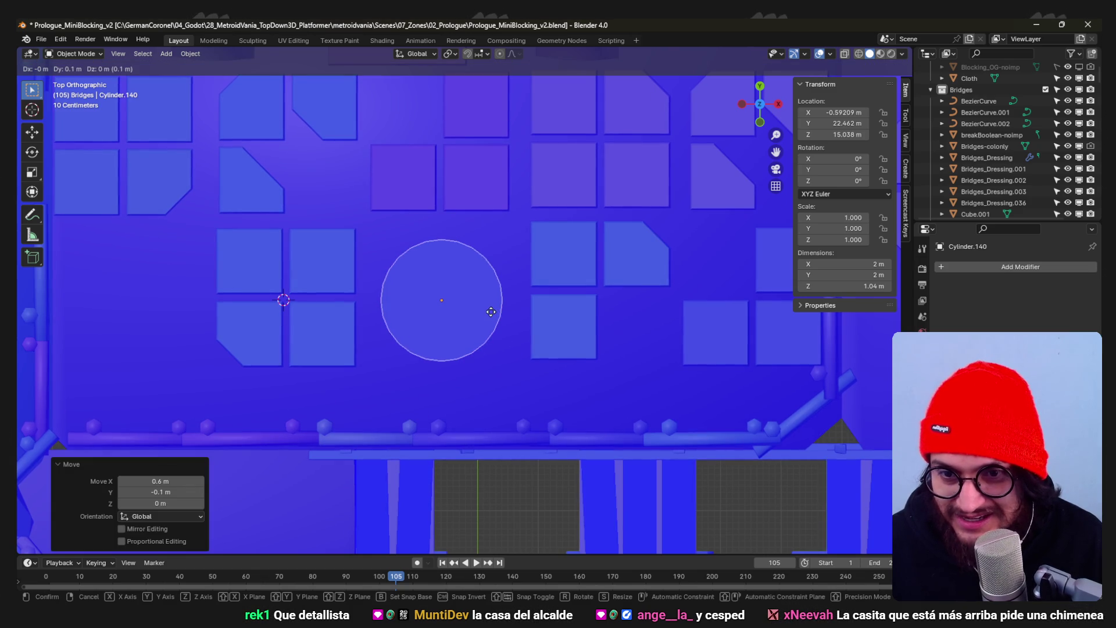
scroll(497, 321, down, 2)
key(g)
click(529, 308)
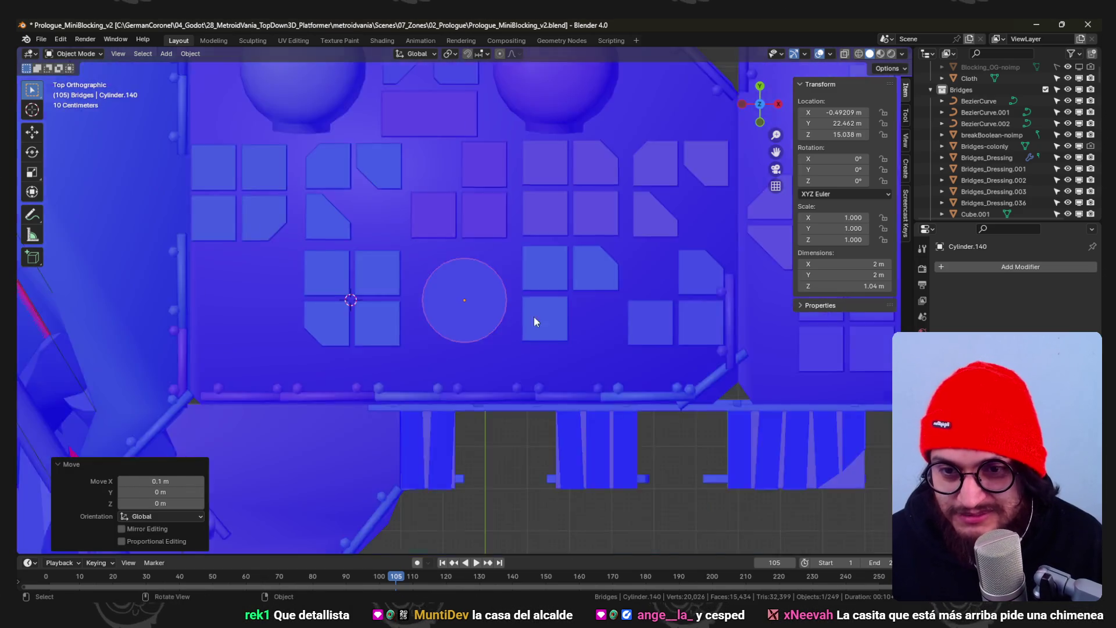
mouse_move(534, 317)
middle_down()
mouse_move(516, 243)
mouse_move(467, 289)
mouse_move(558, 263)
mouse_move(570, 374)
mouse_move(603, 419)
mouse_move(668, 304)
mouse_move(655, 373)
mouse_move(493, 325)
middle_up()
- Edge-slide the cylinder's top edges by 0.3 to change its height
key(Tab)
key(g)
key(g)
click(560, 267)
scroll(493, 325, up, 8)
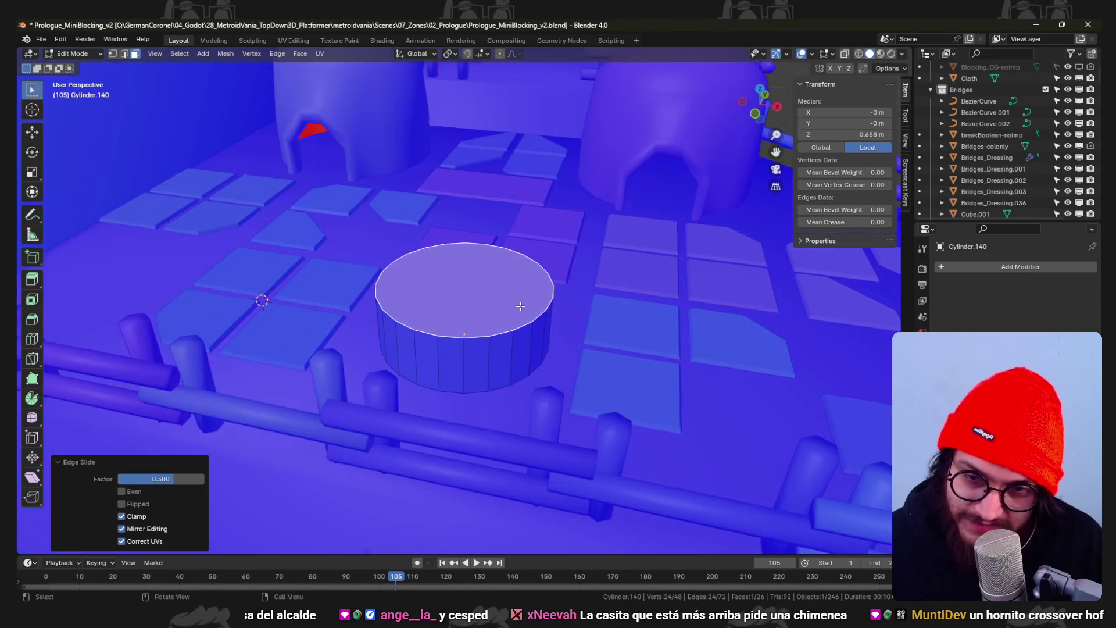
- Scale the top face into an inner ring and extrude it downward into a recess
key(s)
click(566, 291)
mouse_move(561, 292)
middle_down()
mouse_move(552, 299)
mouse_move(562, 284)
middle_up()
key(e)
click(567, 307)
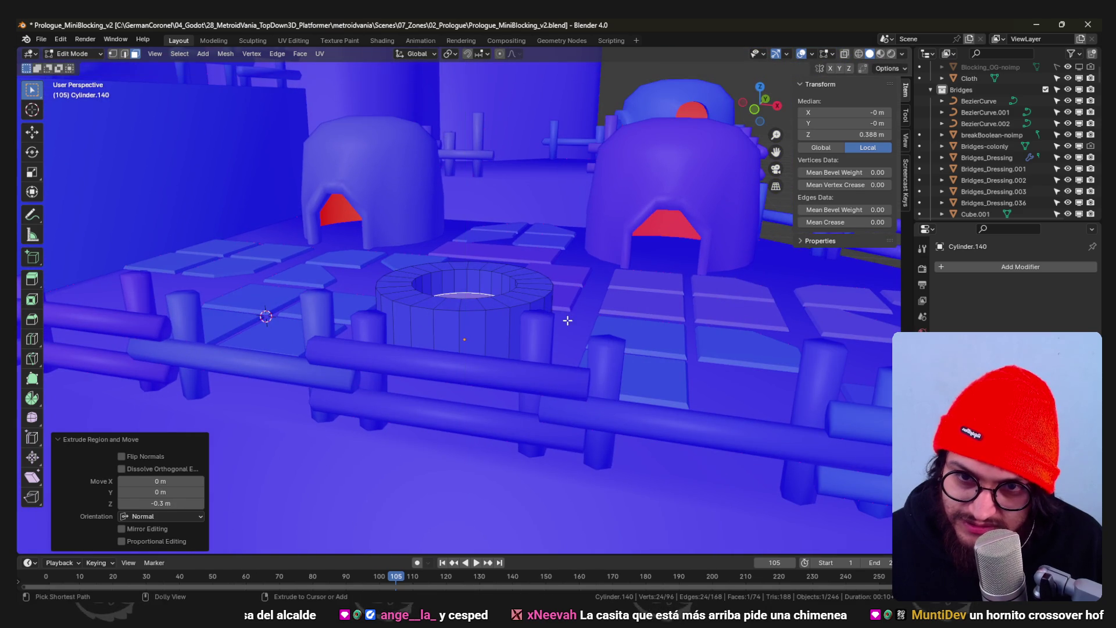
scroll(558, 337, down, 5)
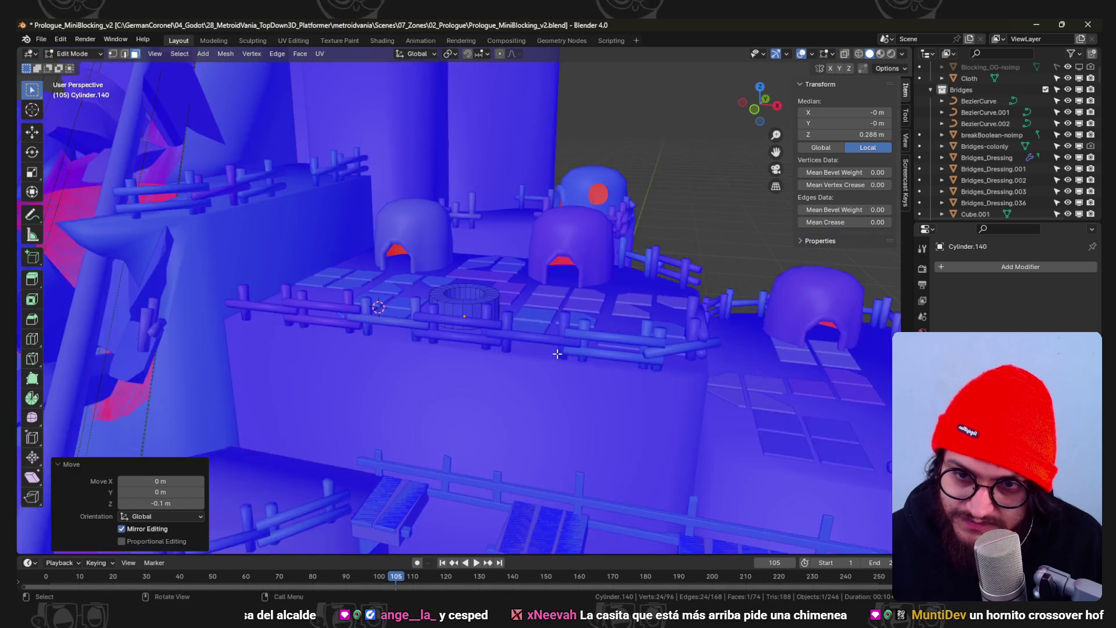
key(Tab)
mouse_move(557, 353)
middle_down()
mouse_move(486, 379)
mouse_move(494, 418)
mouse_move(448, 319)
middle_up()
- Apply Shade Auto Smooth (30°) to the Cylinder.140 well and inspect it from wider views
scroll(459, 313, up, 4)
click(459, 313)
right_click(459, 313)
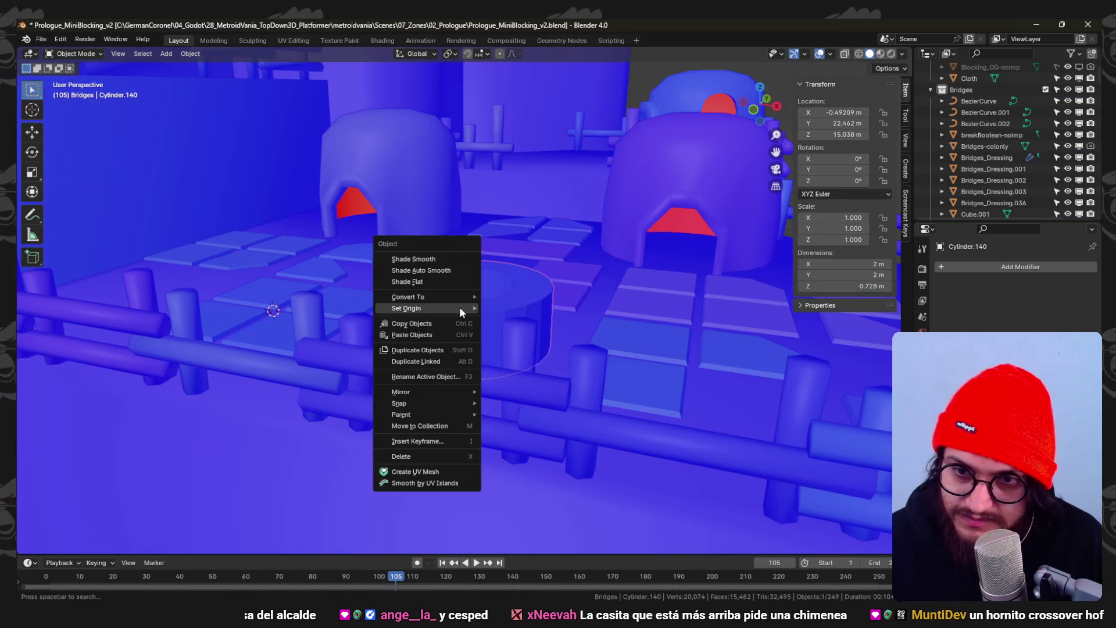
click(454, 277)
middle_drag(453, 277, 468, 338)
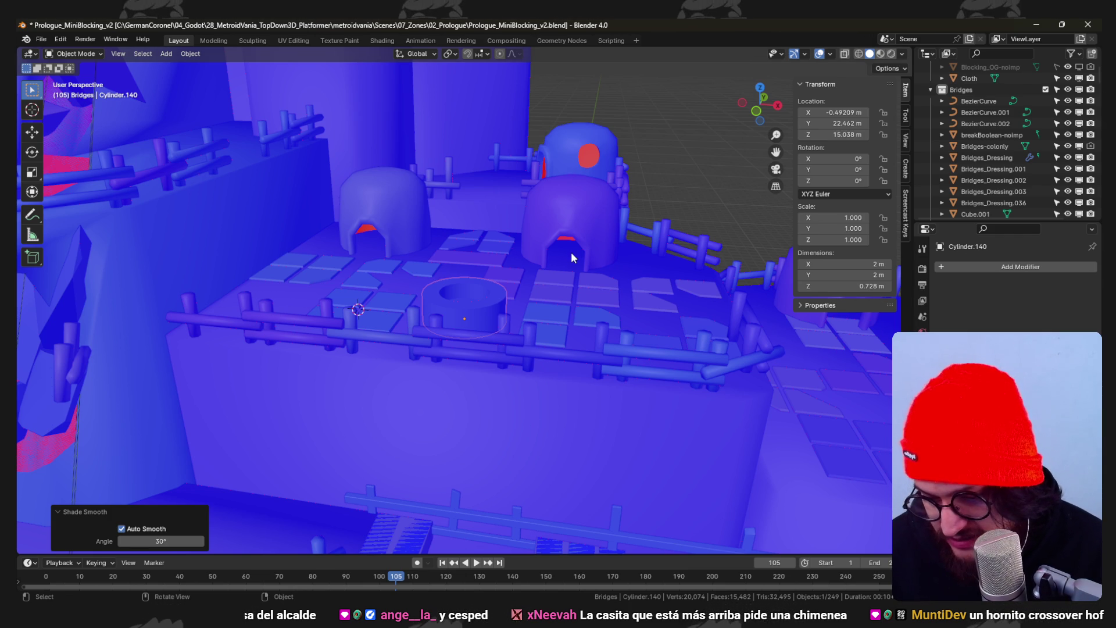
scroll(571, 252, down, 3)
mouse_move(570, 252)
middle_down()
mouse_move(564, 307)
mouse_move(585, 294)
mouse_move(602, 278)
mouse_move(519, 294)
mouse_move(585, 278)
mouse_move(494, 312)
mouse_move(549, 292)
mouse_move(508, 207)
mouse_move(479, 253)
mouse_move(578, 354)
mouse_move(535, 249)
mouse_move(504, 248)
mouse_move(487, 362)
mouse_move(476, 305)
middle_up()
scroll(578, 352, up, 5)
key(Tab)
- Bevel the well's top outer edge loop
alt+click(452, 374)
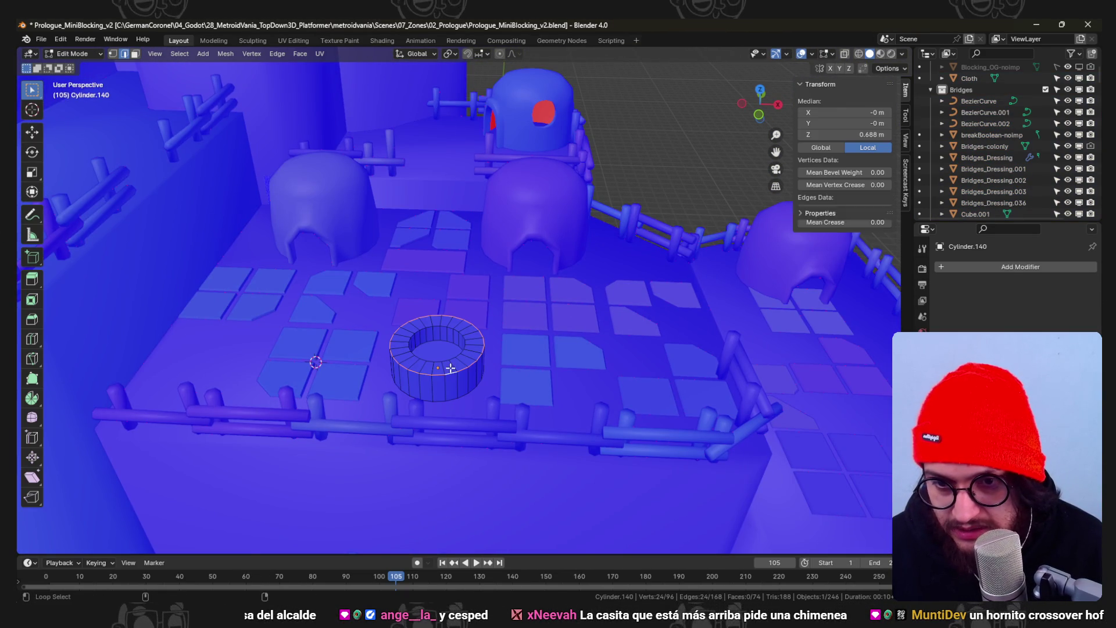
scroll(451, 357, up, 3)
middle_drag(451, 357, 523, 331)
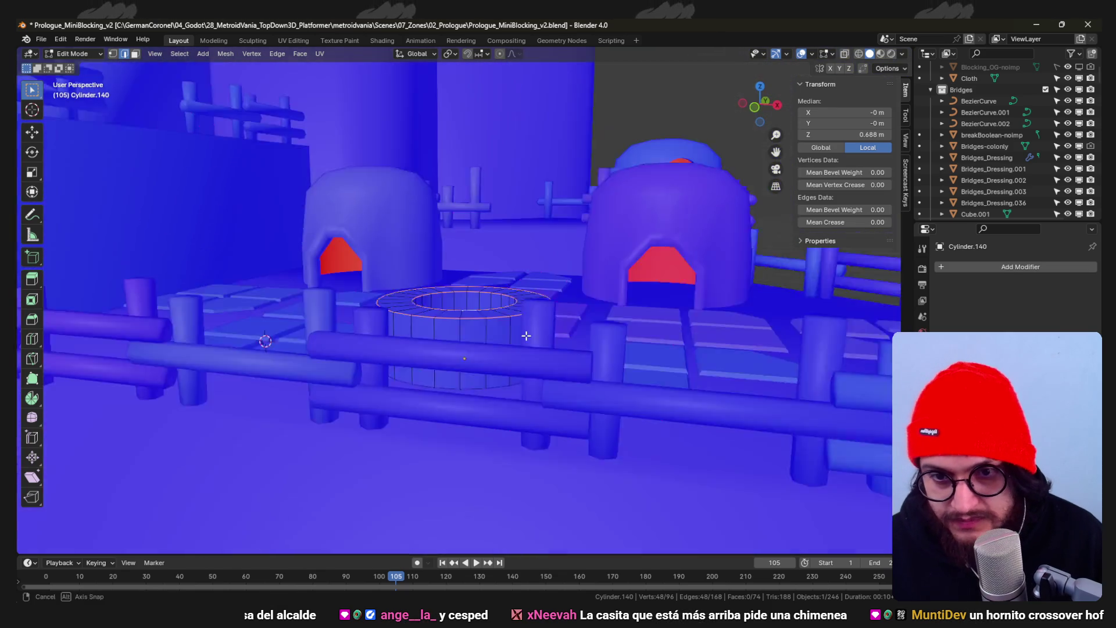
scroll(567, 350, up, 2)
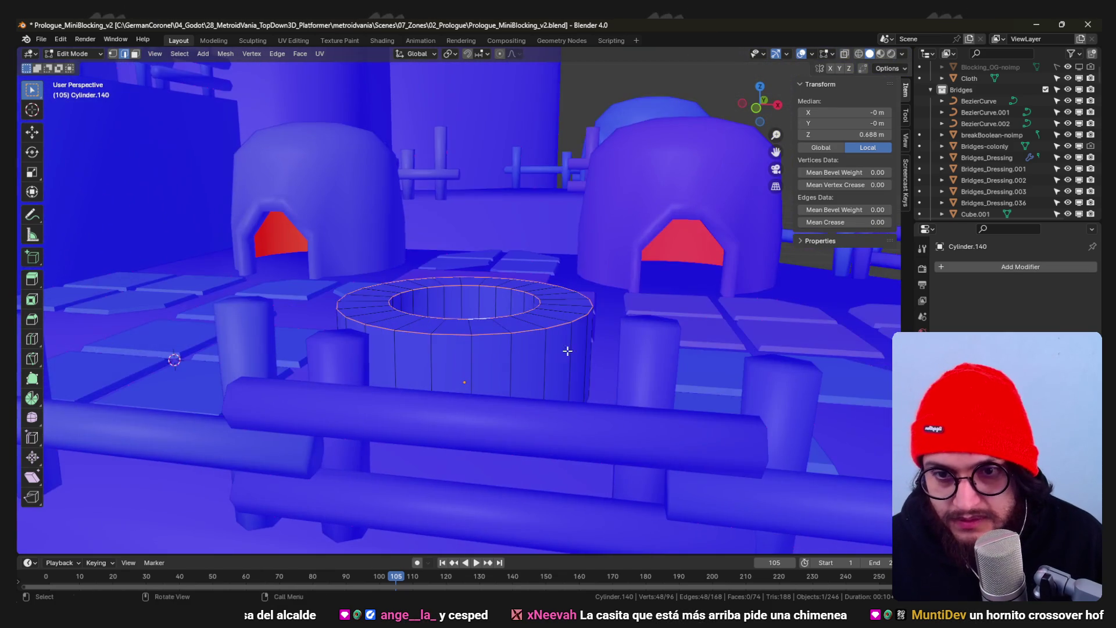
click(606, 352)
middle_drag(593, 349, 639, 317)
- Back in Object Mode, assign the Rocas material and preview it with textures
key(ctrl+Tab)
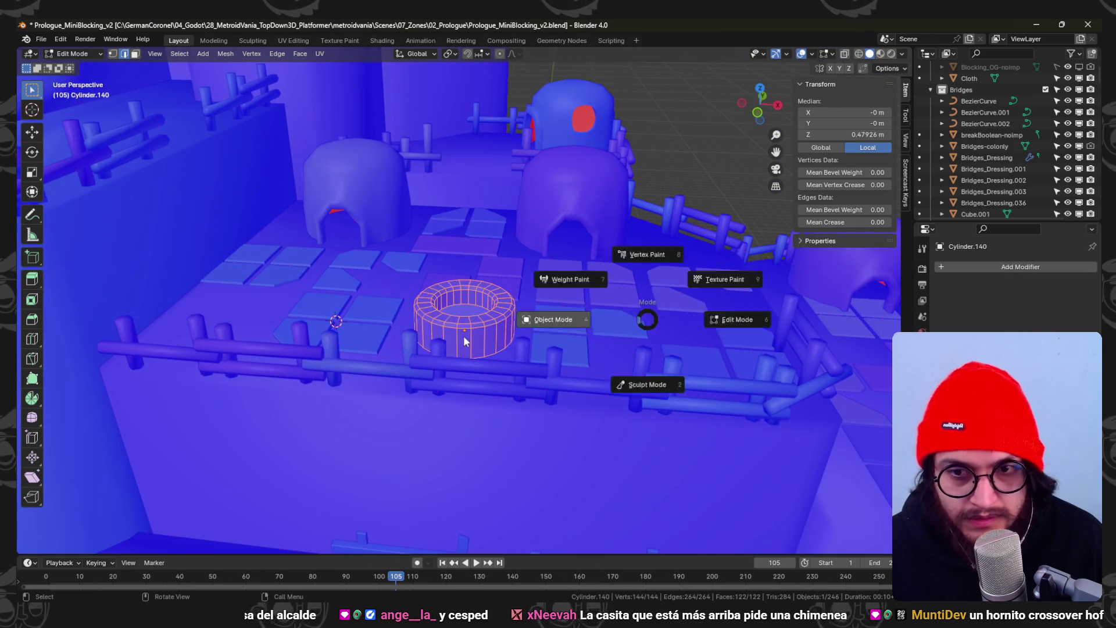
click(585, 319)
click(921, 457)
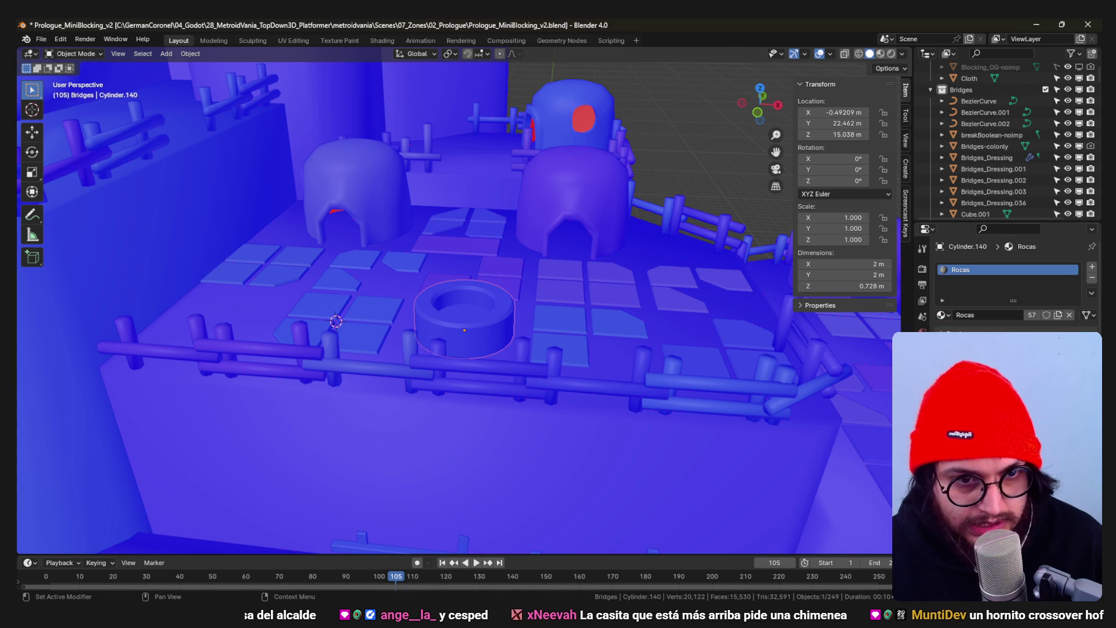
click(546, 419)
scroll(518, 389, up, 2)
- UV-unwrap the whole cylinder mesh in Edit Mode
key(Tab)
scroll(523, 366, up, 2)
key(u)
click(534, 347)
- Select the inner wall, top rim and outer wall loops and unwrap them
key(alt+a)
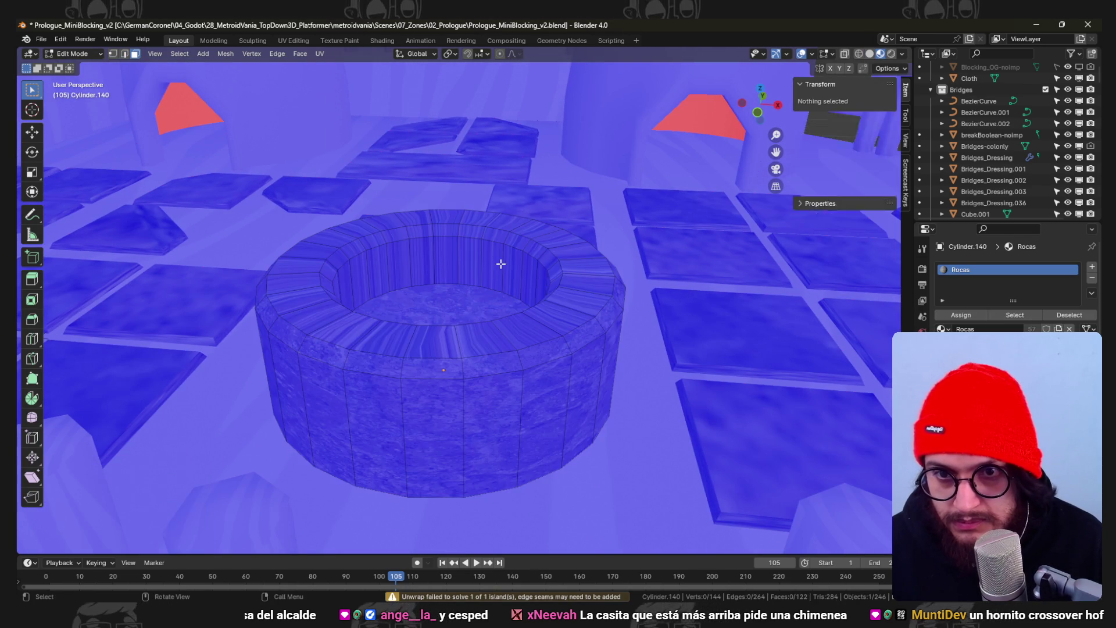
alt+click(483, 239)
alt+shift+click(502, 245)
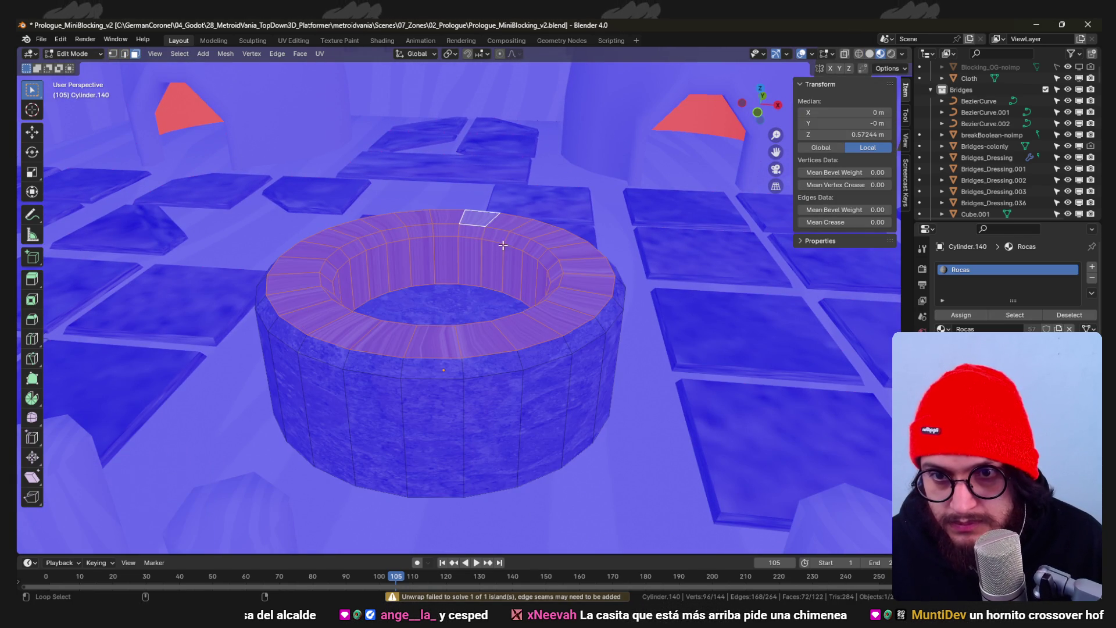
alt+shift+click(518, 366)
alt+shift+click(526, 387)
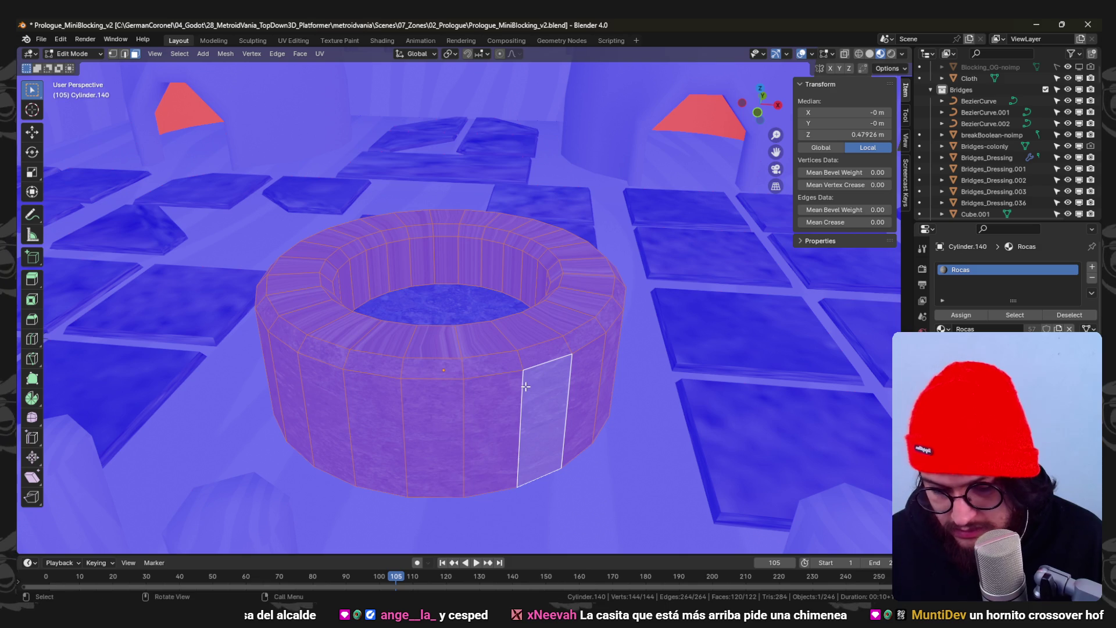
key(u)
click(525, 386)
- Lower the well's inner bottom face, then return to Object Mode
mouse_move(450, 239)
middle_down()
mouse_move(480, 316)
mouse_move(473, 299)
mouse_move(519, 265)
middle_up()
key(alt+a)
click(473, 307)
key(g)
click(531, 376)
key(Tab)
- Save Prologue_MiniBlocking_v2.blend and select the round piece on the tiled floor
scroll(533, 398, down, 5)
mouse_move(430, 353)
middle_down()
mouse_move(514, 389)
mouse_move(466, 305)
mouse_move(536, 313)
mouse_move(458, 333)
mouse_move(458, 322)
mouse_move(519, 349)
mouse_move(438, 298)
mouse_move(448, 282)
middle_up()
key(ctrl+s)
mouse_move(379, 317)
middle_down()
mouse_move(399, 298)
mouse_move(360, 295)
mouse_move(377, 279)
mouse_move(411, 282)
mouse_move(413, 309)
mouse_move(399, 315)
middle_up()
mouse_move(564, 283)
middle_down()
mouse_move(445, 310)
mouse_move(488, 324)
mouse_move(399, 311)
mouse_move(528, 341)
mouse_move(502, 246)
mouse_move(560, 295)
mouse_move(487, 246)
mouse_move(507, 291)
mouse_move(423, 279)
middle_up()
click(423, 279)
key(KP_7)
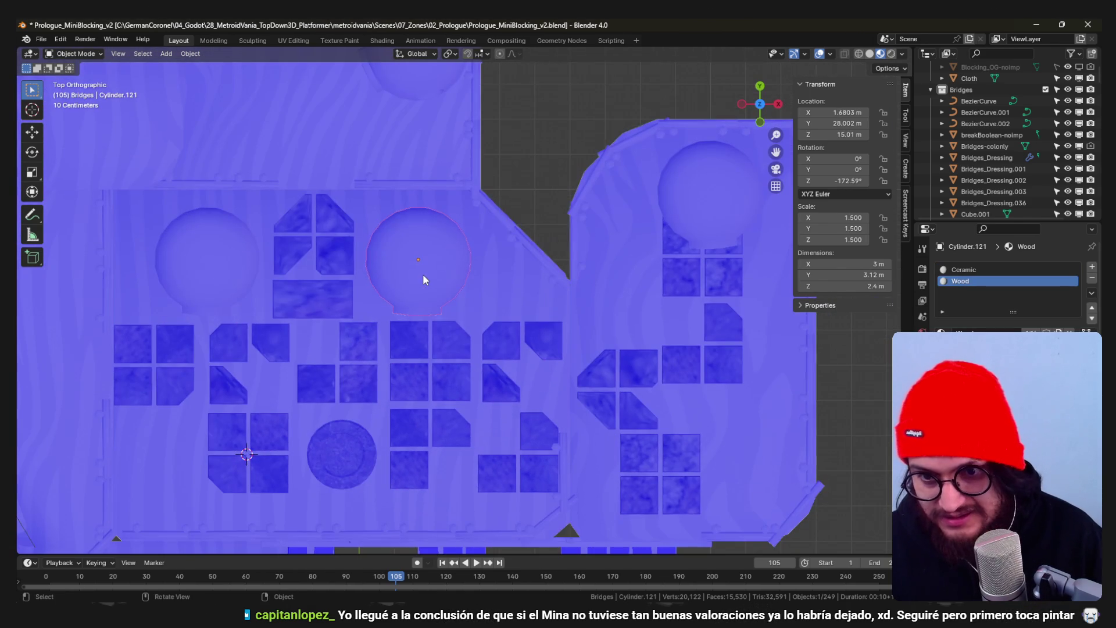
key(r)
click(450, 197)
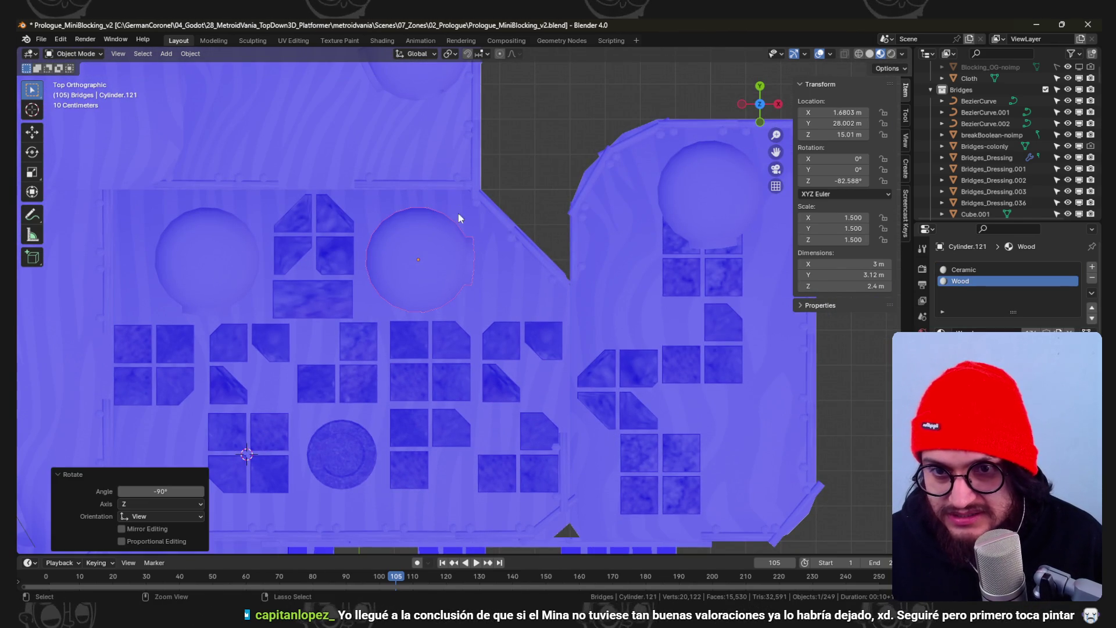
mouse_move(515, 288)
middle_down()
mouse_move(450, 183)
mouse_move(506, 293)
mouse_move(512, 273)
mouse_move(546, 319)
mouse_move(481, 334)
mouse_move(459, 300)
mouse_move(467, 318)
mouse_move(475, 302)
mouse_move(486, 356)
middle_up()
click(442, 273)
key(r)
click(522, 305)
key(ctrl+z)
key(ctrl+z)
click(475, 302)
- From a top view, move one Axol_Statue.043 square tile about 1.4 m in X and 2.4 m in Y
key(Tab)
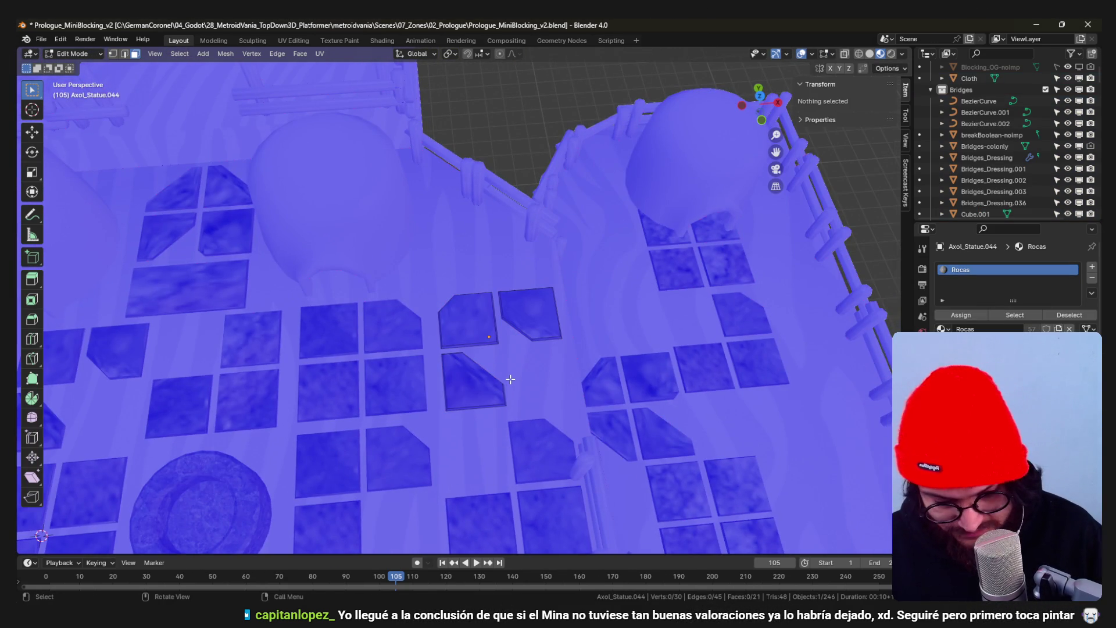
key(Tab)
key(KP_7)
key(Tab)
key(alt+a)
key(l)
key(g)
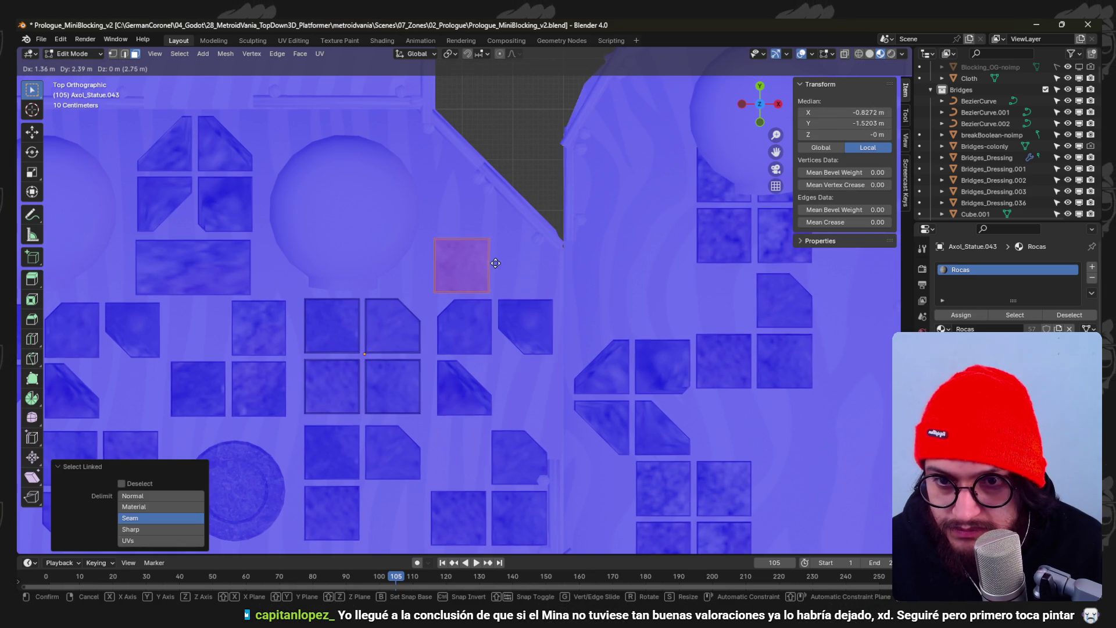
click(505, 269)
- Return to Object Mode and resave Prologue_MiniBlocking_v2.blend
key(Tab)
mouse_move(508, 269)
middle_down()
mouse_move(500, 256)
mouse_move(549, 336)
mouse_move(533, 365)
mouse_move(504, 360)
middle_up()
scroll(505, 361, up, 3)
key(ctrl+s)
mouse_move(559, 407)
middle_down()
mouse_move(472, 329)
mouse_move(462, 298)
mouse_move(515, 337)
middle_up()
scroll(521, 390, up, 3)
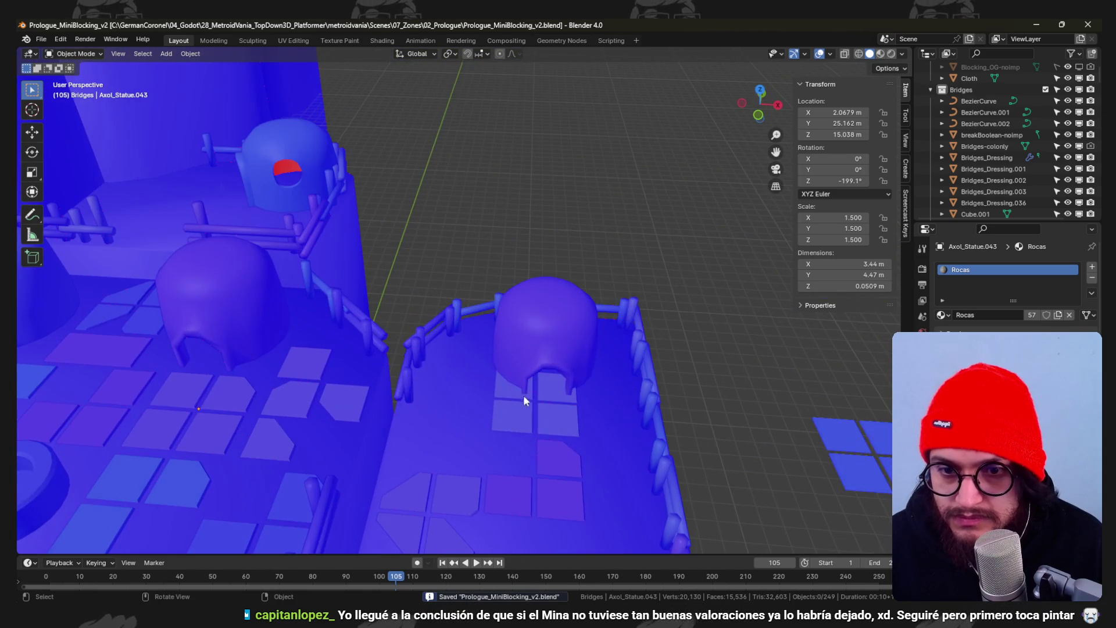
- On Axol_Statue.052, move one square tile along X from a top view
click(523, 393)
key(Tab)
key(l)
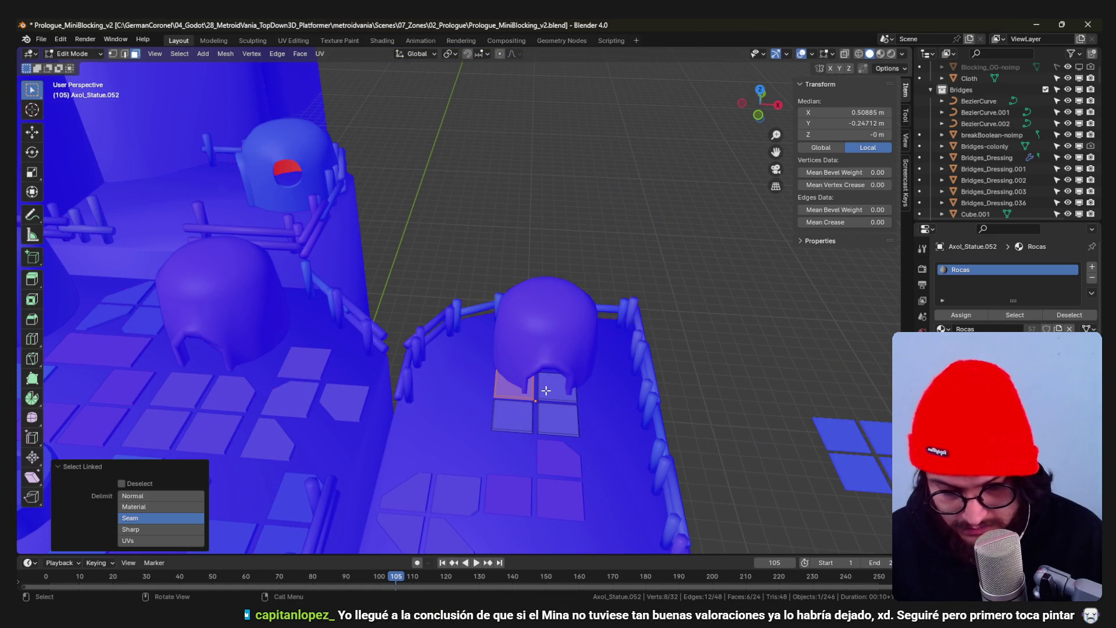
key(KP_7)
key(g)
key(x)
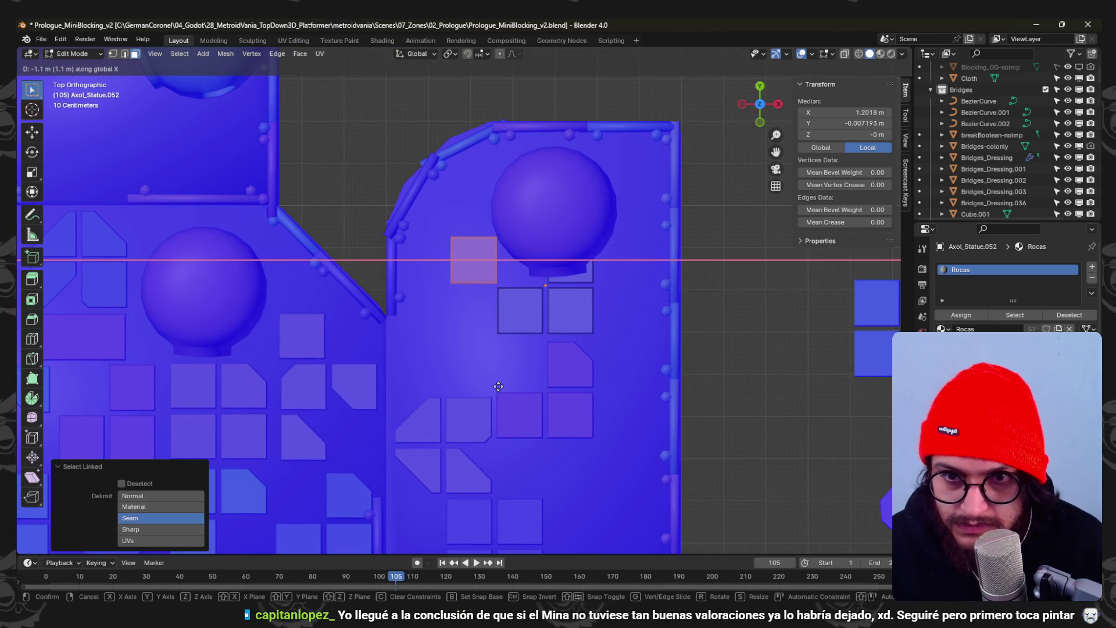
click(500, 386)
- Bring the small tile hidden under the dome out to the end of the tile row
click(575, 266)
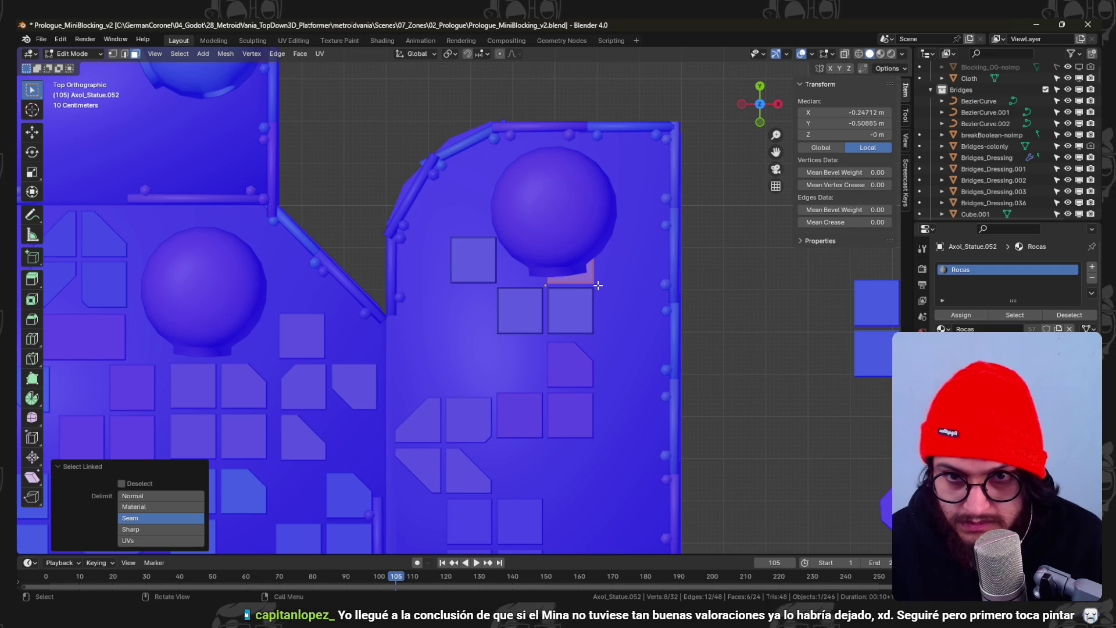
key(g)
click(649, 335)
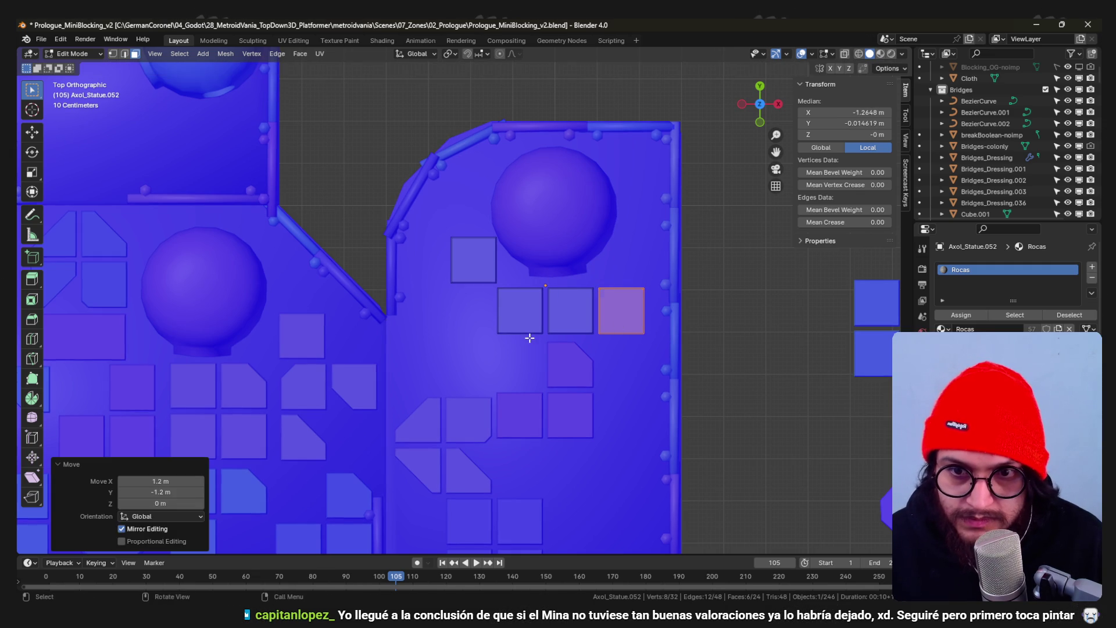
key(alt+z)
key(1)
click(501, 334)
key(alt+z)
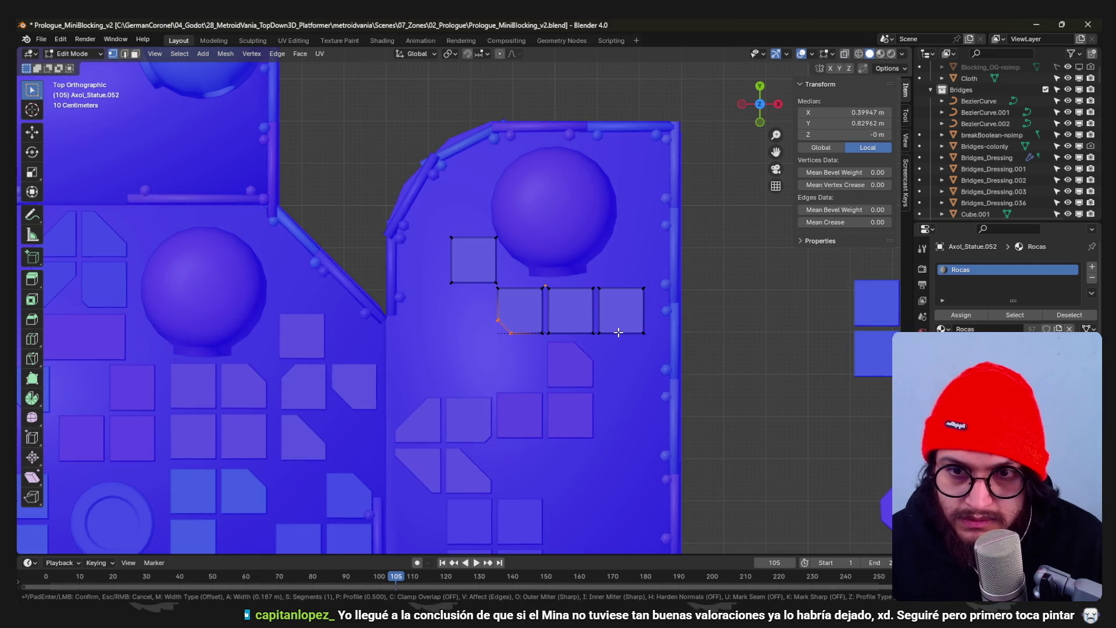
key(Escape)
- Return to Object Mode and save the blend file
key(Tab)
key(ctrl+s)
scroll(522, 340, down, 5)
mouse_move(522, 340)
middle_down()
mouse_move(537, 291)
mouse_move(511, 284)
mouse_move(584, 286)
mouse_move(581, 254)
mouse_move(551, 272)
mouse_move(573, 259)
mouse_move(427, 245)
mouse_move(546, 269)
mouse_move(567, 232)
mouse_move(547, 265)
mouse_move(517, 240)
mouse_move(544, 349)
mouse_move(494, 232)
mouse_move(482, 247)
mouse_move(490, 276)
mouse_move(448, 287)
mouse_move(533, 298)
mouse_move(488, 264)
mouse_move(627, 306)
middle_up()
- Frame the round pot-shaped roof object, look around the hut area, and save again
click(434, 269)
key(KP_Decimal)
scroll(627, 306, up, 2)
mouse_move(695, 311)
middle_down()
mouse_move(640, 316)
mouse_move(730, 299)
mouse_move(660, 298)
mouse_move(626, 326)
mouse_move(540, 291)
mouse_move(633, 322)
mouse_move(687, 304)
mouse_move(627, 350)
middle_up()
scroll(627, 350, down, 3)
key(ctrl+s)
scroll(573, 277, up, 3)
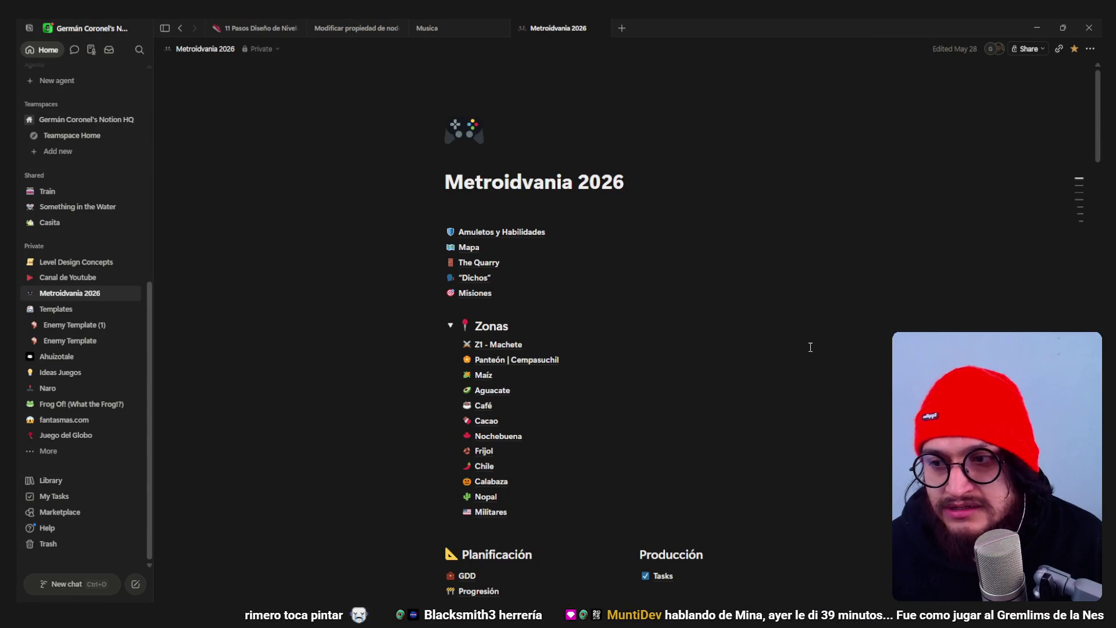
- Collapse the Notion sidebar and scroll through the widened Metroidvania 2026 page
click(167, 28)
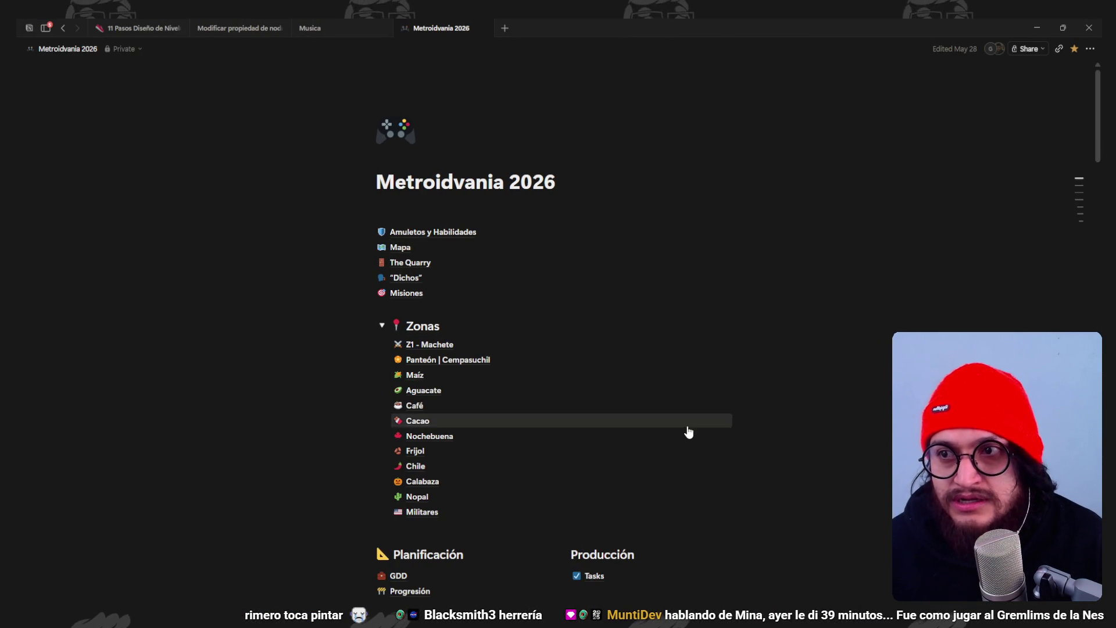
scroll(686, 425, down, 7)
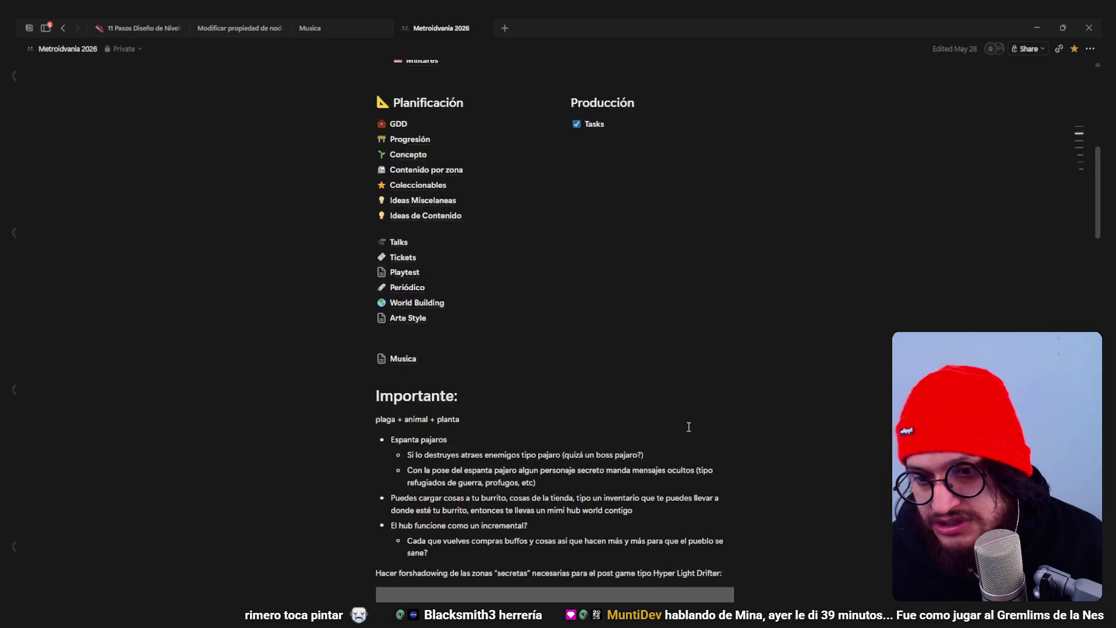
scroll(688, 426, up, 6)
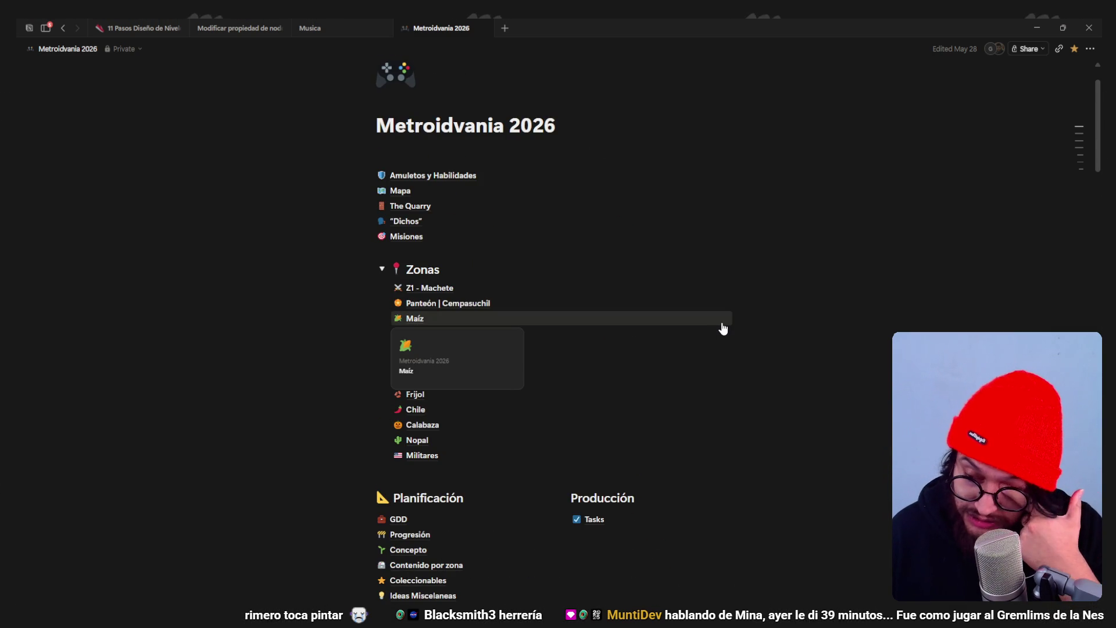
scroll(491, 229, down, 5)
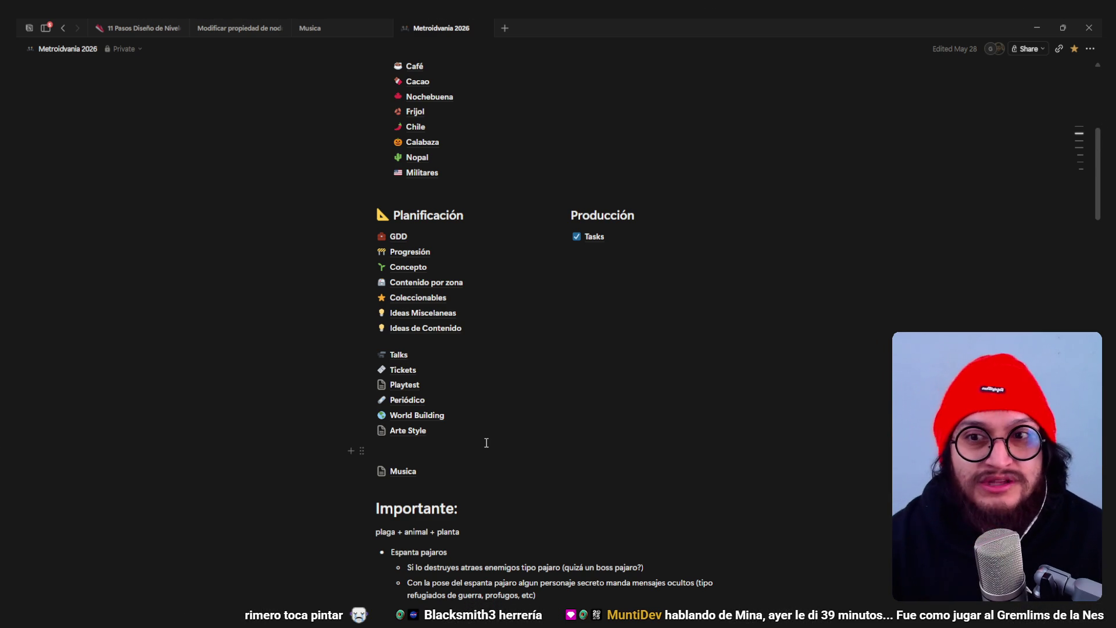
scroll(552, 240, up, 5)
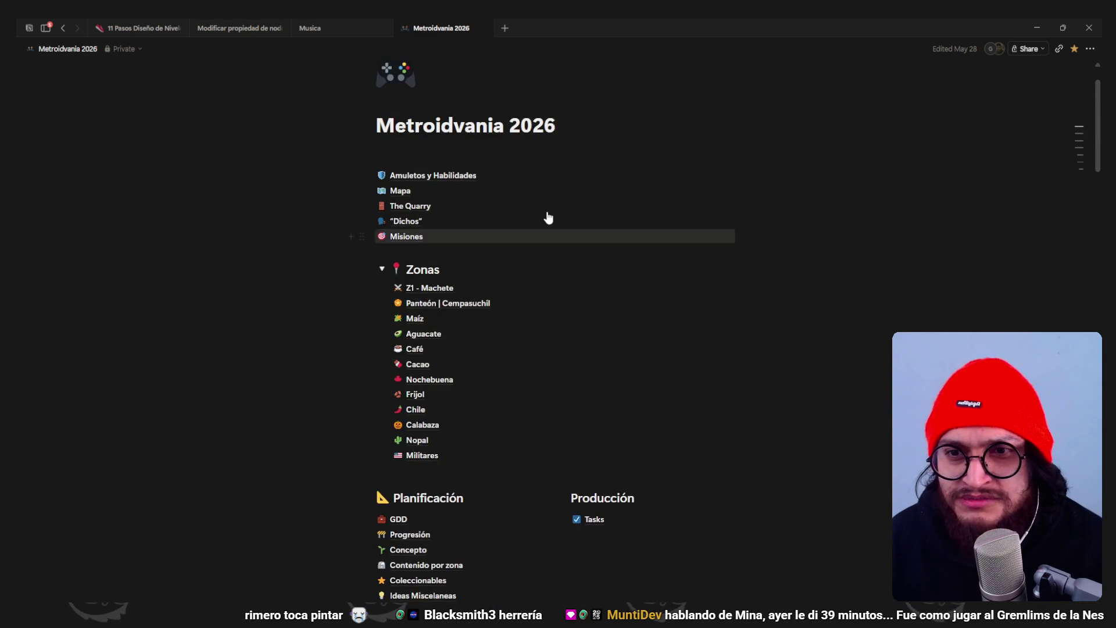
scroll(546, 210, down, 2)
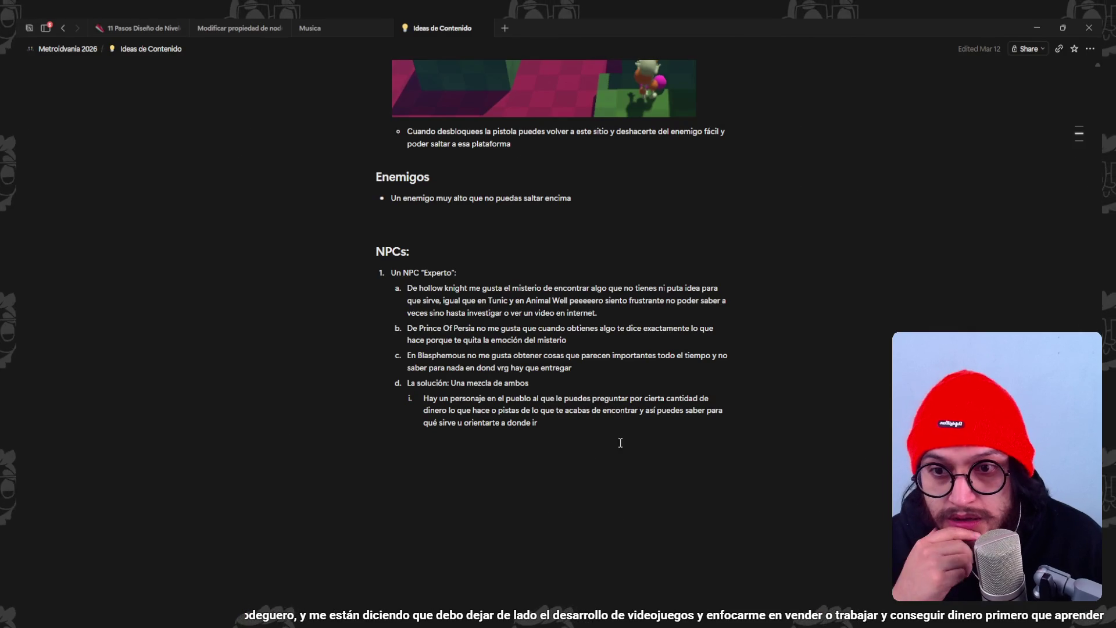
scroll(461, 276, up, 15)
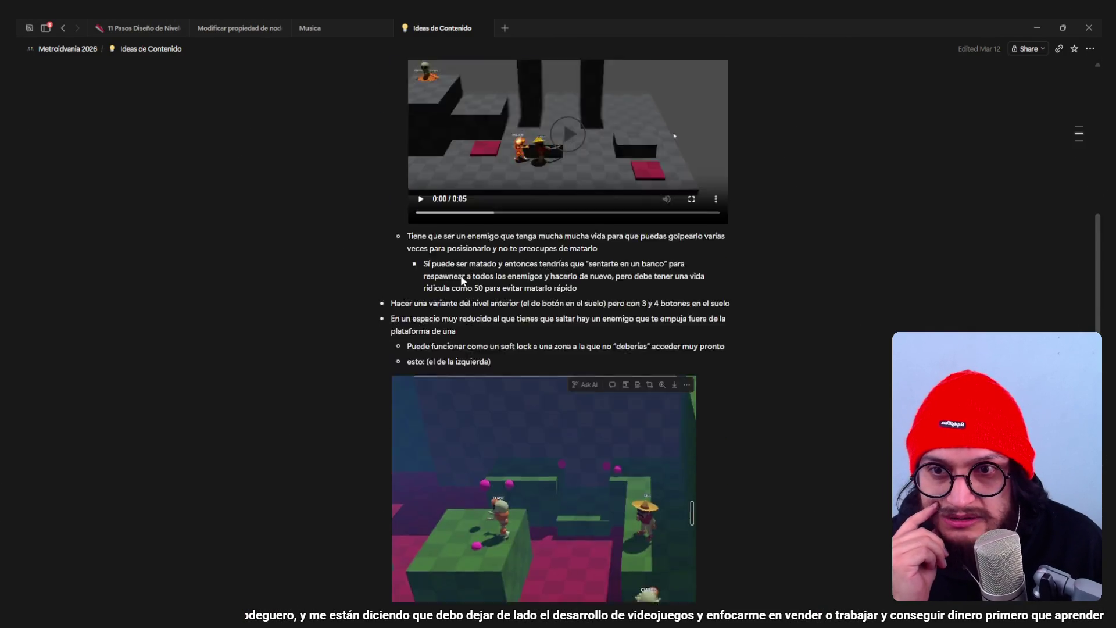
scroll(465, 282, down, 15)
scroll(563, 318, up, 14)
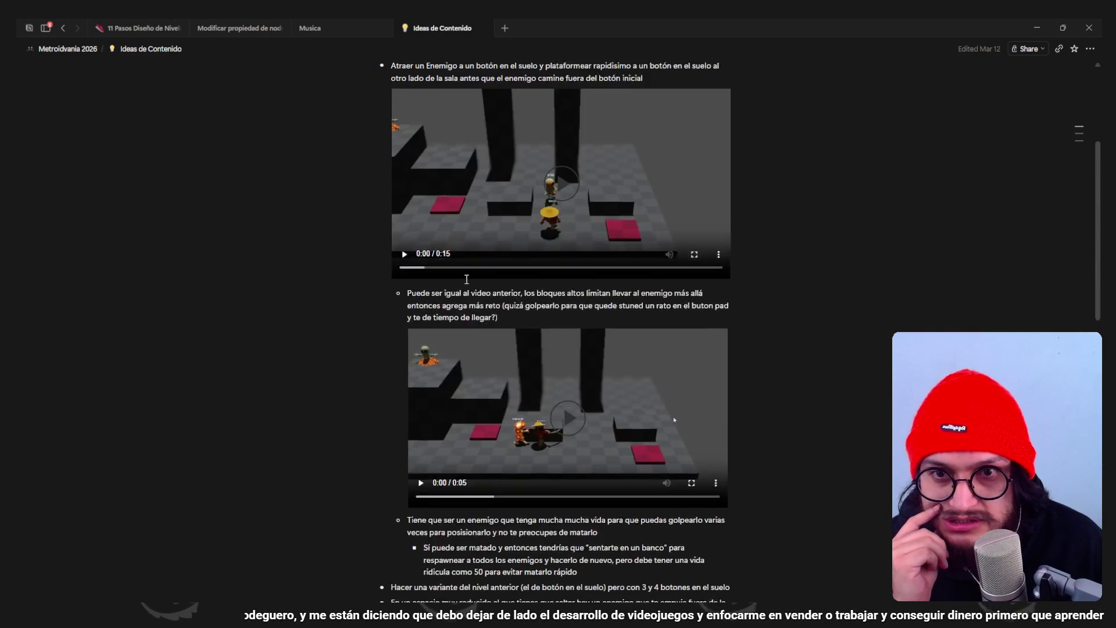
click(563, 317)
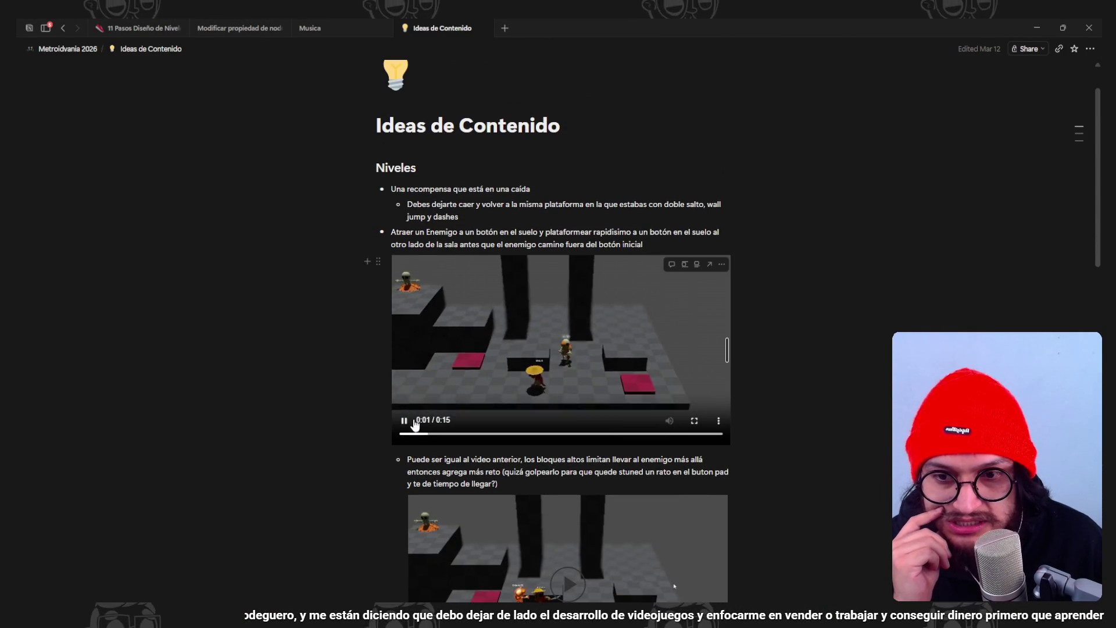
scroll(584, 395, down, 4)
click(592, 344)
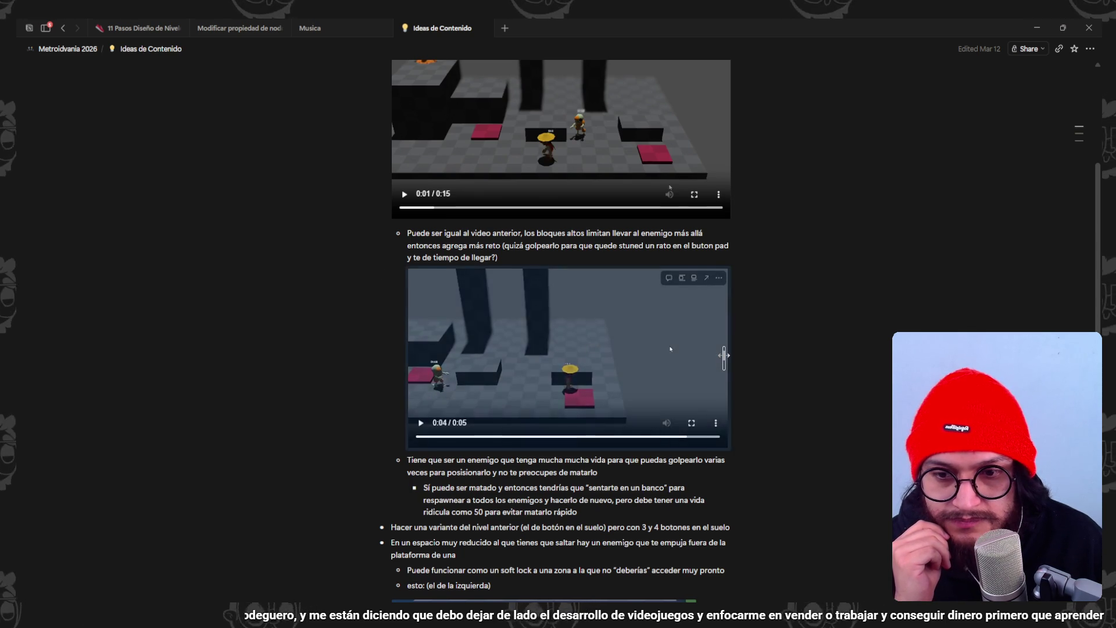
scroll(765, 333, down, 4)
scroll(767, 333, down, 3)
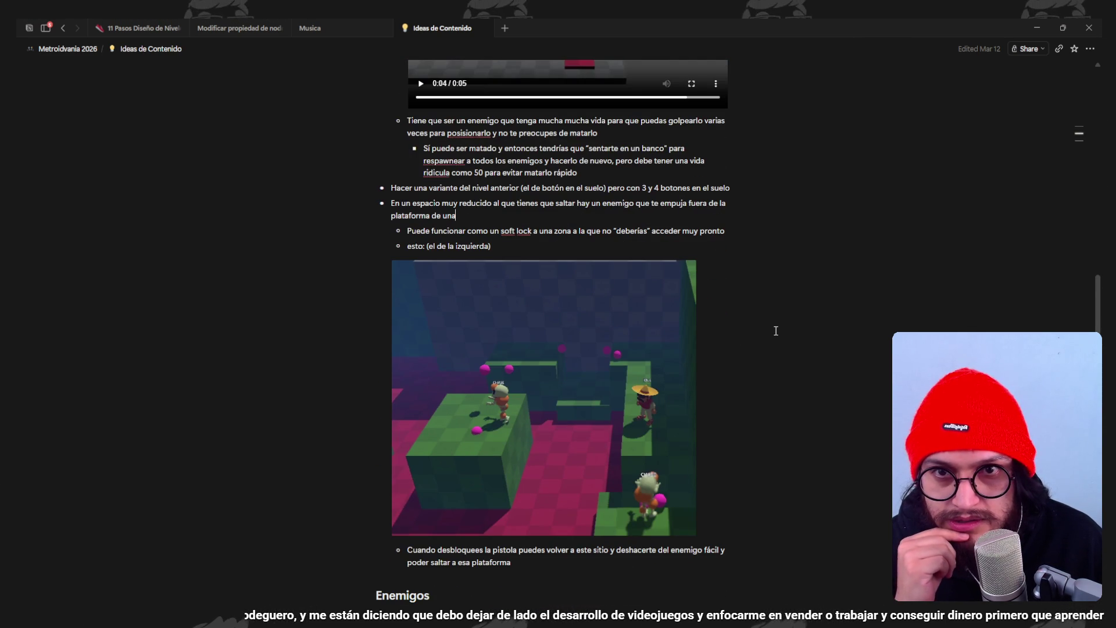
scroll(775, 330, down, 1)
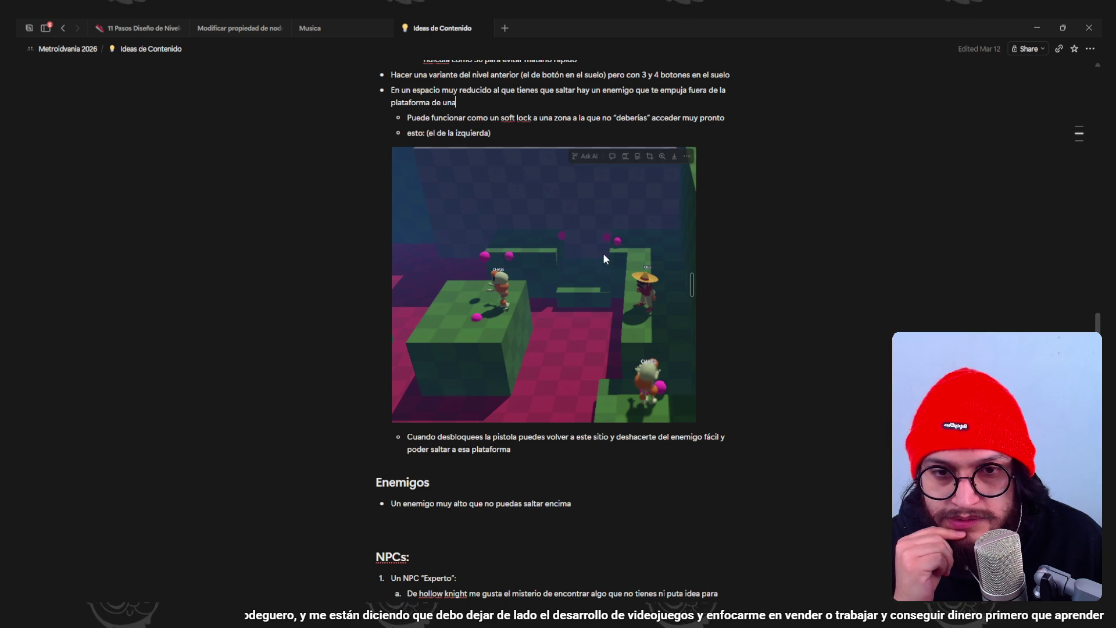
scroll(605, 253, down, 4)
scroll(596, 254, down, 1)
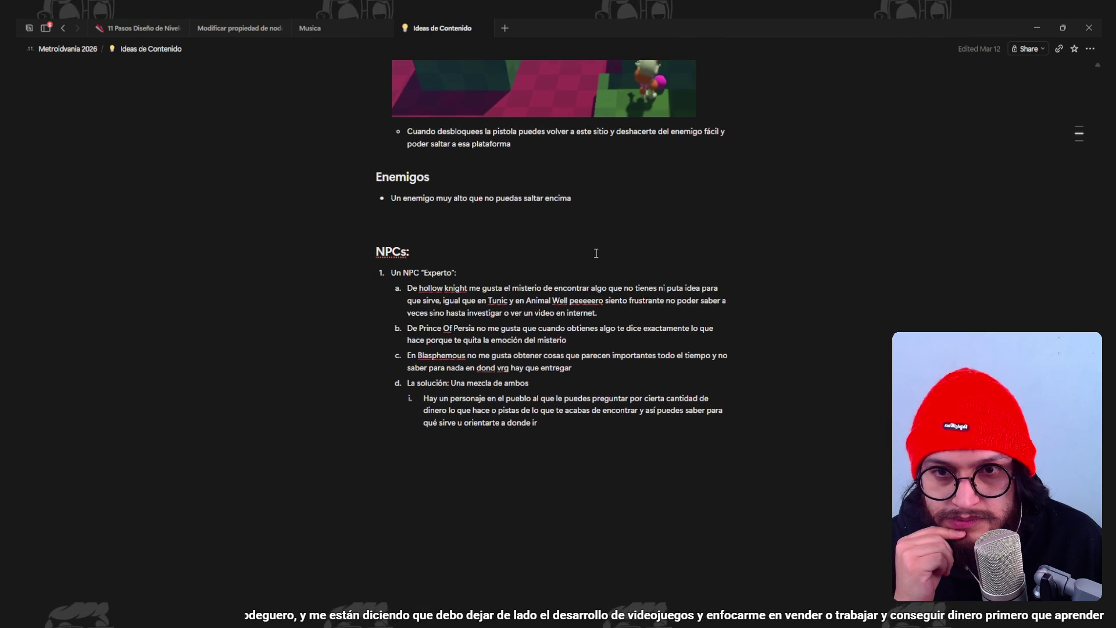
click(596, 197)
key(shift+Up)
key(shift+Home)
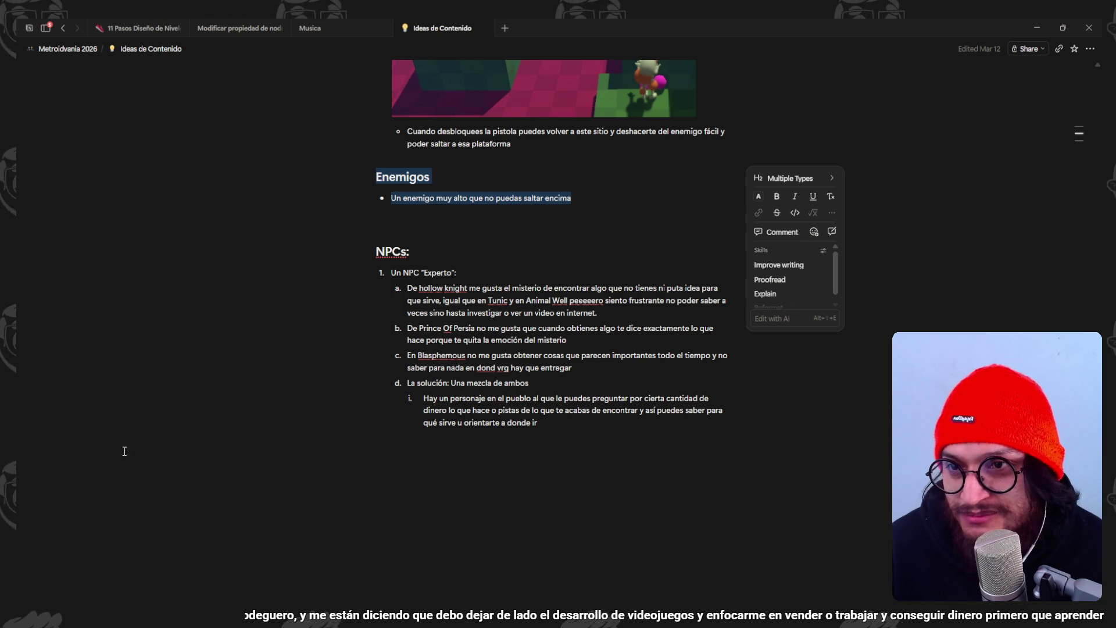
click(465, 251)
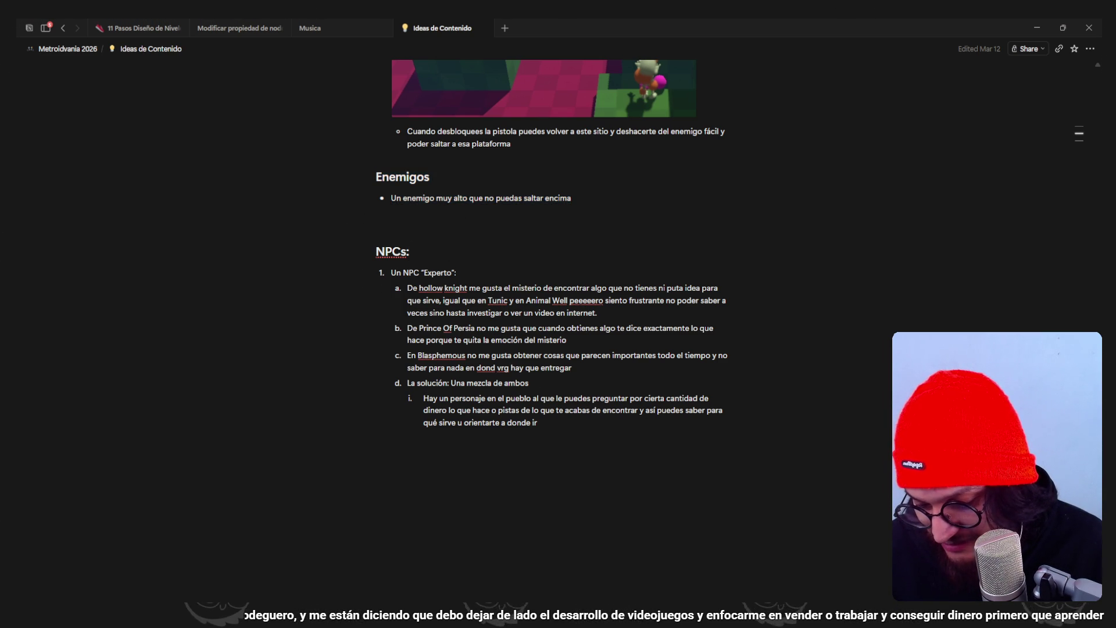
drag(667, 293, 396, 272)
mouse_move(586, 287)
mouse_down()
mouse_move(664, 289)
mouse_move(662, 301)
mouse_move(437, 305)
mouse_move(605, 302)
mouse_up()
click(665, 302)
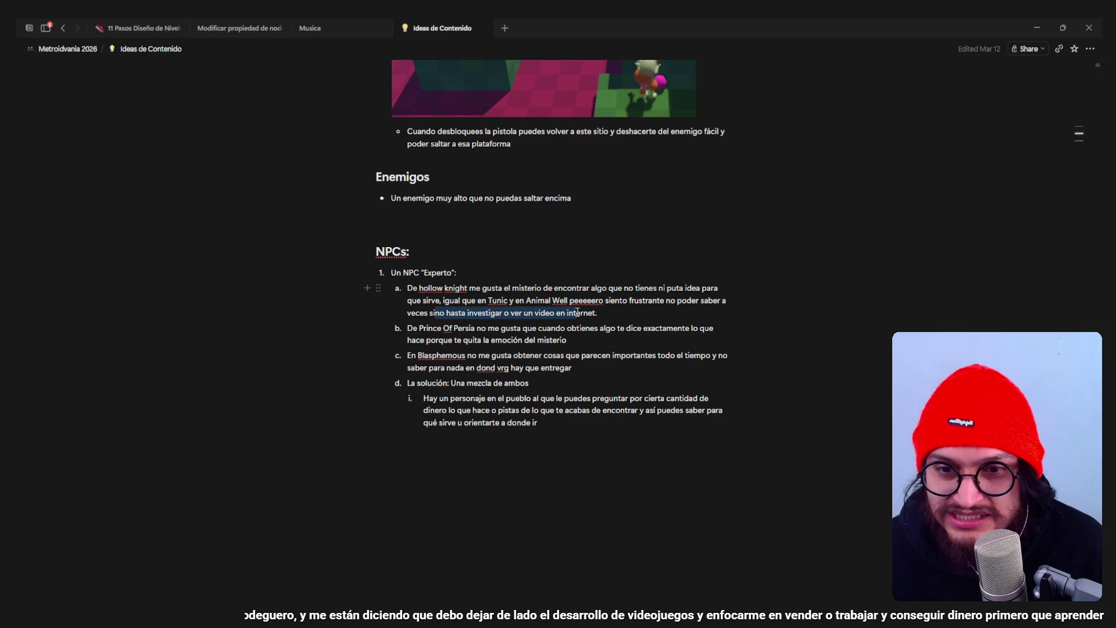
click(657, 312)
mouse_move(676, 311)
mouse_down()
mouse_move(485, 313)
mouse_move(407, 301)
mouse_move(572, 329)
mouse_up()
click(528, 312)
click(575, 330)
drag(702, 339, 450, 335)
click(582, 336)
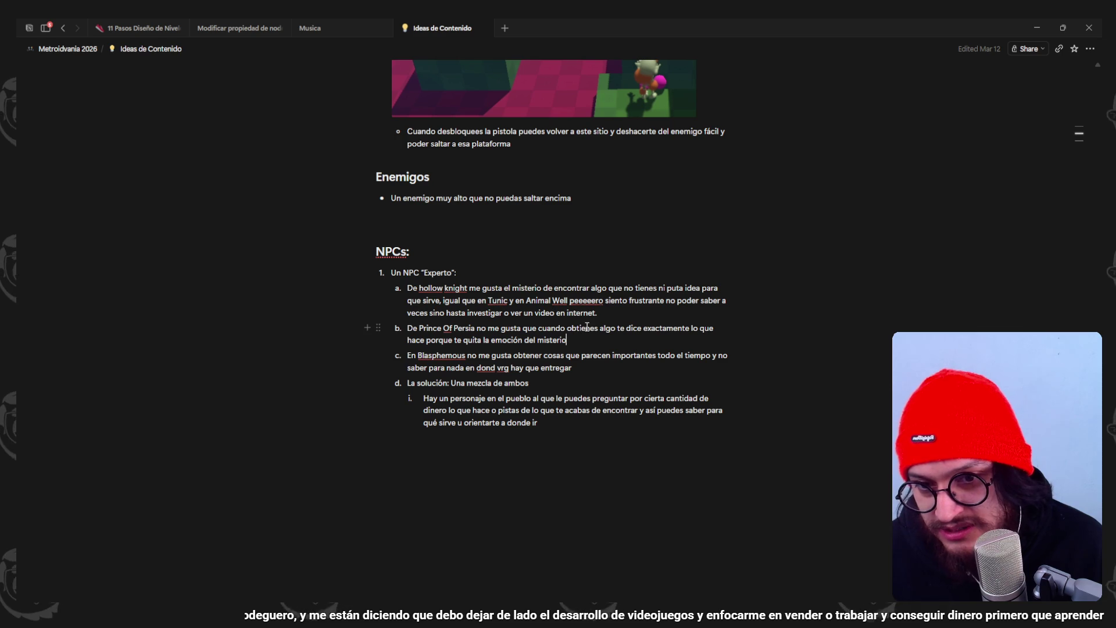
drag(422, 356, 672, 355)
click(641, 358)
right_click(641, 359)
click(486, 369)
right_click(579, 367)
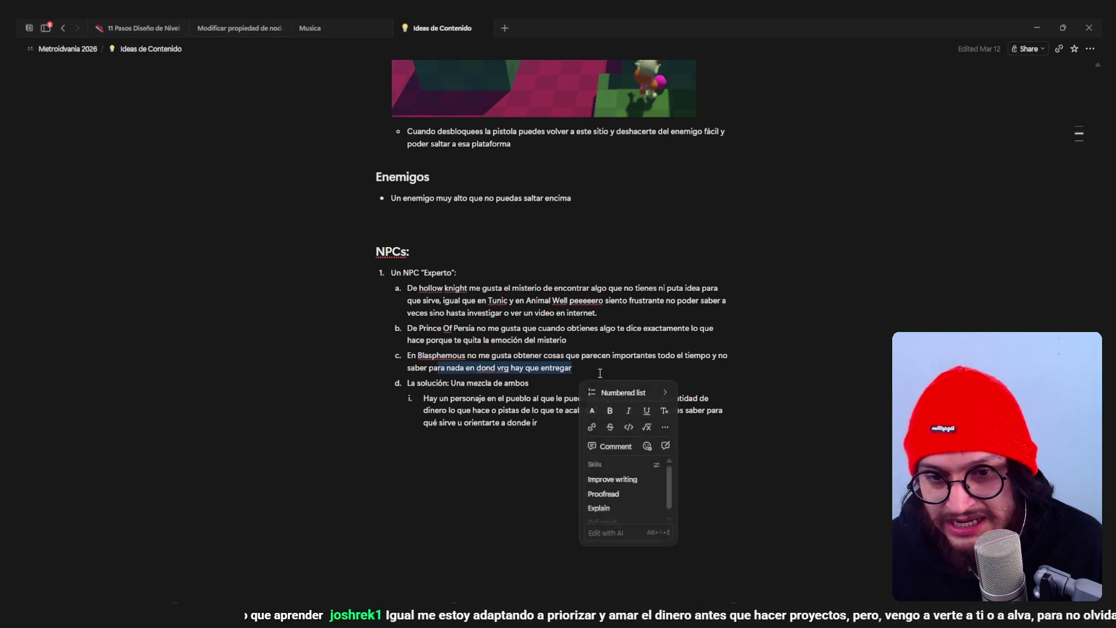
click(575, 368)
drag(572, 368, 465, 368)
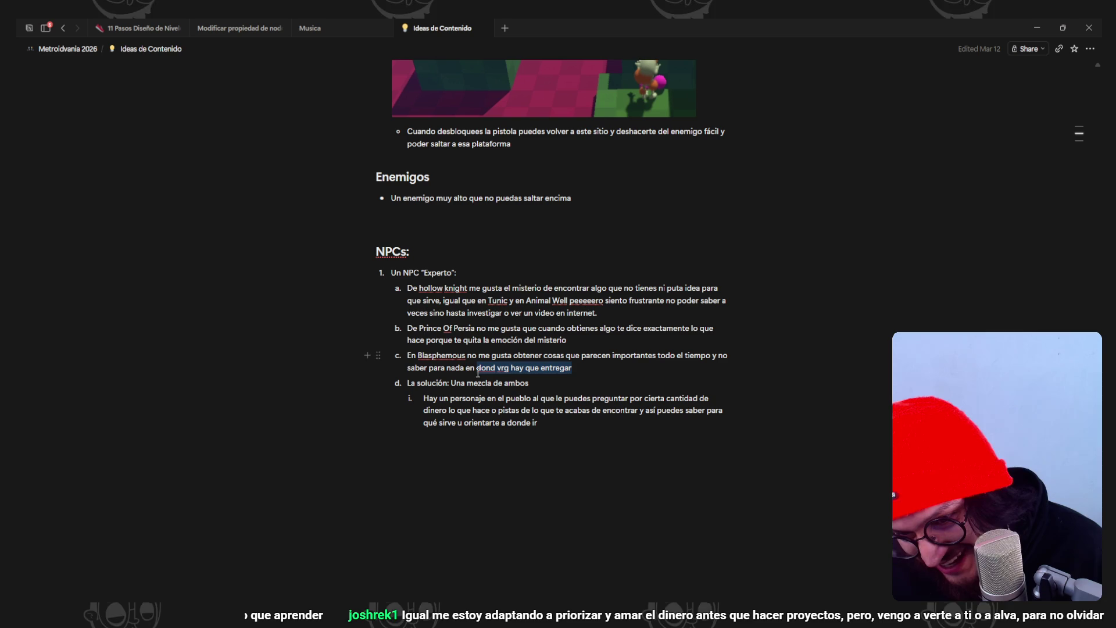
right_click(575, 372)
click(545, 390)
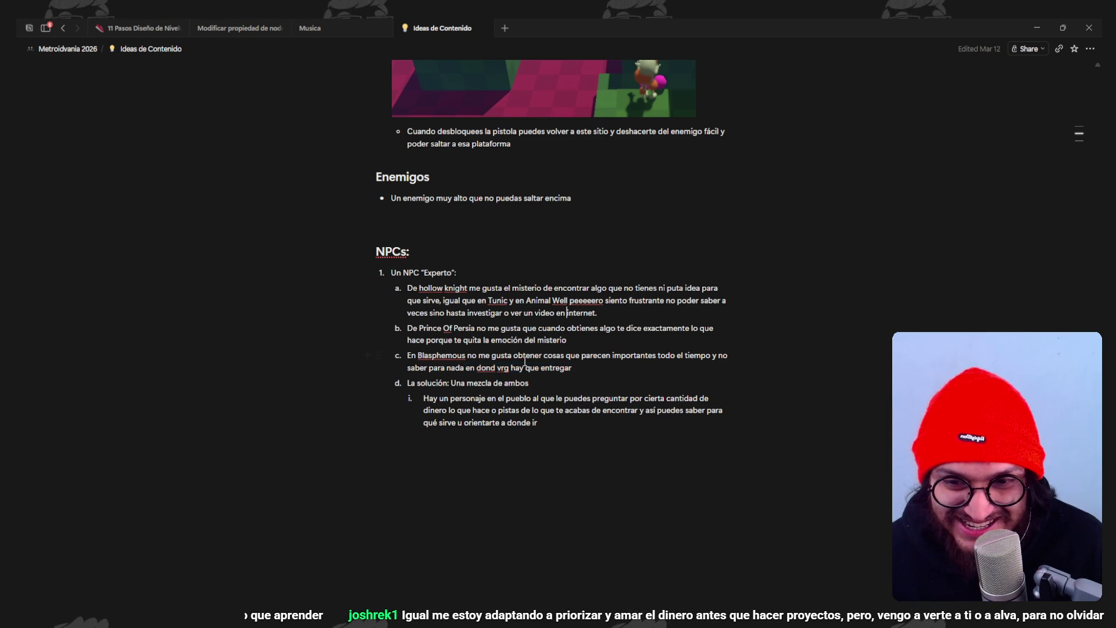
mouse_move(483, 399)
mouse_down()
mouse_move(668, 399)
mouse_move(598, 412)
mouse_move(724, 412)
mouse_move(540, 423)
mouse_move(568, 419)
mouse_move(567, 362)
mouse_move(564, 381)
mouse_up()
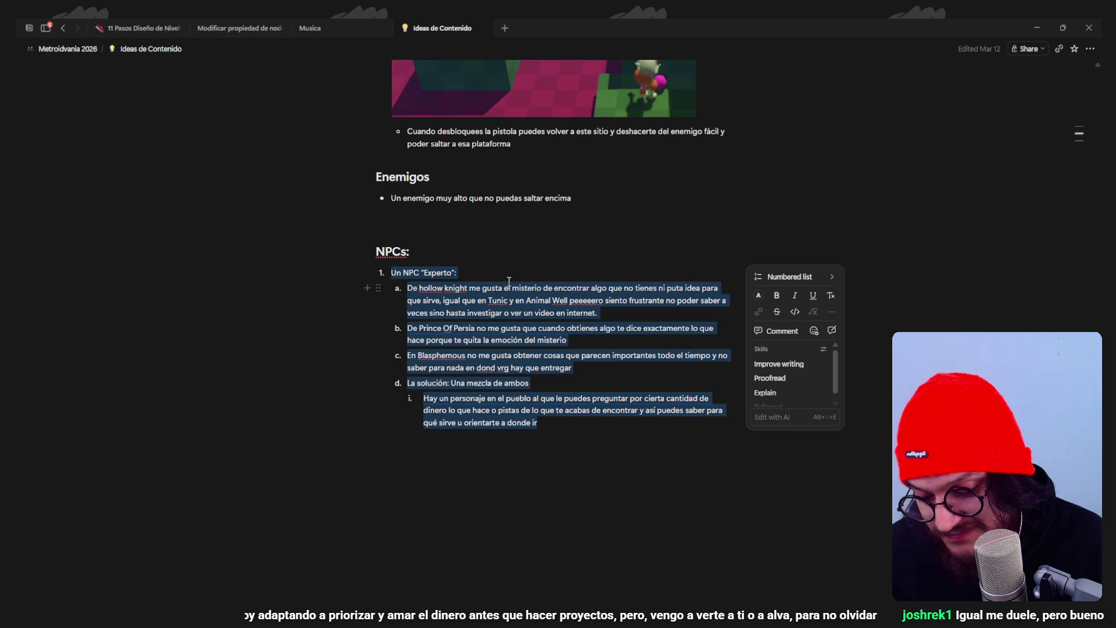
click(621, 190)
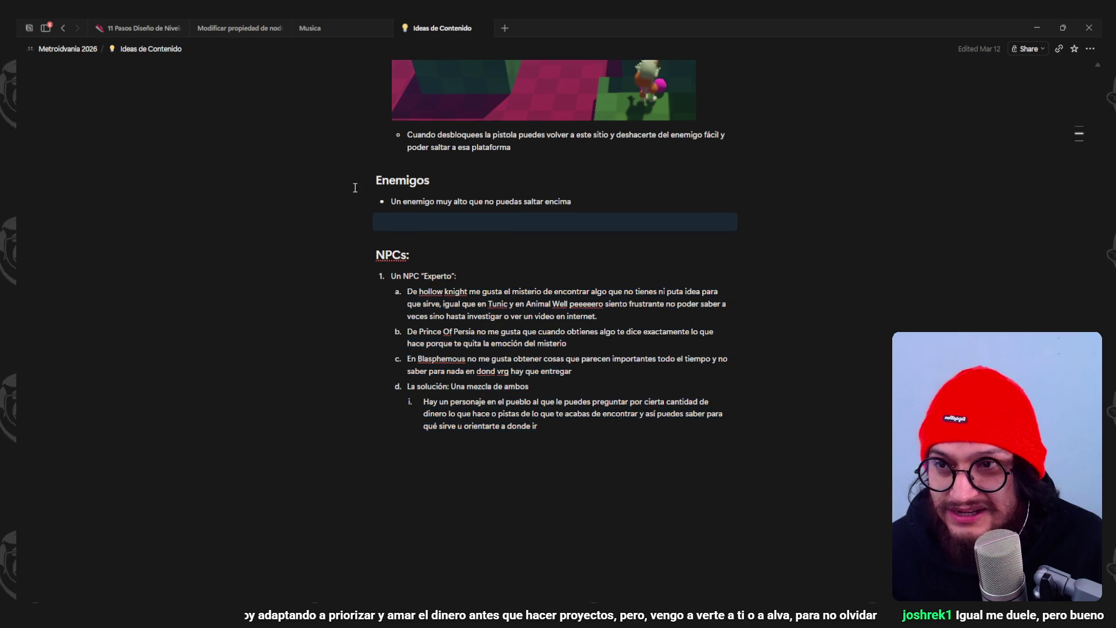
scroll(354, 182, up, 4)
scroll(227, 150, down, 4)
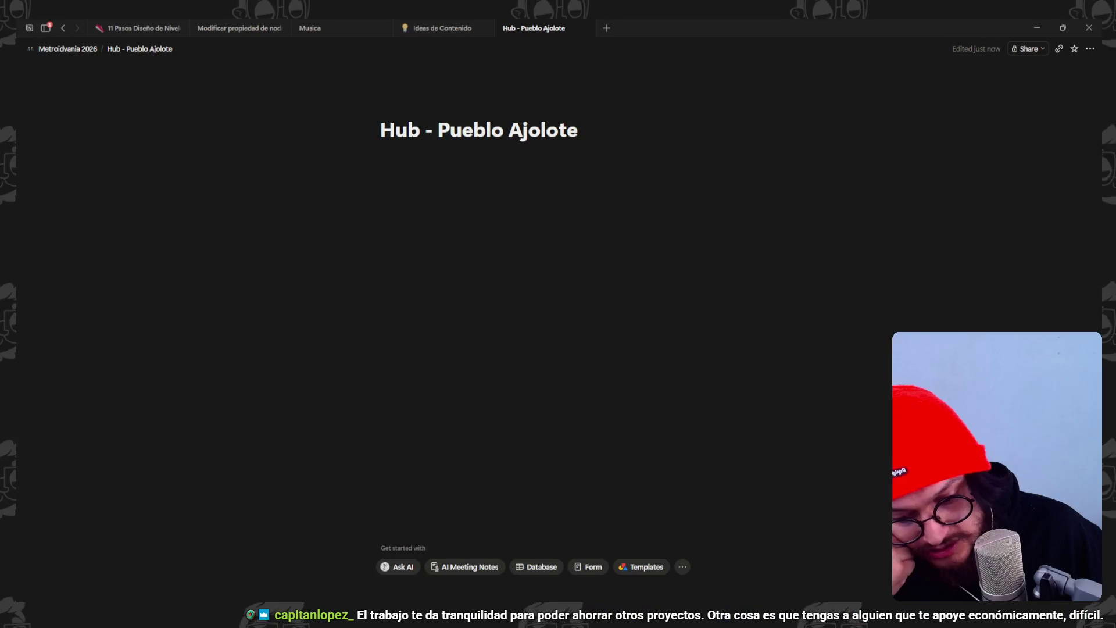
- Place the caret at the end of the Hub - Pueblo Ajolote title
click(584, 141)
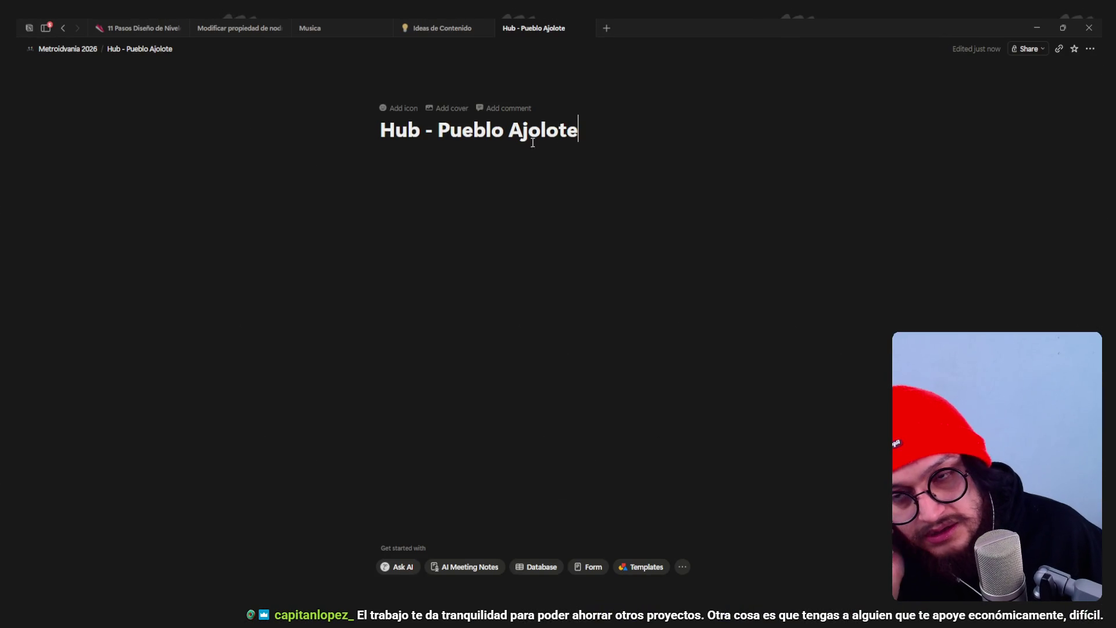
- Write a paragraph describing the town as the prologue tutorial and later hub world
key(Return)
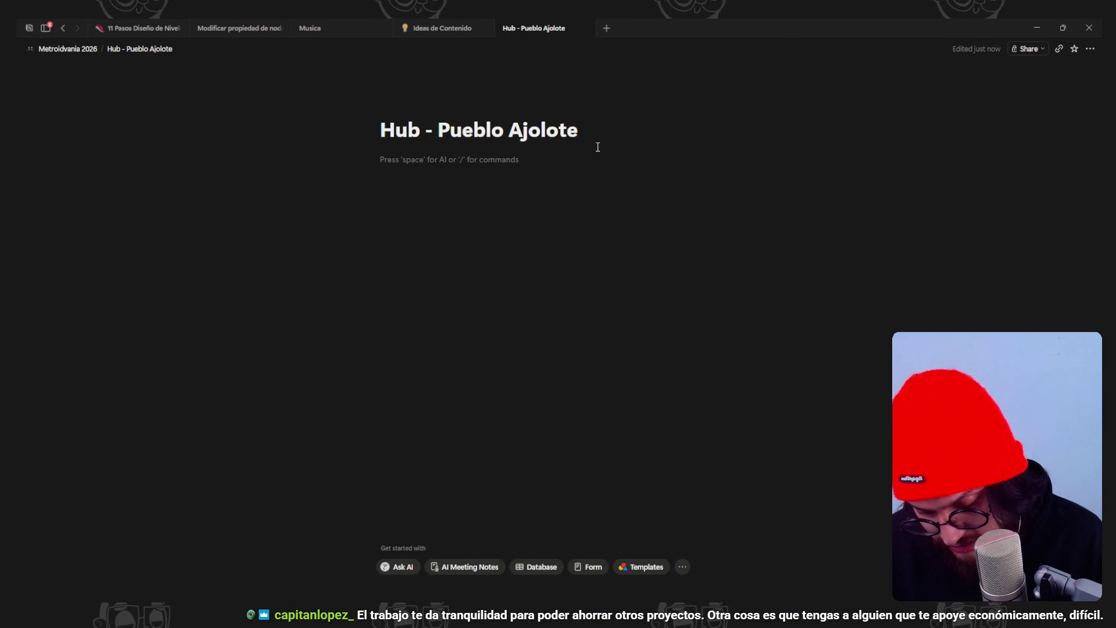
text(-)
key(BackSpace)
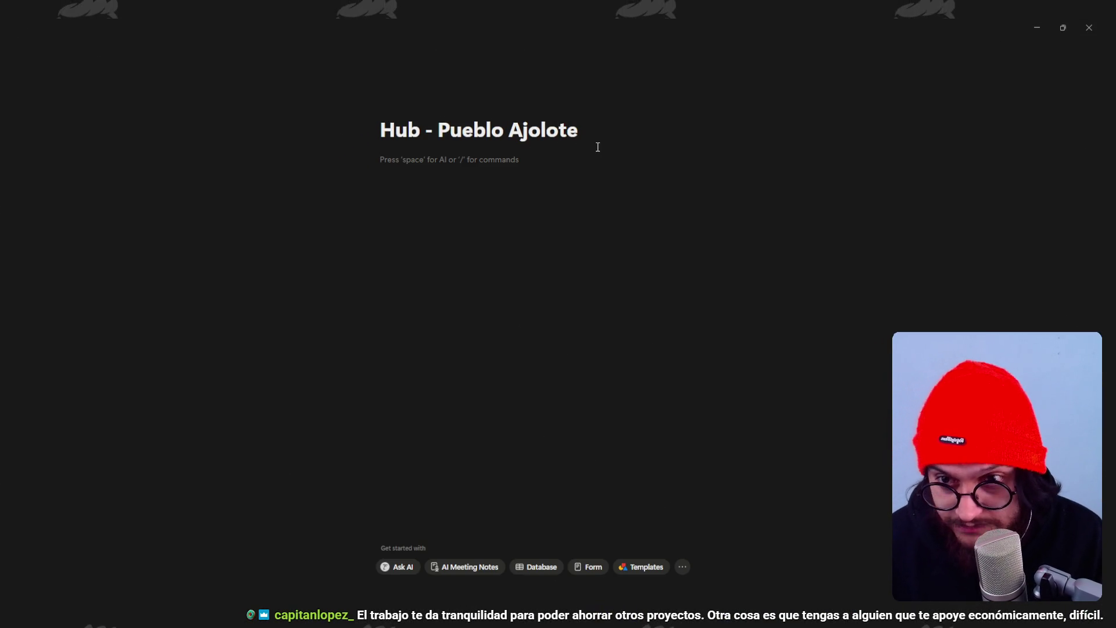
text(Este pueblo funciona como el tutorial en el prologo y de)
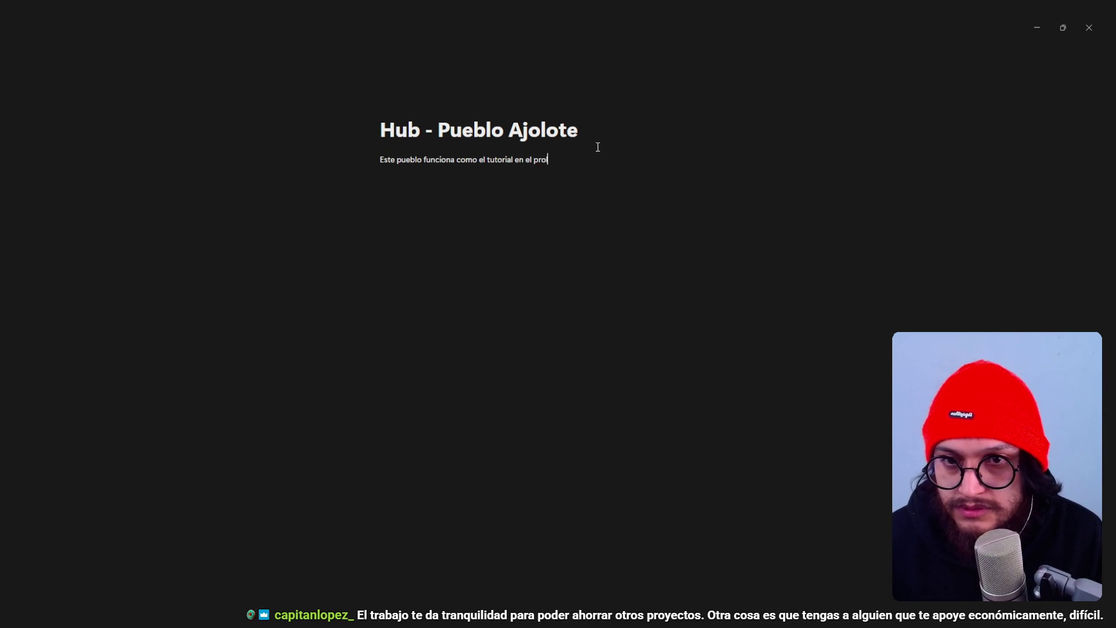
text(spués servirá como tu hub world, a donde puedes volver todo el tiempo )
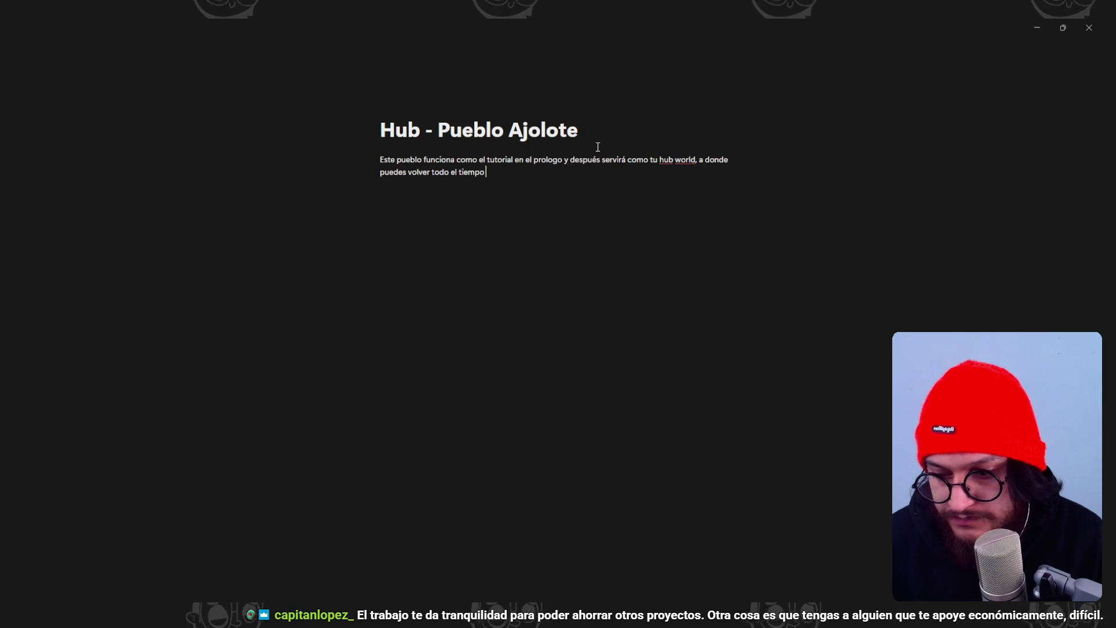
text((tiene sentido narrativamente q)
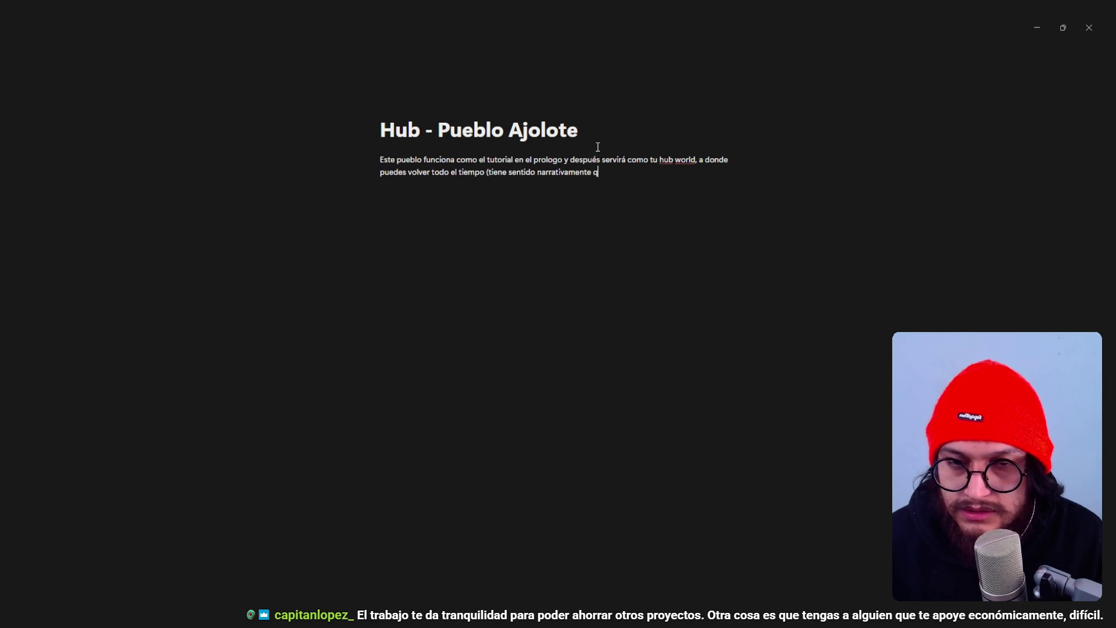
text(ue tu hub sea TU pu)
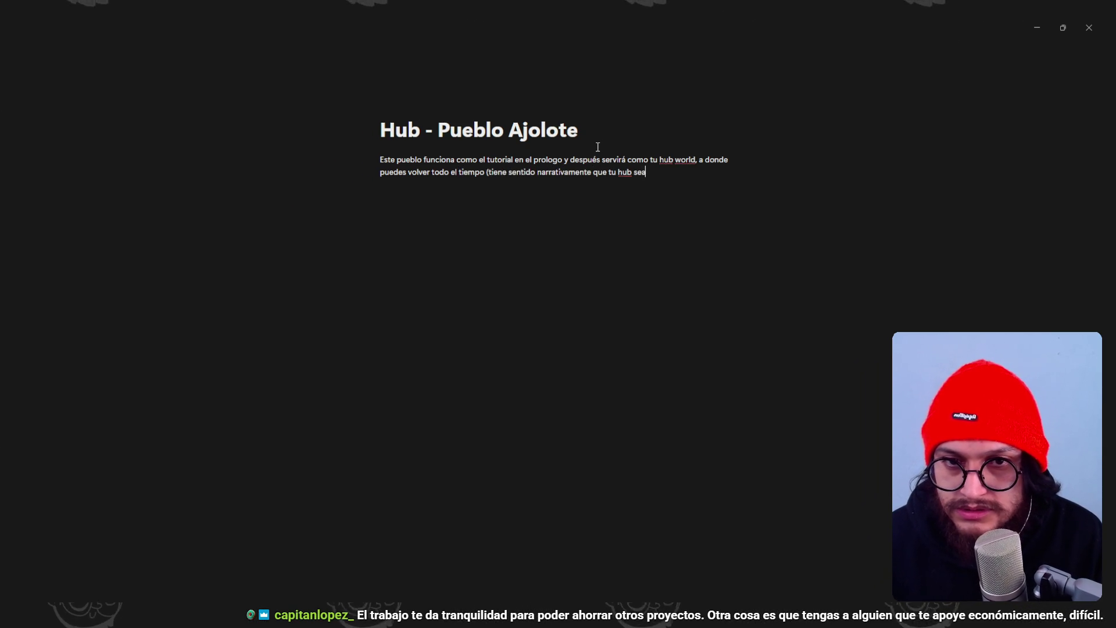
text(eblo)
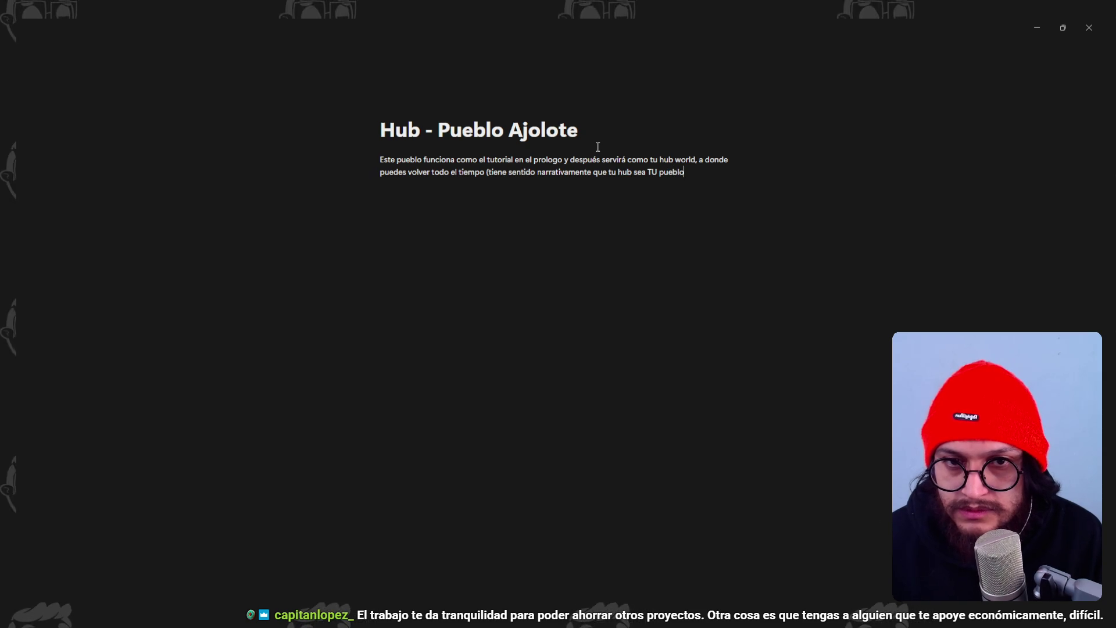
text( y no uno random que te encuentras)
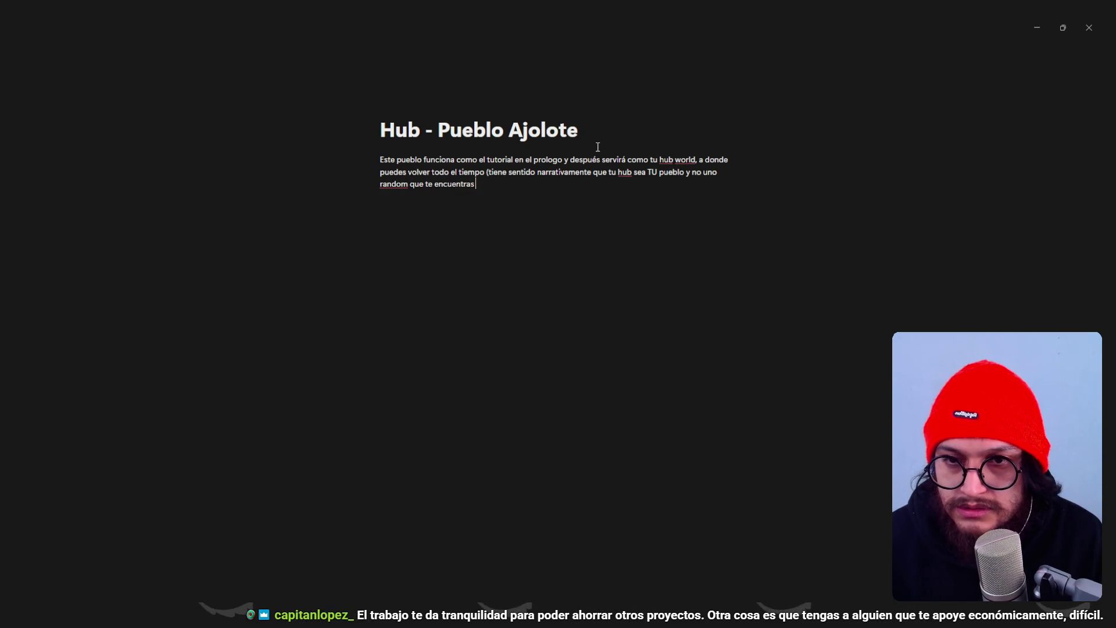
text( en un mundo)
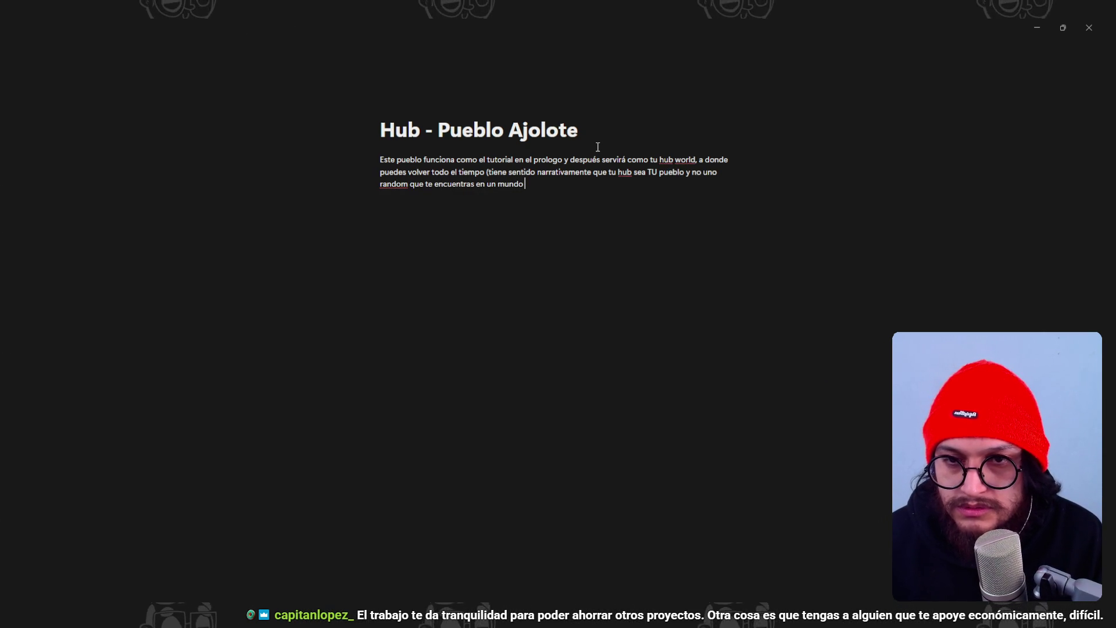
text( desconocido)
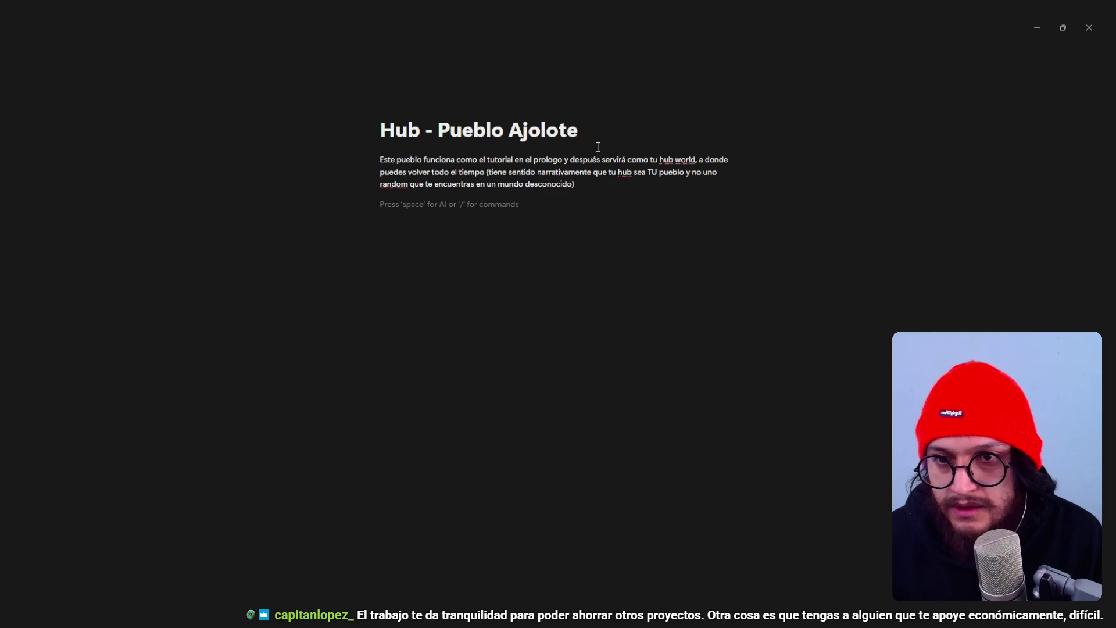
- Add a paragraph about the destroyed town being repaired over time, then two blank lines
key(Return)
text(El pueblo)
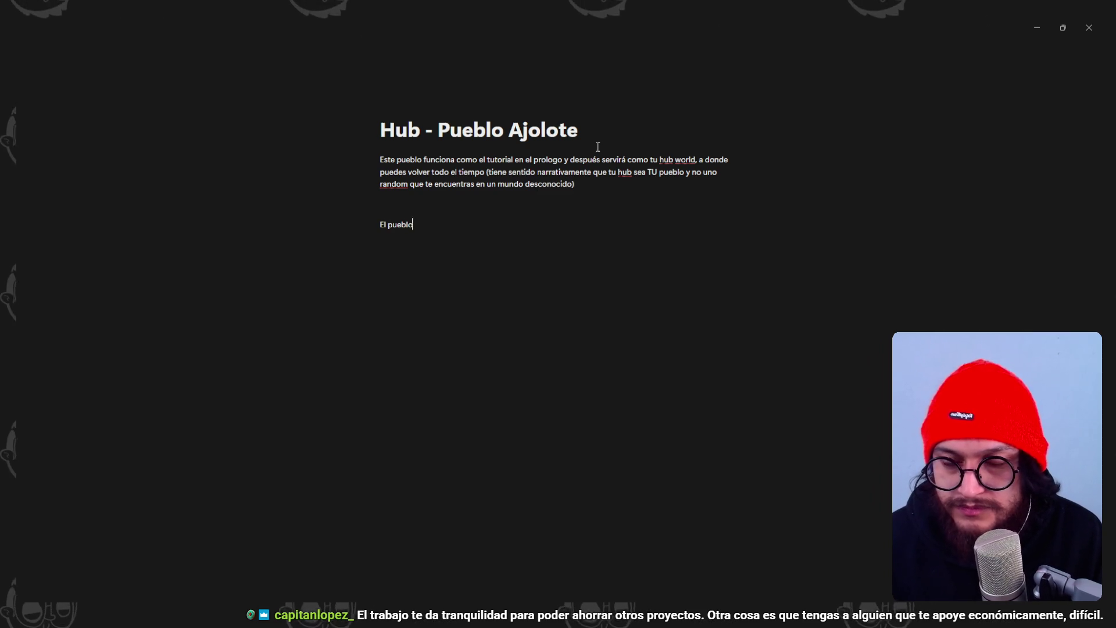
text( fue destruido cuando los)
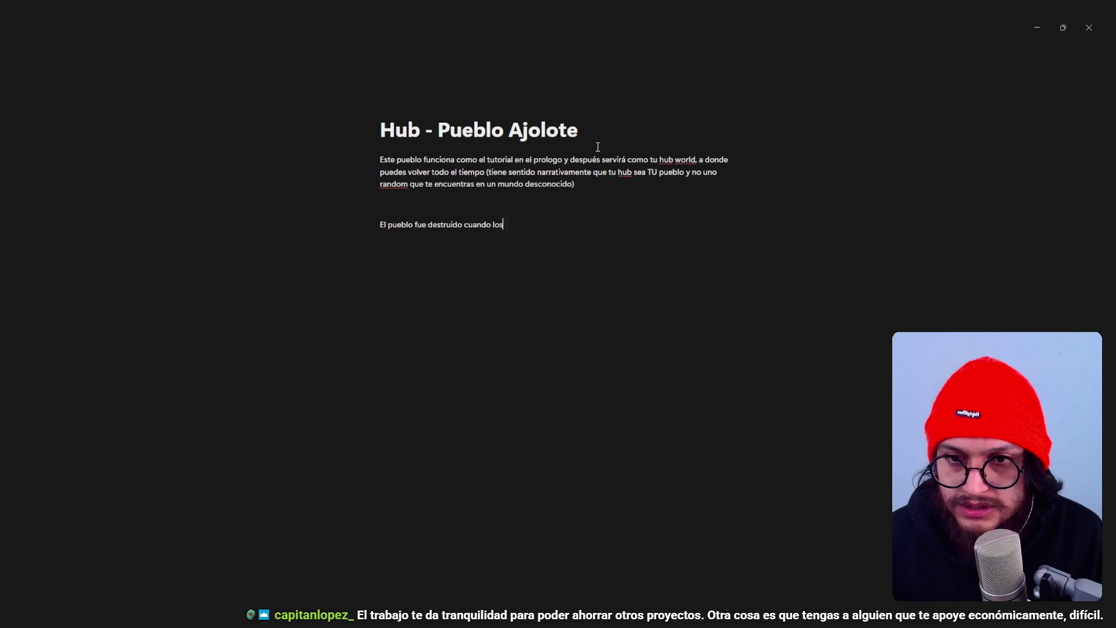
text( encontraron entonces ir re)
key(BackSpace)
key(BackSpace)
key(BackSpace)
text(puedes ir)
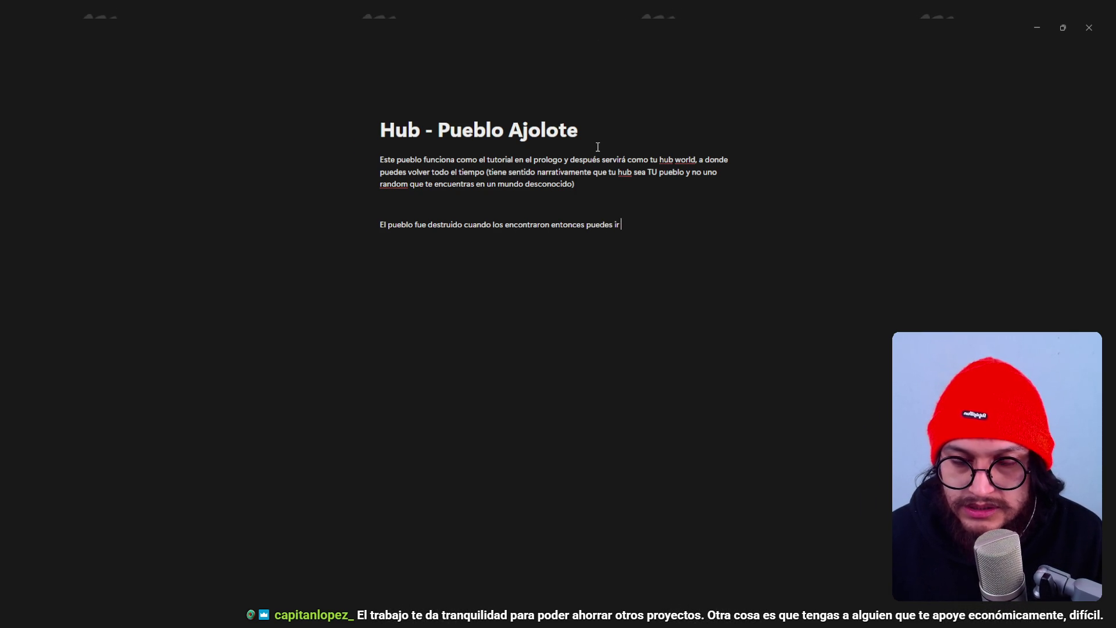
text(" con el tiemp)
key(BackSpace)
key(BackSpace)
key(BackSpace)
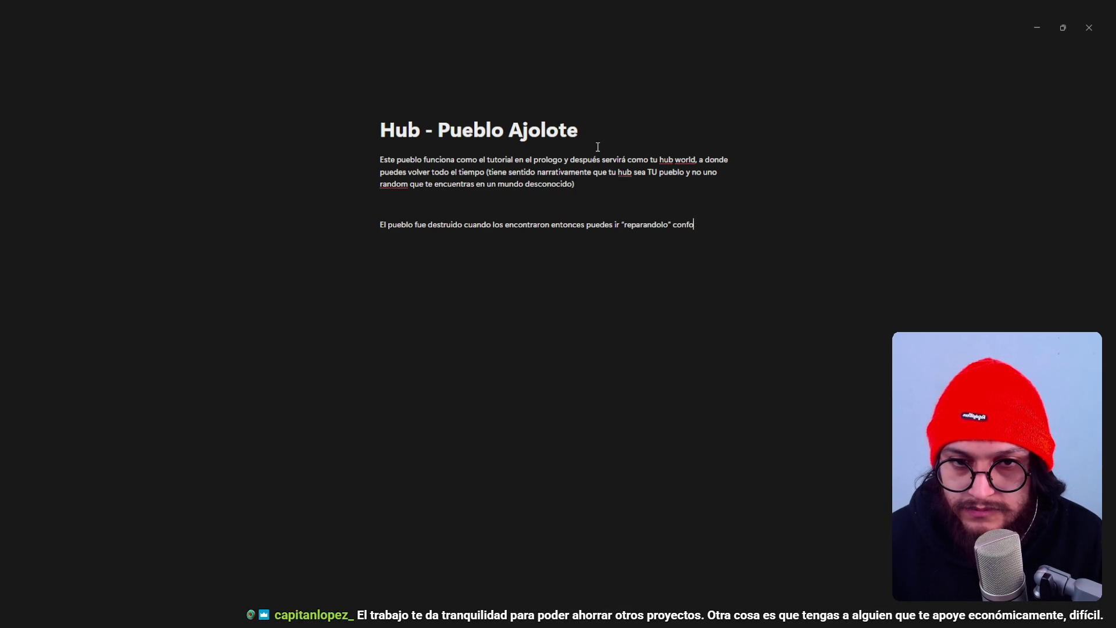
text(rme progresas.)
key(Return)
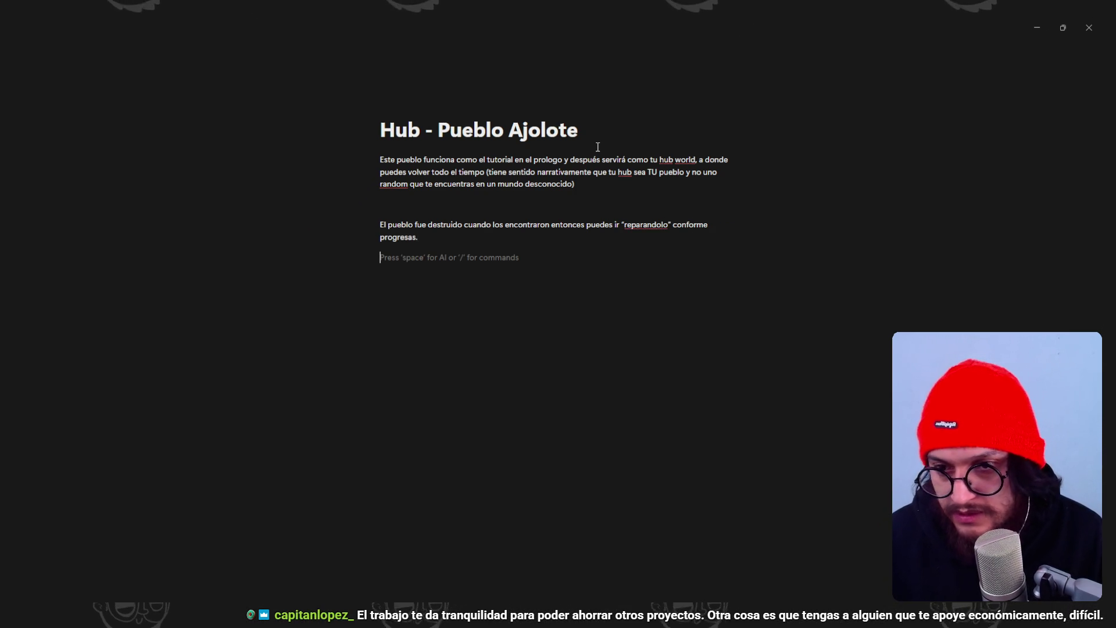
key(Return)
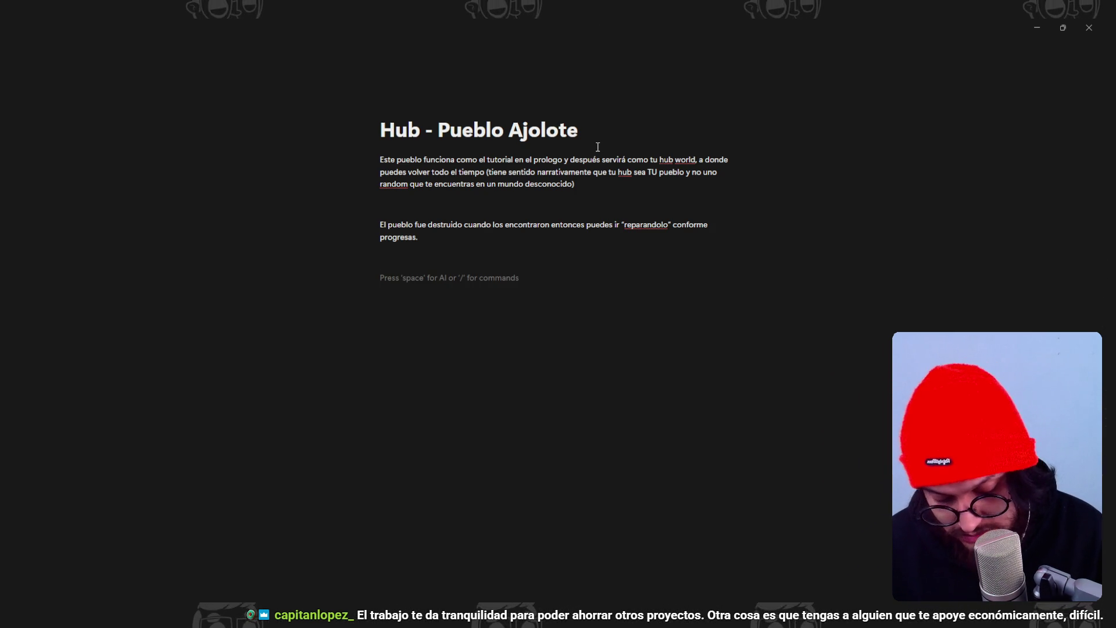
- Add a 'Sub-zonas importantes' Heading 2 block to the Hub page
text(/h2)
key(Return)
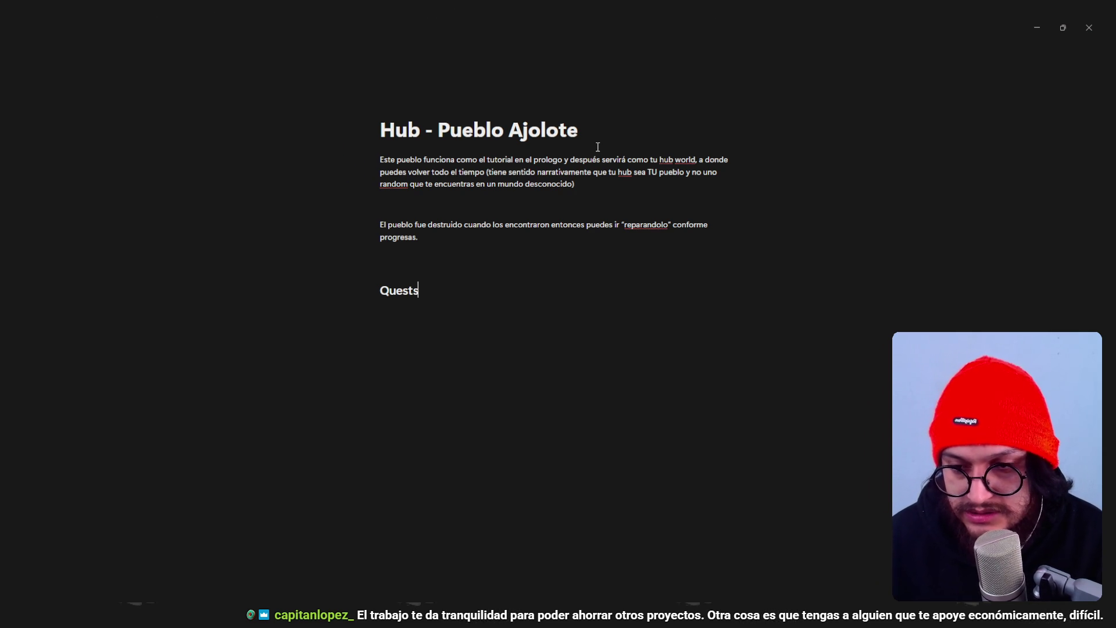
key(BackSpace)
key(BackSpace)
key(BackSpace)
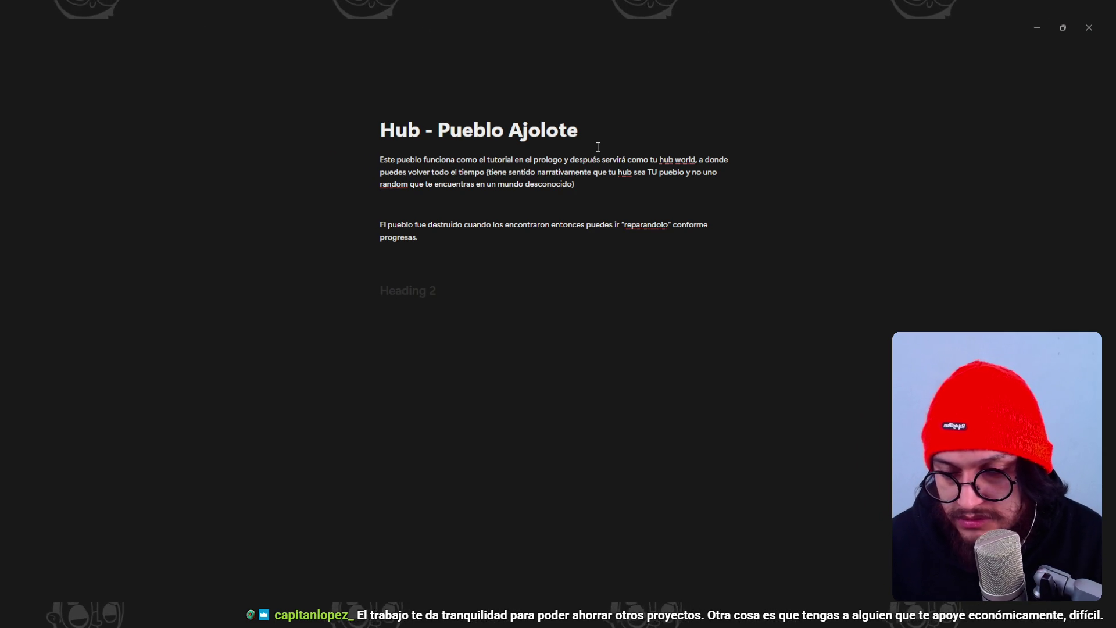
text(Sub-zonas impo)
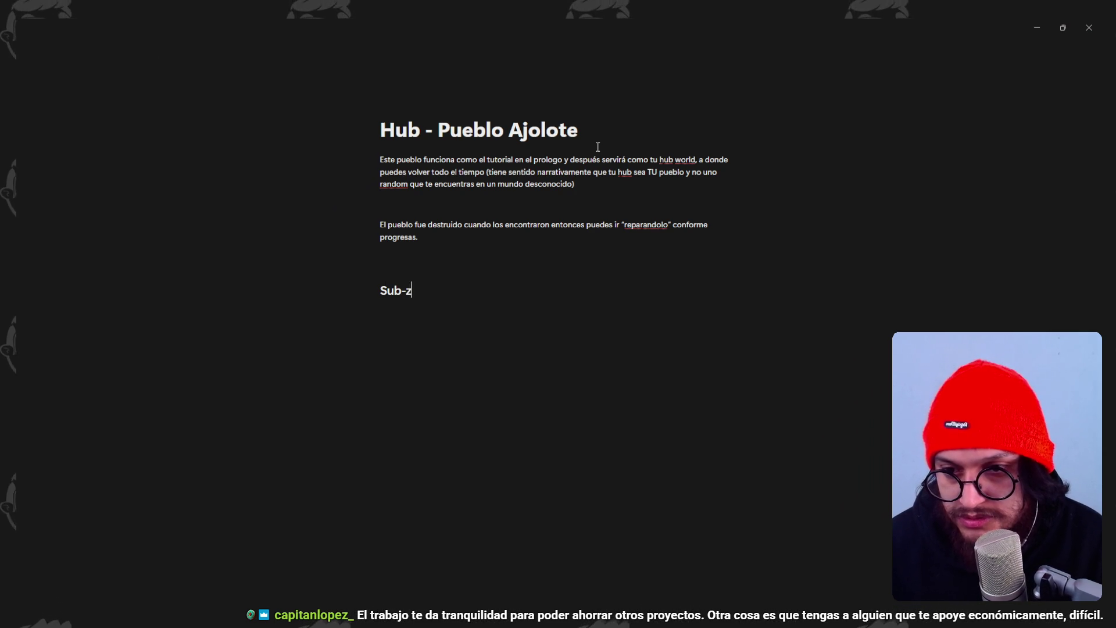
text(rtantes)
key(Return)
- List Mercado, Estación de Tren, Estatua, Pueblo - Casas and Cementerio as bullets under it
text(- )
text(Mercado)
key(Return)
text(Estación de Tren)
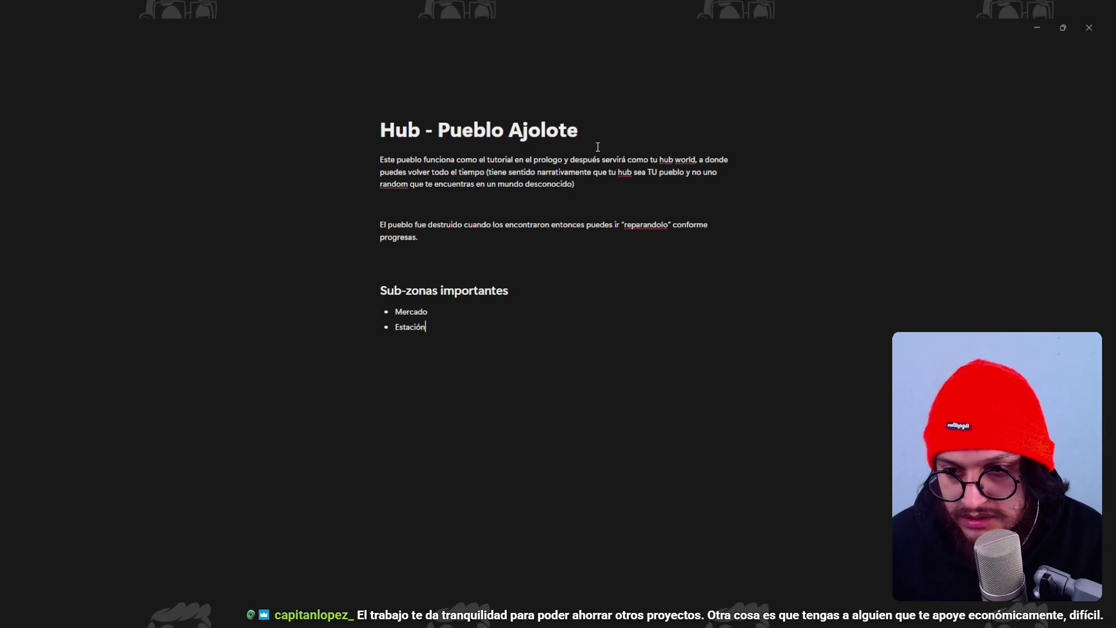
key(Return)
text(Pueb)
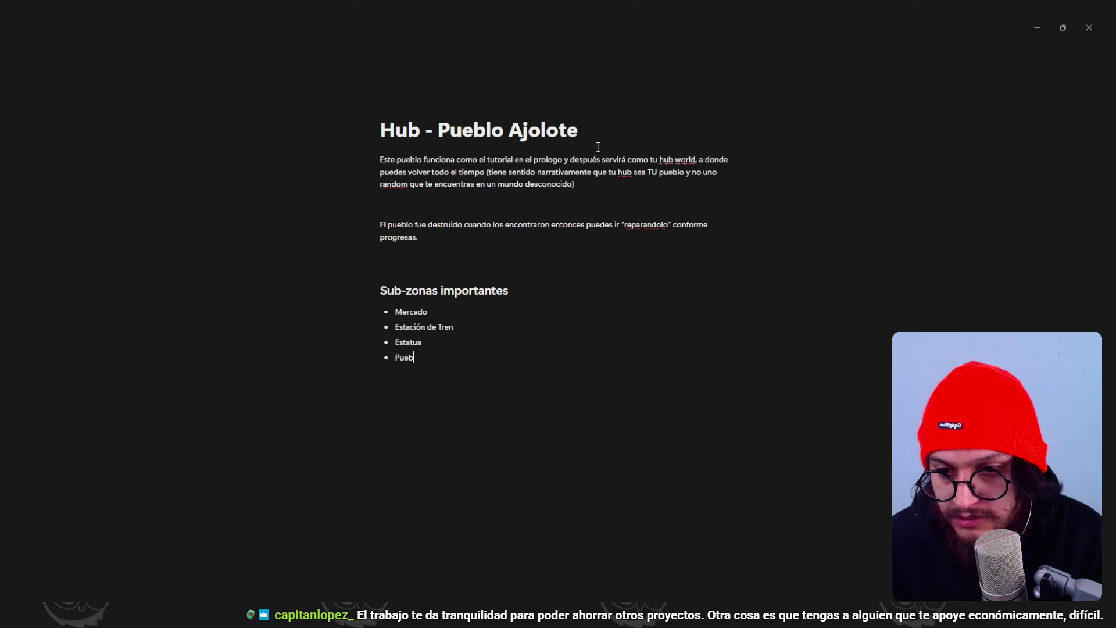
text(lo - Casas)
key(Return)
text(Cementerio)
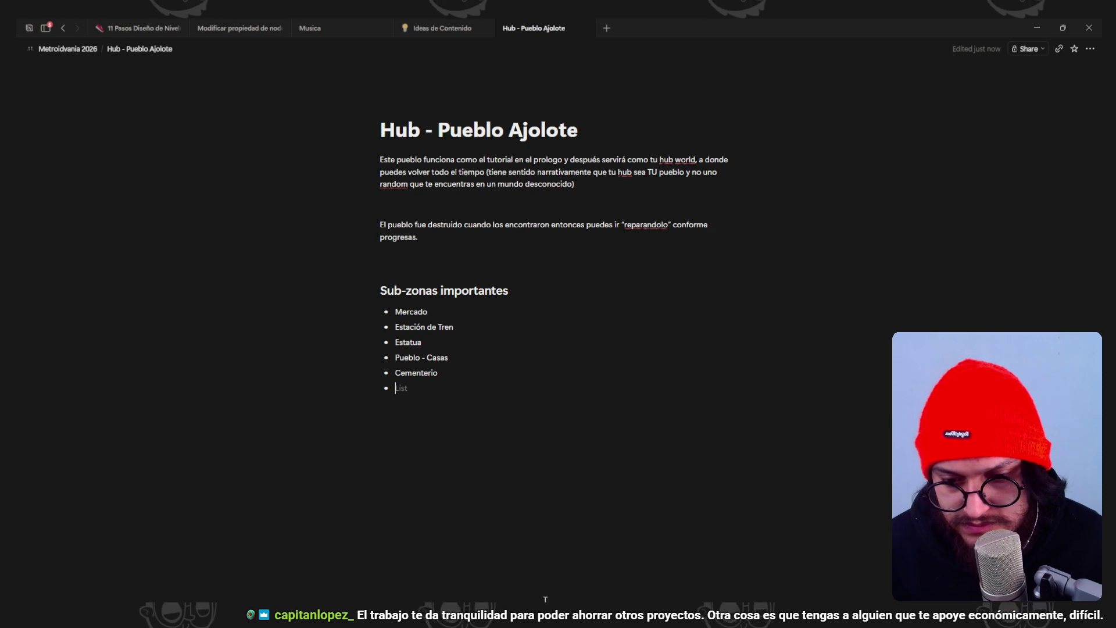
key(alt+Tab)
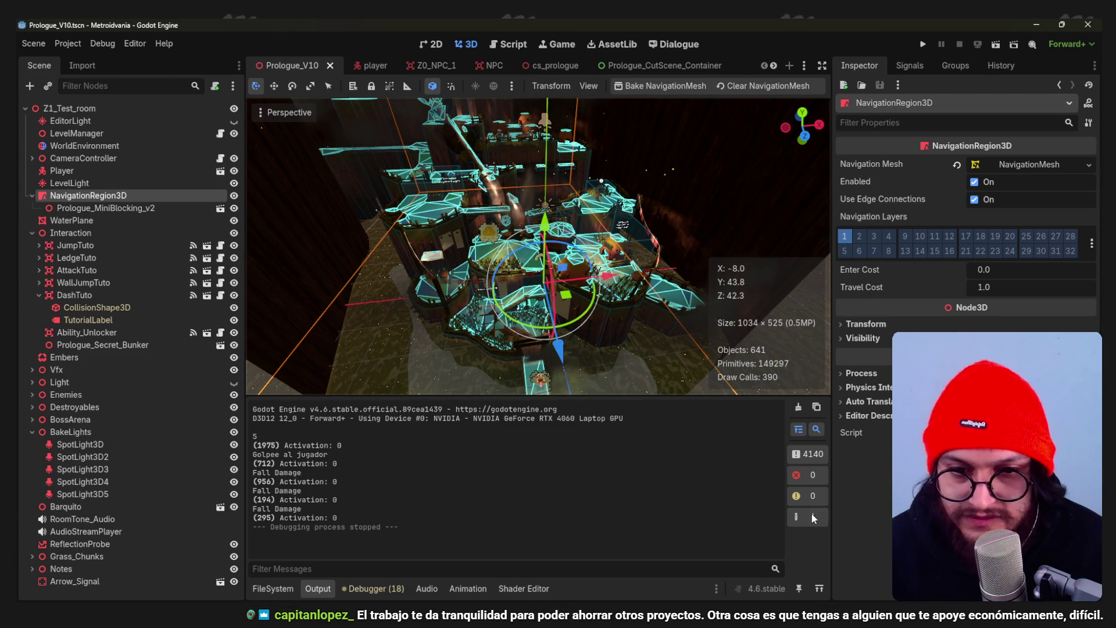
- Return to Blender and orbit the Prologue_MiniBlocking_v2 rooftop blockout
key(alt+Tab)
mouse_move(474, 341)
middle_down()
mouse_move(628, 296)
mouse_move(619, 285)
mouse_move(530, 336)
mouse_move(486, 261)
mouse_move(511, 273)
mouse_move(594, 418)
mouse_move(552, 326)
mouse_move(481, 369)
mouse_move(474, 323)
mouse_move(558, 361)
mouse_move(630, 322)
mouse_move(661, 364)
mouse_move(526, 324)
mouse_move(511, 284)
mouse_move(567, 329)
mouse_move(427, 312)
mouse_move(366, 338)
mouse_move(345, 322)
mouse_move(437, 359)
mouse_move(525, 342)
mouse_move(575, 370)
mouse_move(508, 395)
mouse_move(293, 343)
mouse_move(333, 371)
mouse_move(426, 328)
mouse_move(401, 377)
mouse_move(506, 450)
mouse_move(427, 301)
mouse_move(488, 284)
mouse_move(453, 307)
middle_up()
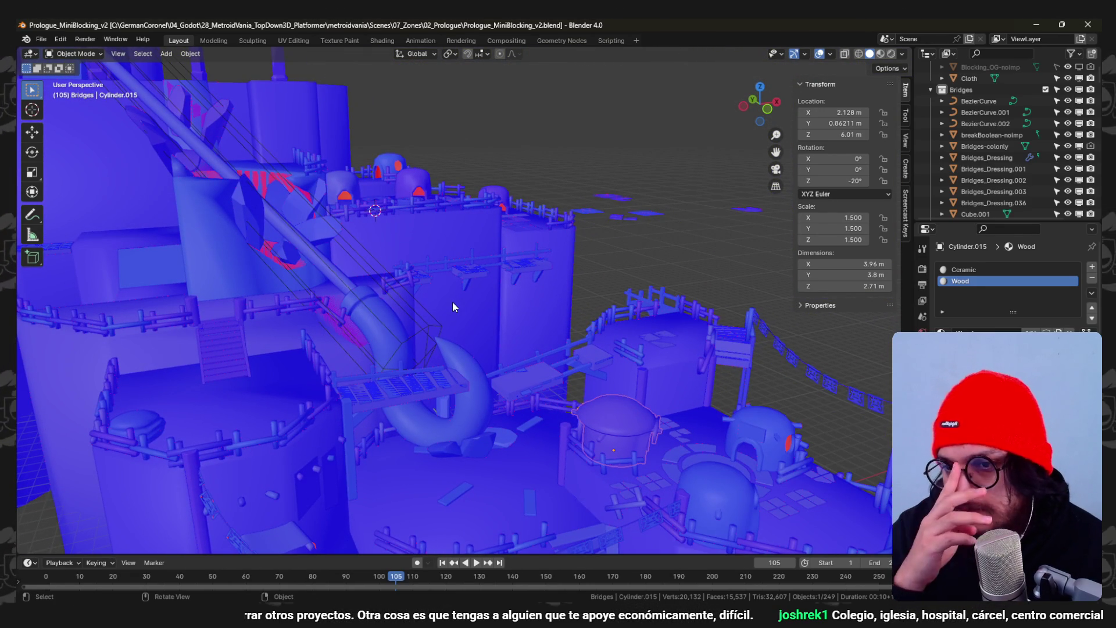
- Orbit, pan and zoom around the bridge structure and the rest of the level
mouse_move(454, 309)
middle_down()
mouse_move(463, 346)
mouse_move(623, 335)
mouse_move(473, 286)
mouse_move(500, 295)
mouse_move(472, 243)
mouse_move(477, 227)
middle_up()
mouse_move(474, 230)
shift+middle_down()
mouse_move(518, 267)
mouse_move(473, 207)
mouse_move(468, 288)
mouse_move(498, 314)
mouse_move(399, 213)
mouse_move(472, 228)
mouse_move(525, 315)
mouse_move(544, 401)
shift+middle_up()
scroll(480, 252, up, 4)
shift+middle_drag(377, 423, 477, 439)
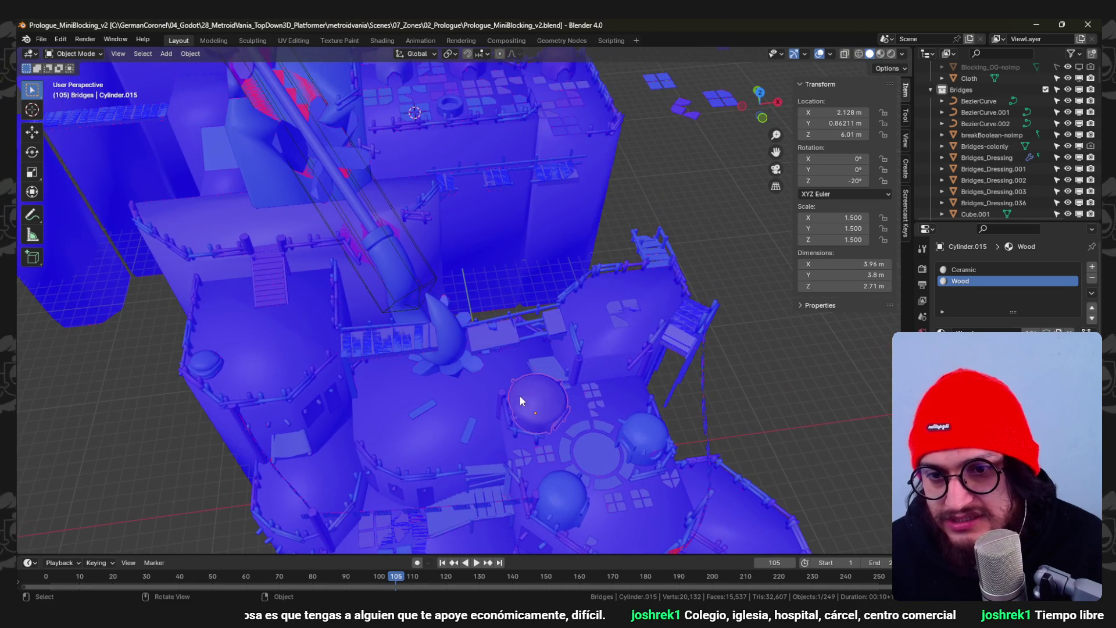
shift+middle_drag(451, 323, 515, 451)
scroll(480, 399, down, 3)
scroll(511, 414, up, 5)
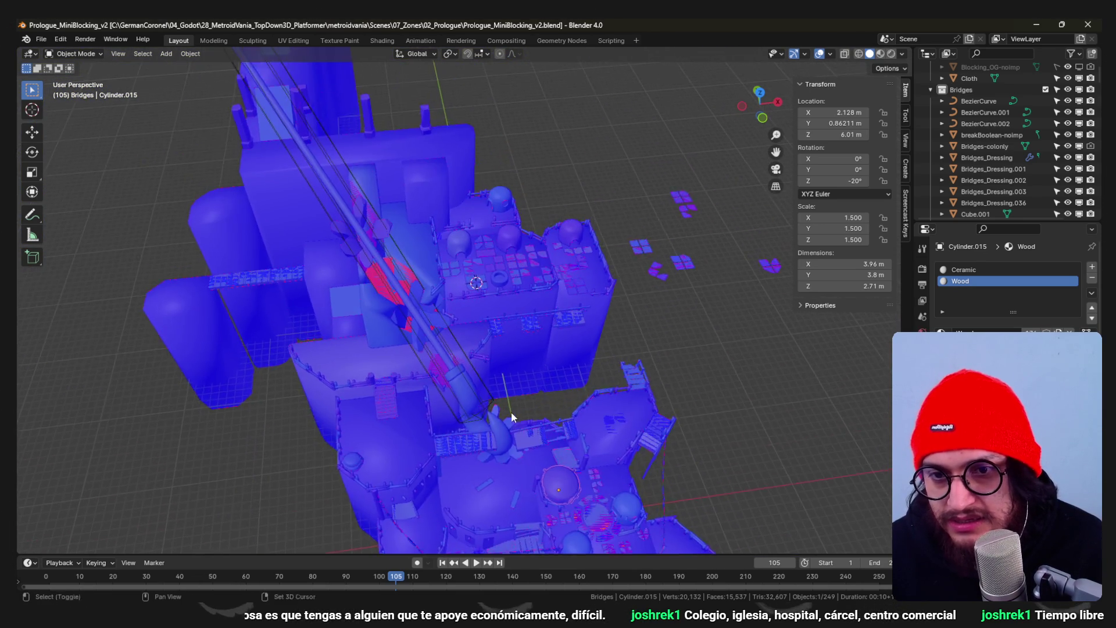
scroll(459, 243, down, 5)
- Frame the whole level, then minimise Blender and return to the Hub - Pueblo Ajolote notes
mouse_move(461, 234)
shift+middle_down()
mouse_move(405, 205)
mouse_move(492, 333)
mouse_move(506, 312)
mouse_move(569, 338)
mouse_move(519, 316)
mouse_move(552, 395)
shift+middle_up()
scroll(507, 312, up, 6)
scroll(486, 301, down, 3)
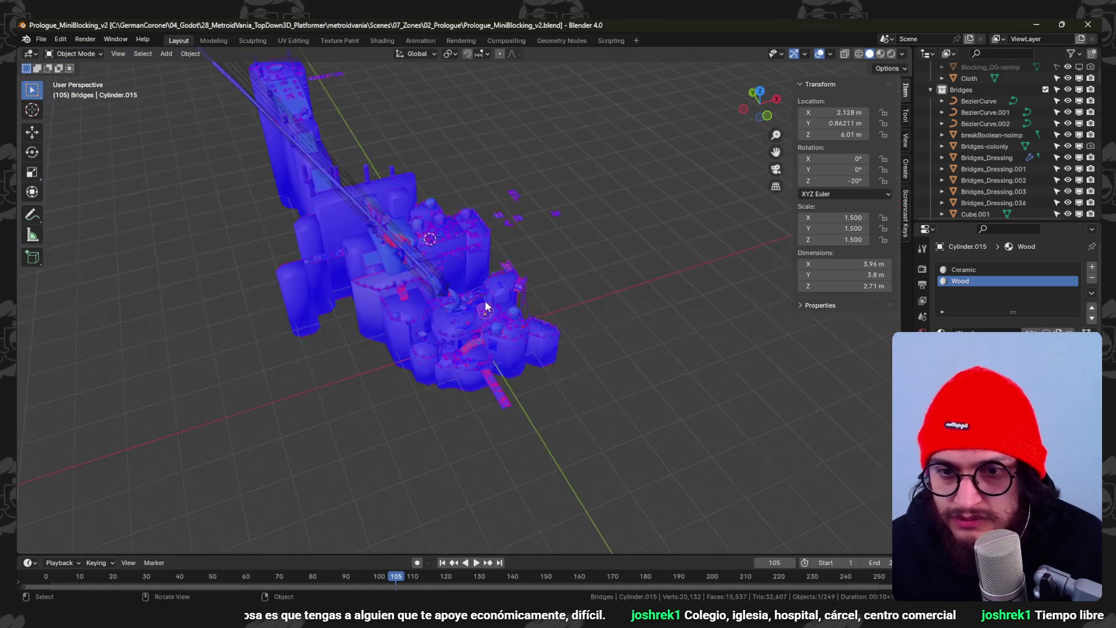
scroll(487, 301, up, 10)
middle_drag(535, 319, 534, 321)
scroll(533, 322, down, 4)
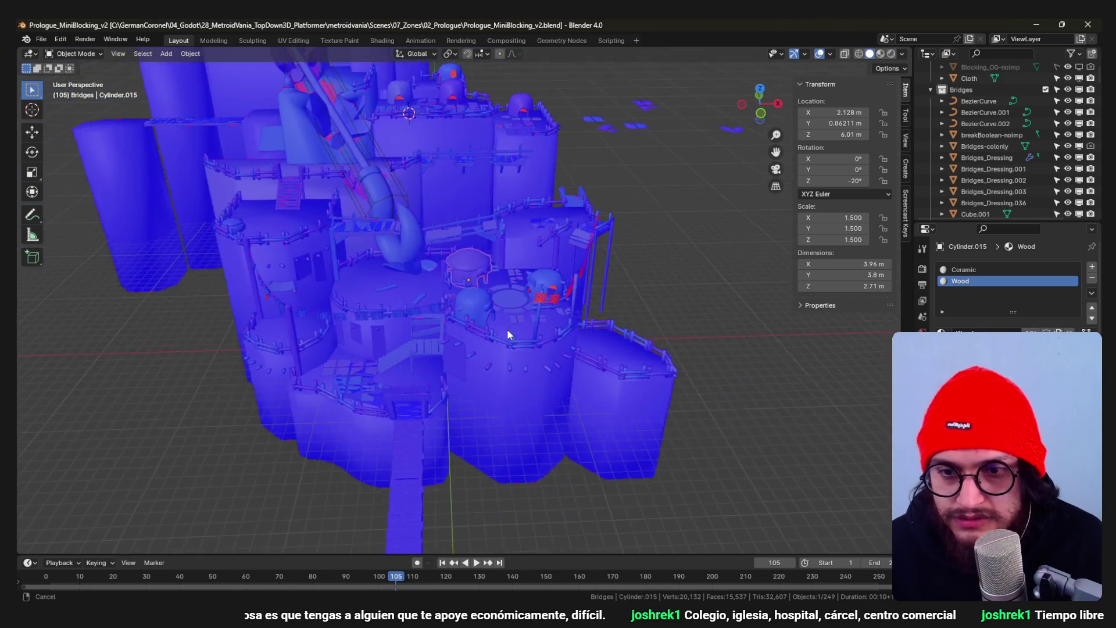
click(1044, 23)
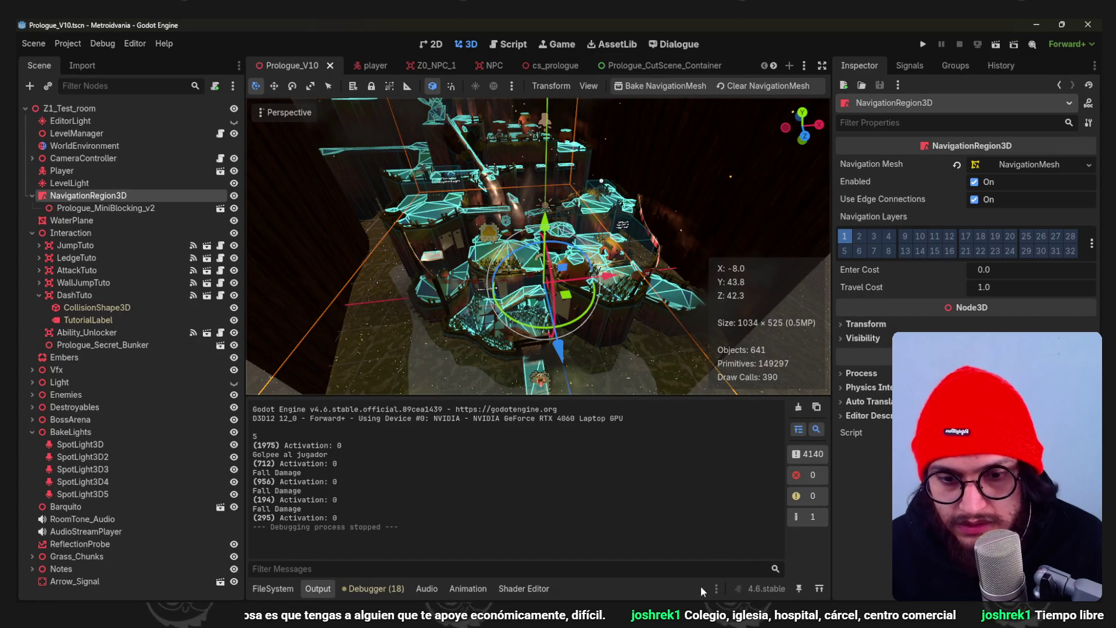
key(alt+Tab)
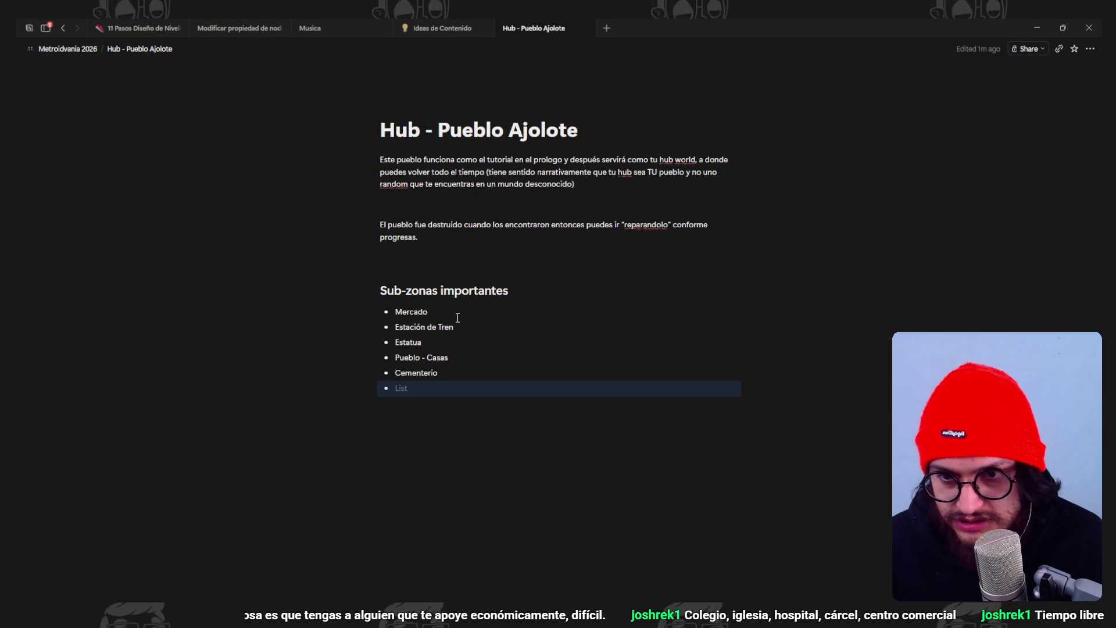
- Nest three Mercado sub-points: upgrade the weapon, upgrade health, hand in collectibles (pulgas)
click(457, 314)
key(Return)
key(Tab)
text(Puedes mejor)
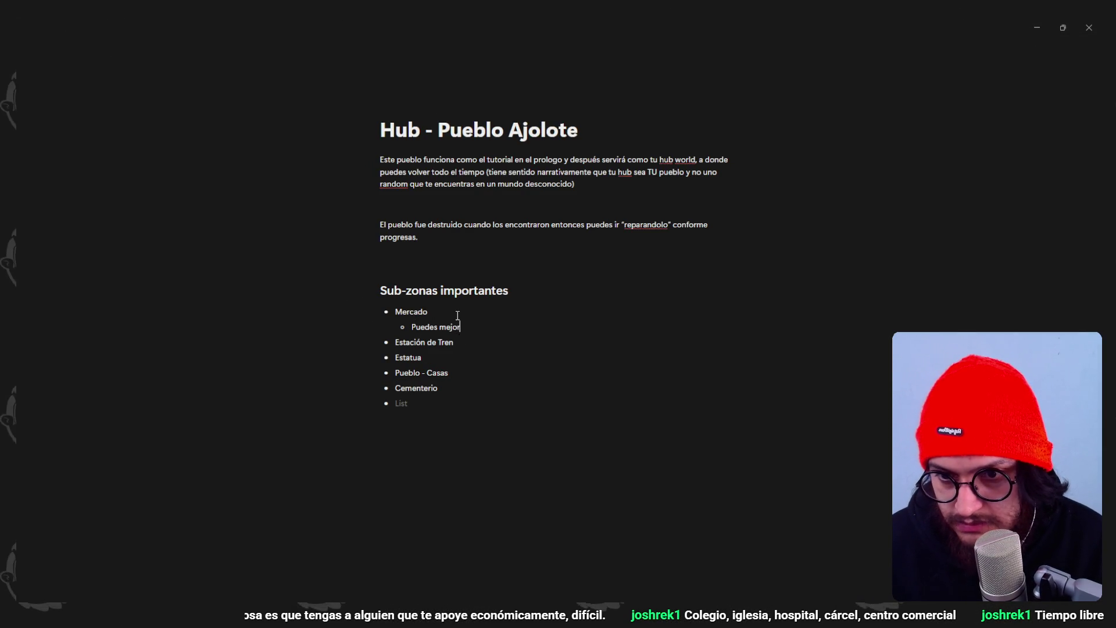
text(ar el arma)
key(Return)
text(Puedes me)
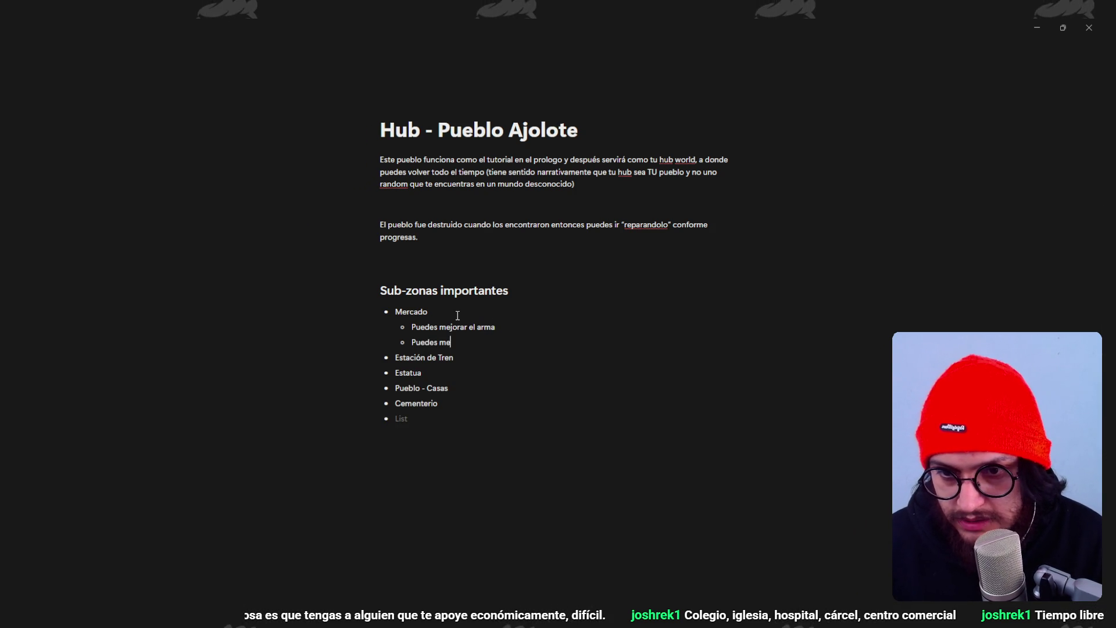
text(jorar la vida)
key(Return)
text(Puedes entregar)
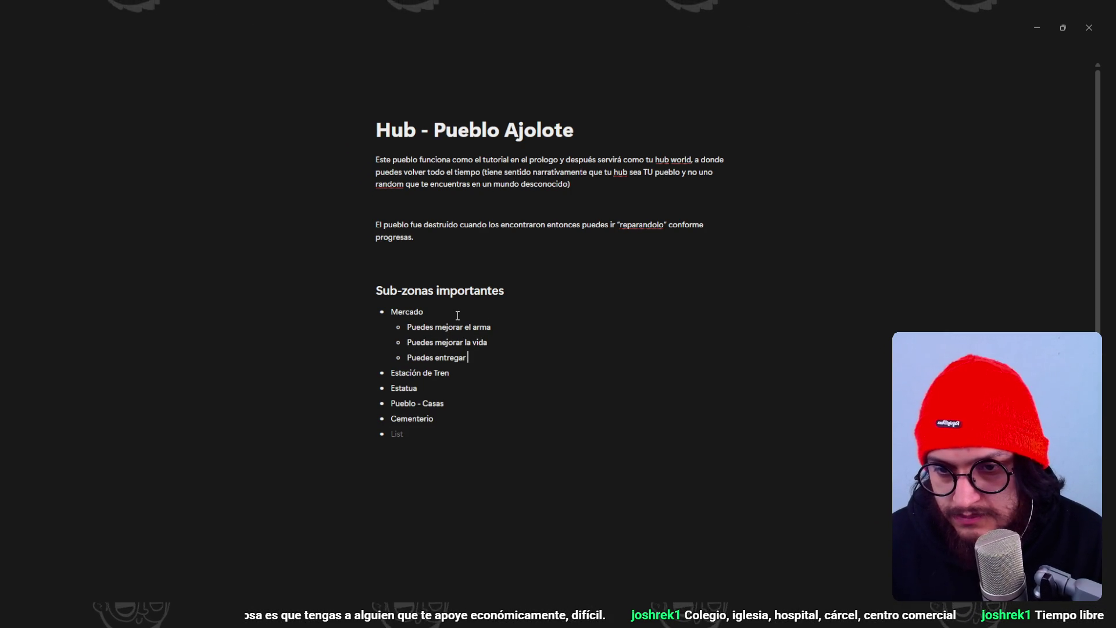
text(los coleccionables (pulgas_))
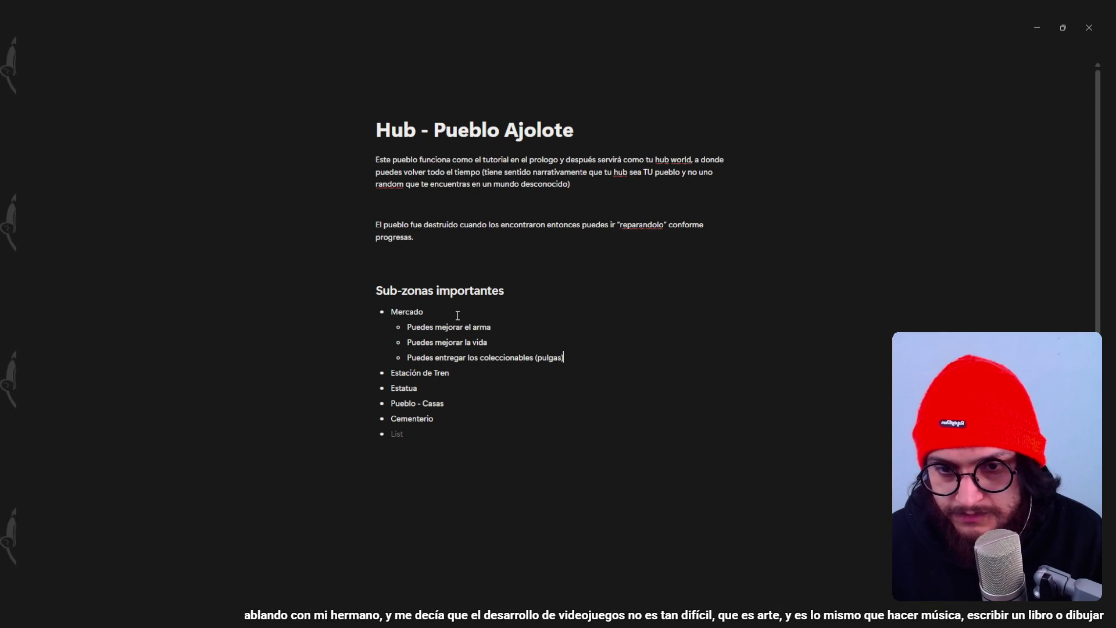
- Start an indented sub-point under Estación de Tren
click(470, 370)
key(Return)
key(Tab)
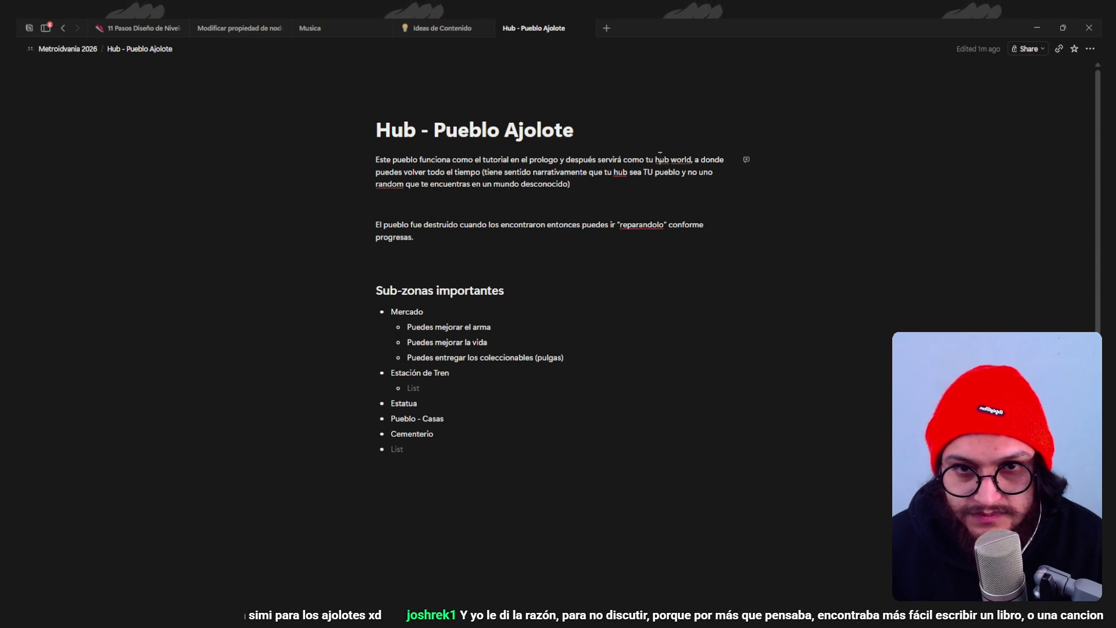
- Select the lowercase 'h' of 'hub' in the opening paragraph
drag(655, 159, 660, 159)
- Replace the selected letter with 'H' so it reads 'Hub', then scroll down the page
text(H)
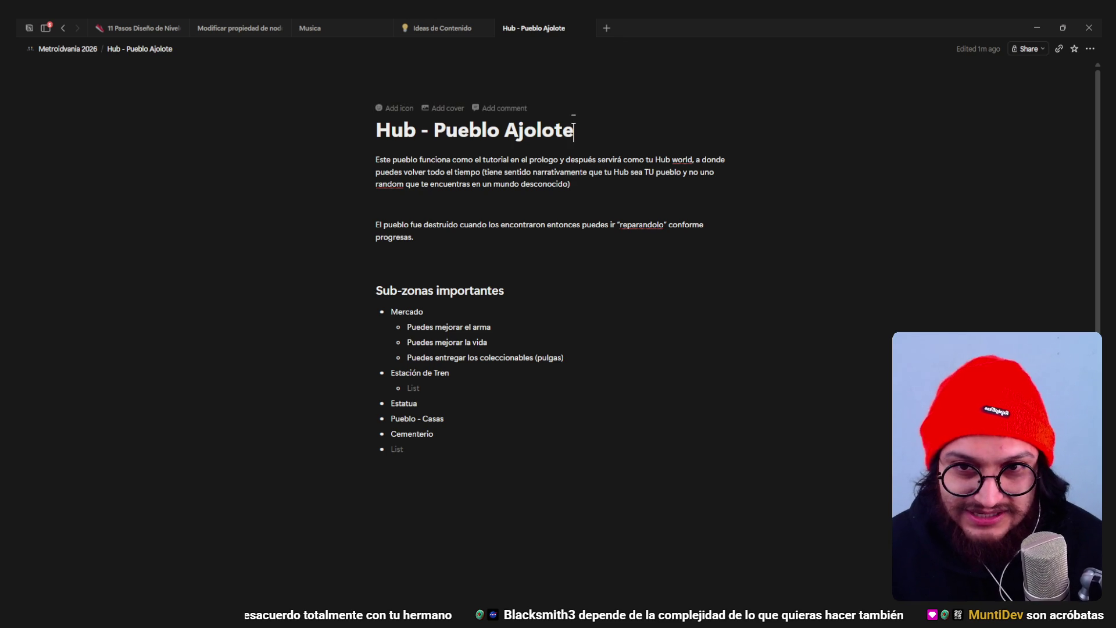
scroll(395, 154, down, 1)
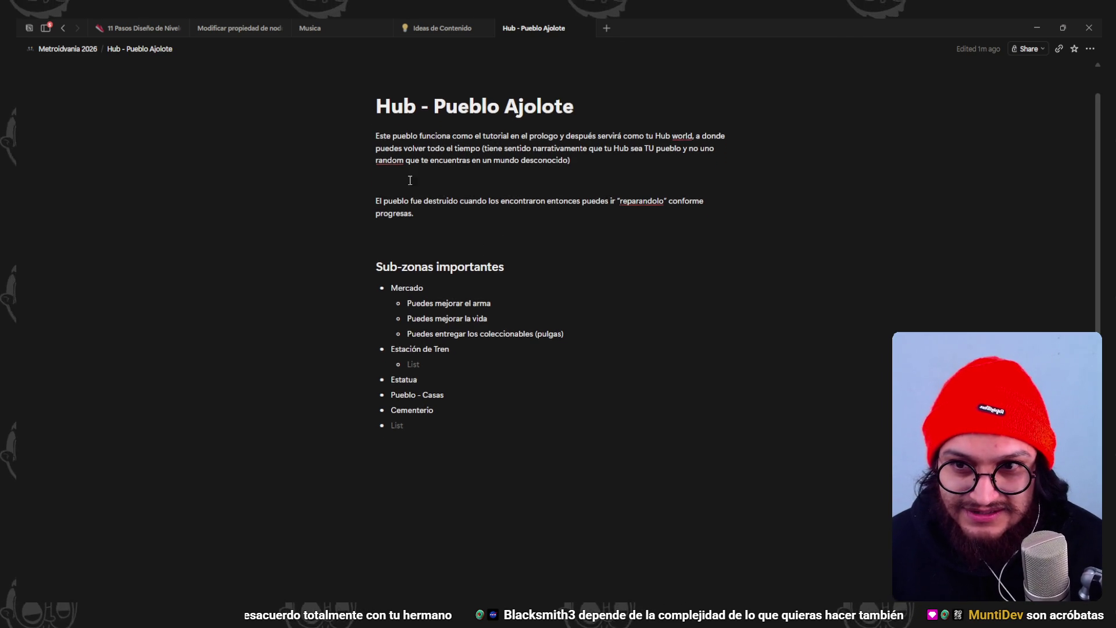
double_click(395, 156)
right_click(396, 155)
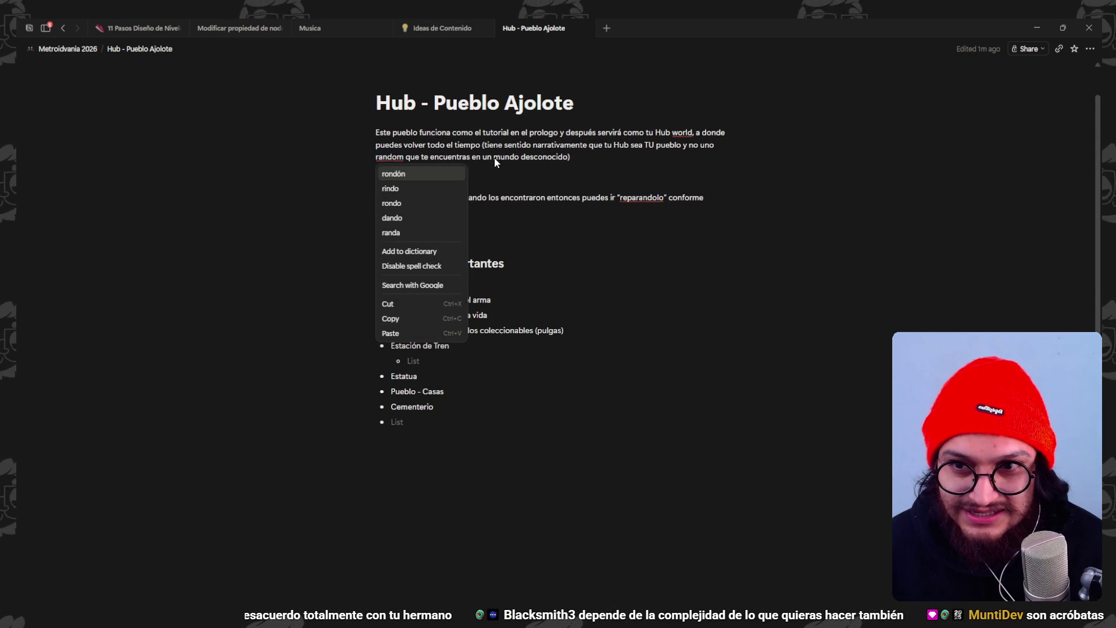
click(564, 224)
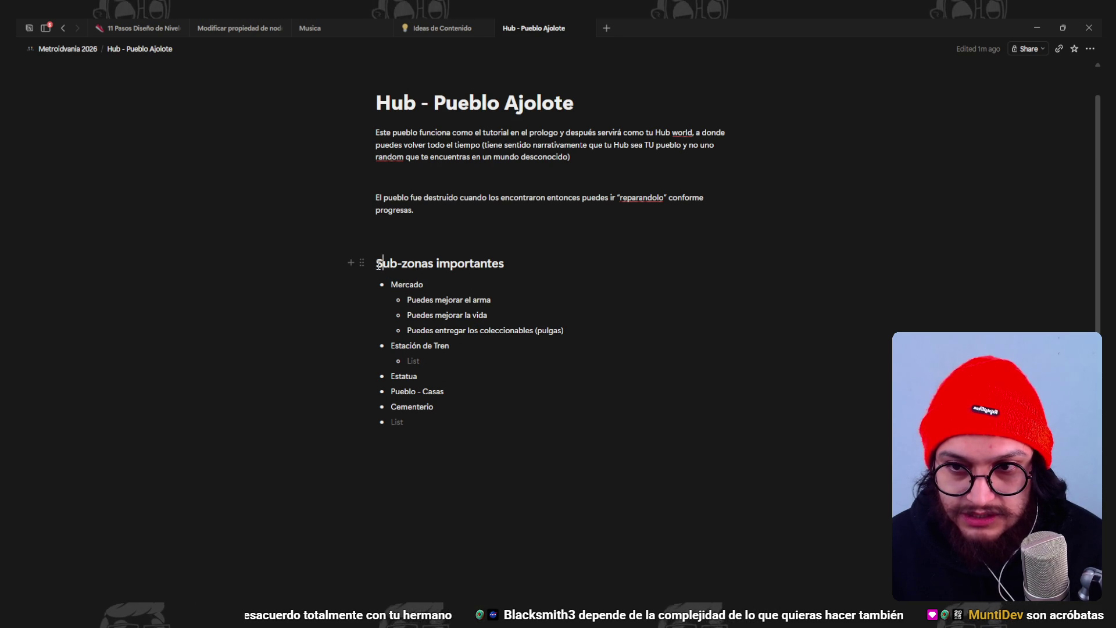
click(576, 264)
click(395, 288)
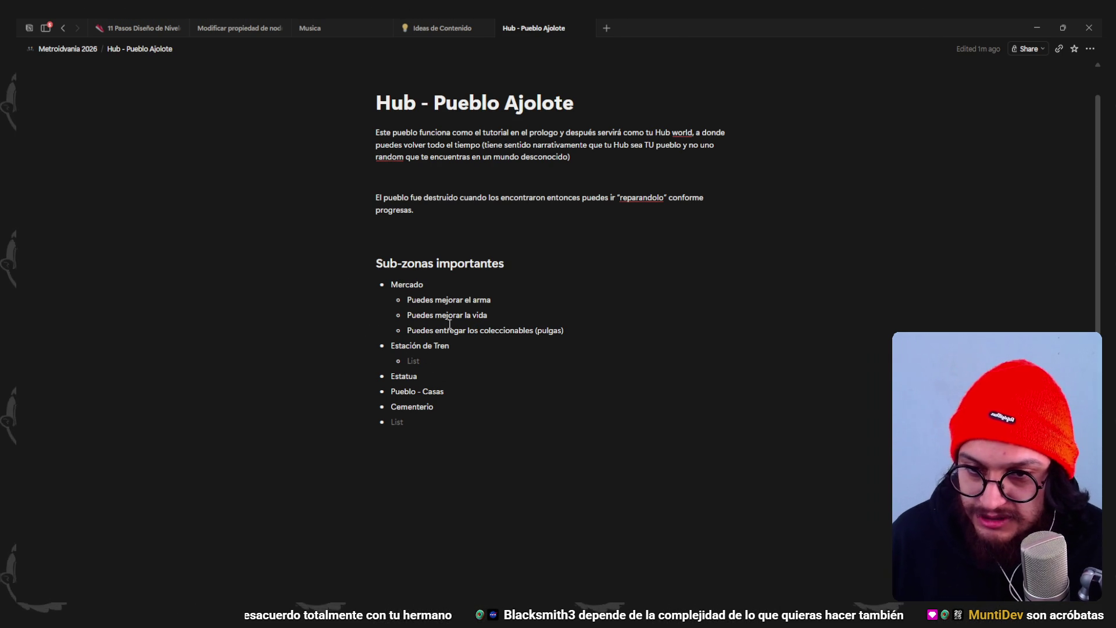
click(427, 281)
click(412, 361)
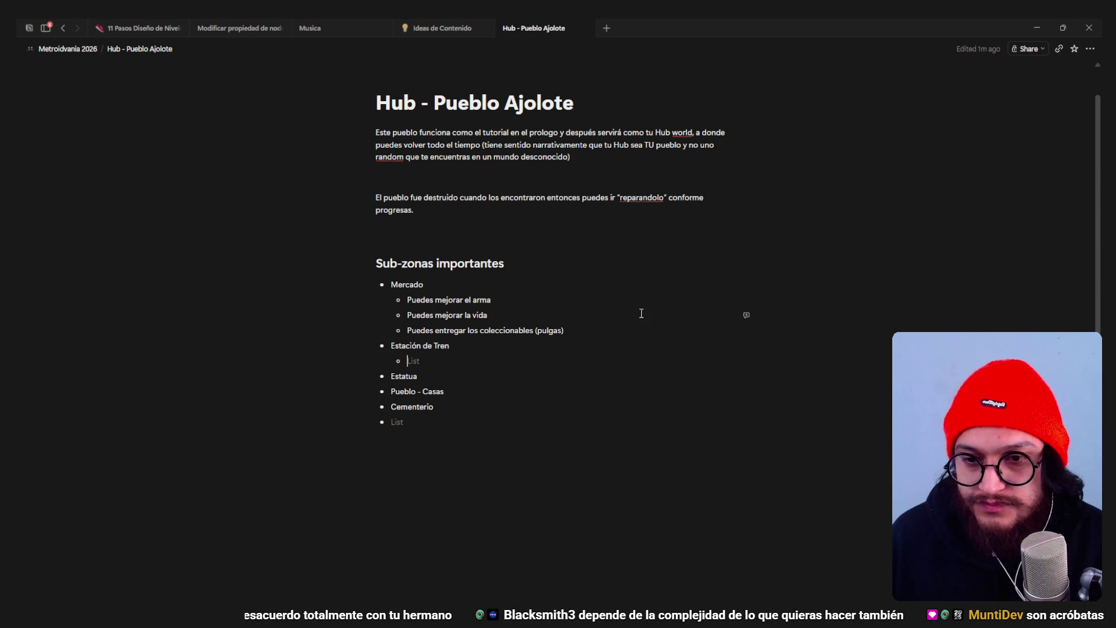
- Note under Estación de Tren that the station is locked from inside and activated via a quest
text(Tienes que activarla)
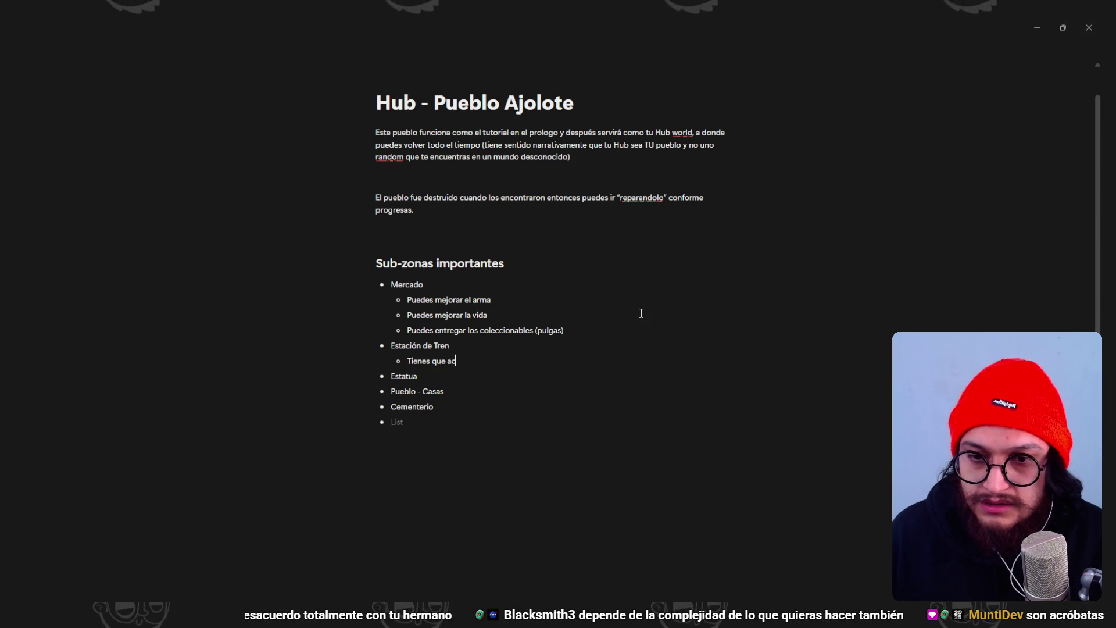
key(Return)
key(Tab)
key(BackSpace)
key(BackSpace)
key(BackSpace)
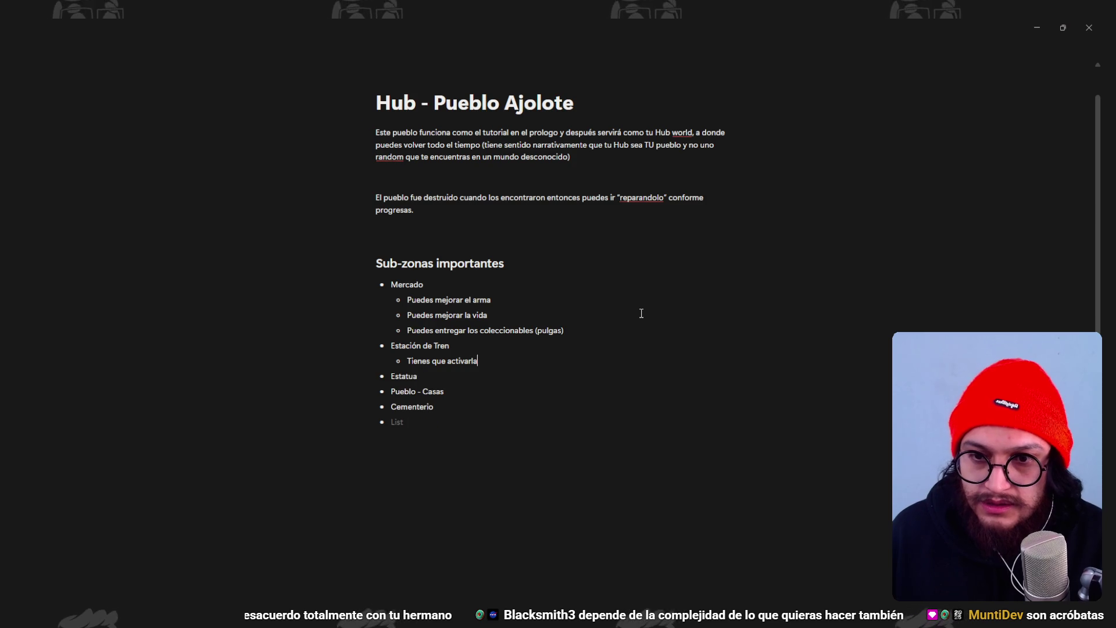
text(La estación está )
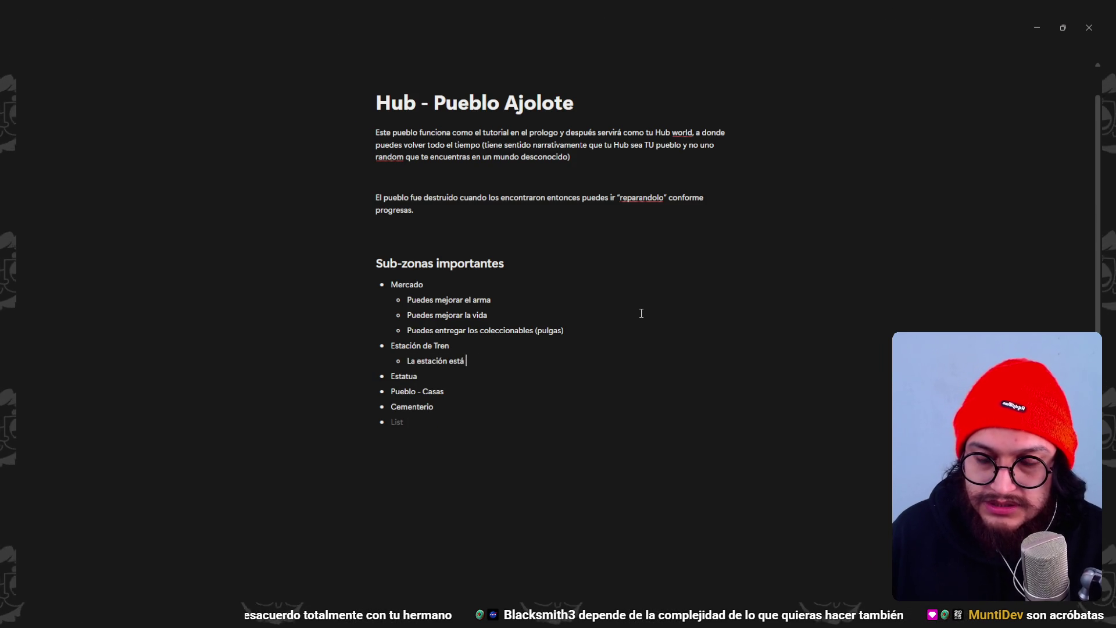
text(cerrada por dentro)
key(Return)
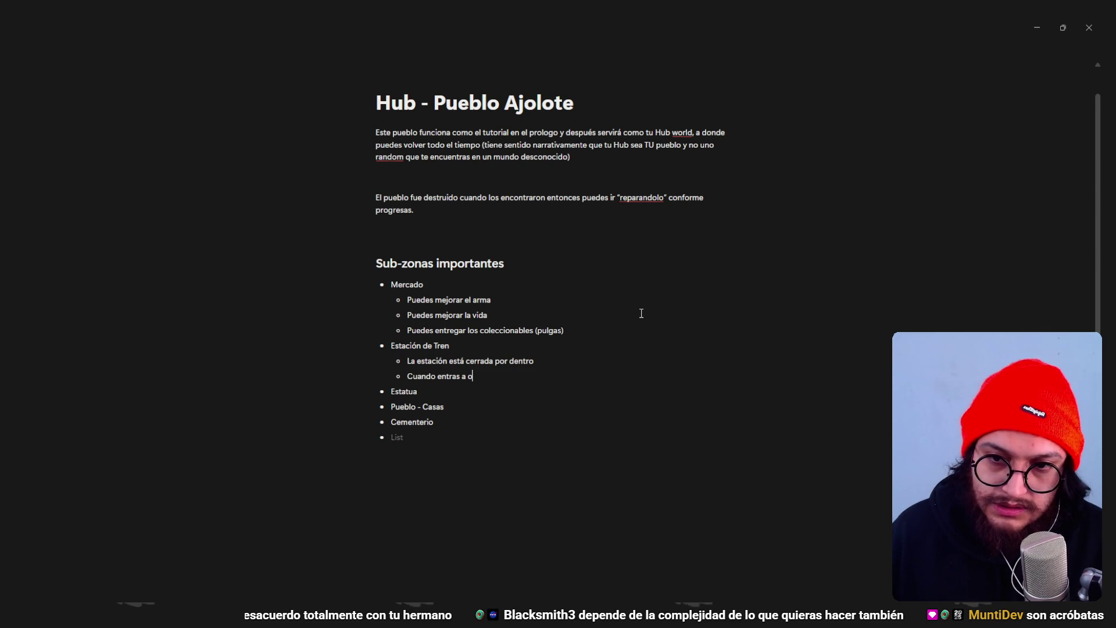
text(activas el tren)
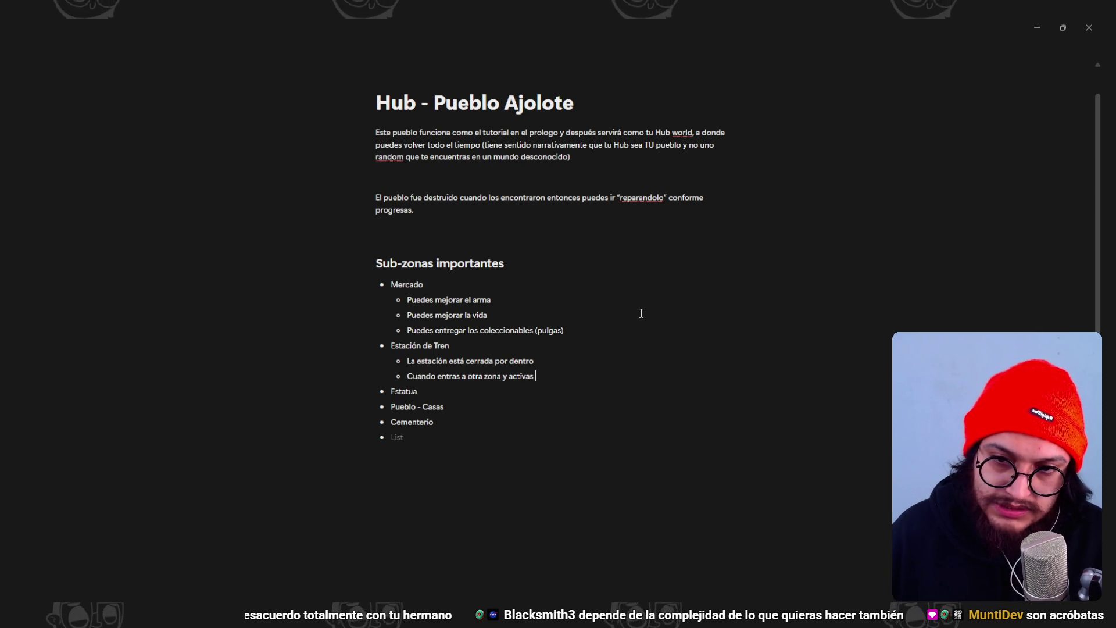
key(BackSpace)
key(BackSpace)
key(BackSpace)
key(BackSpace)
key(BackSpace)
key(BackSpace)
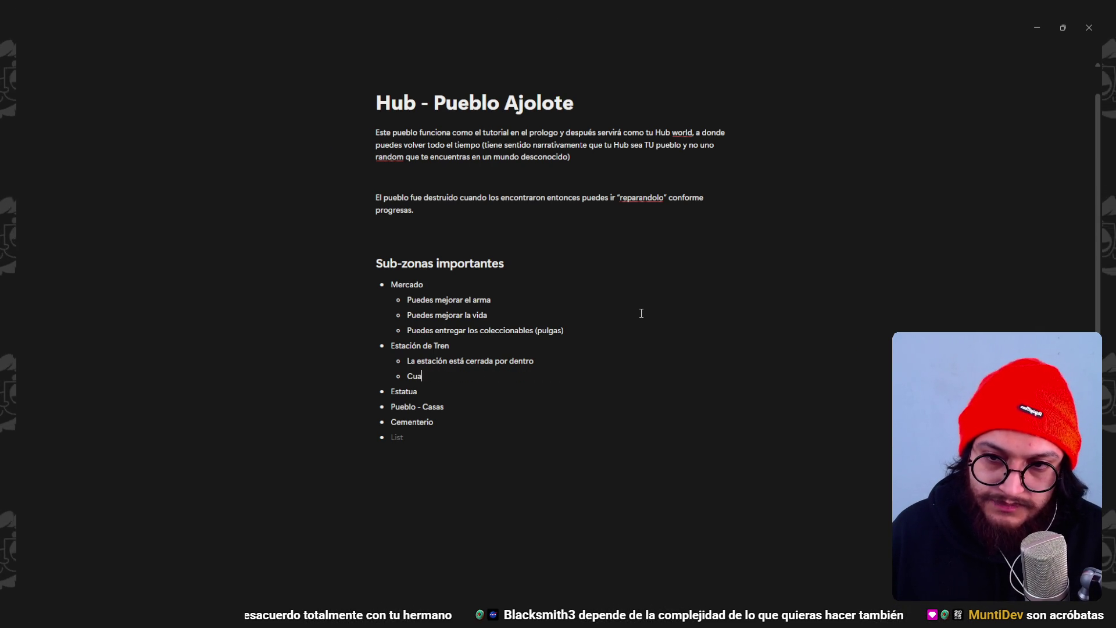
text(En otra zona e)
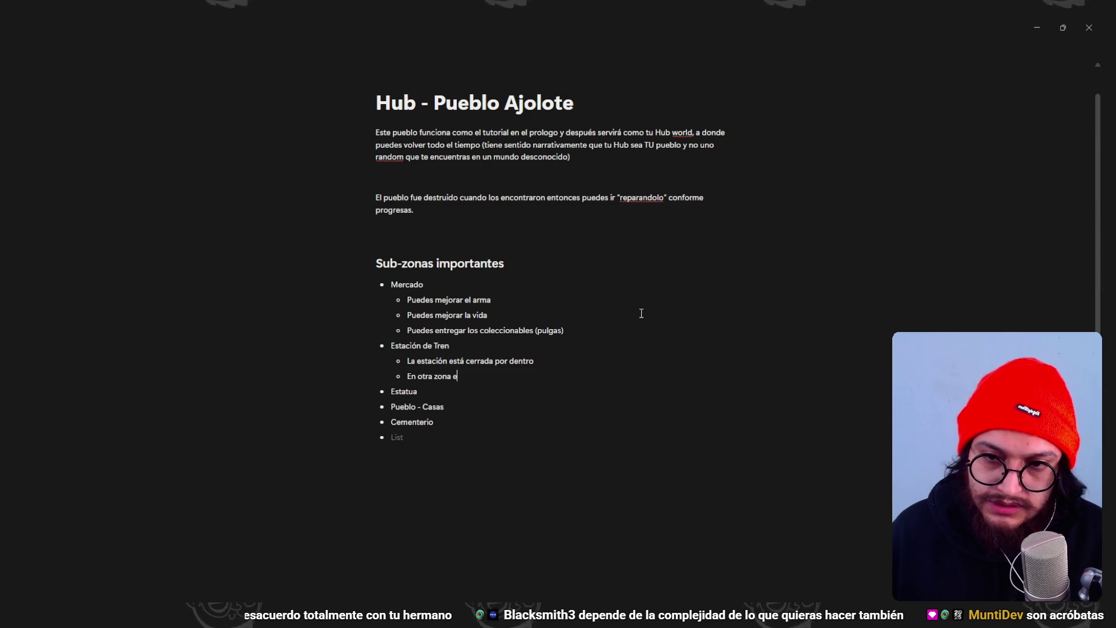
text(ncuentras una estacióp)
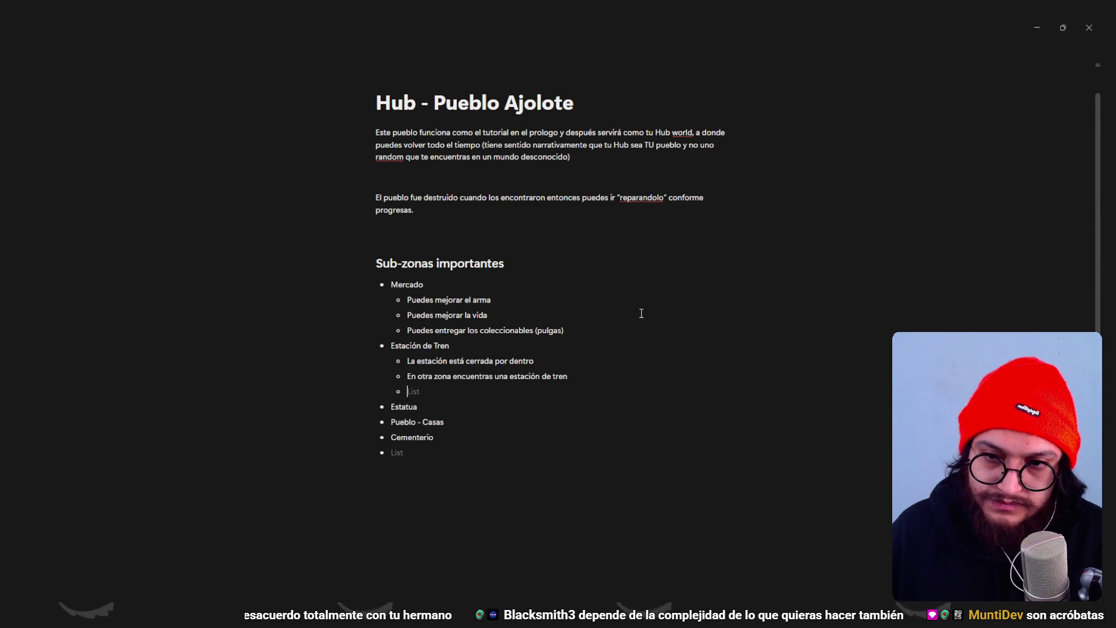
text(l activar)
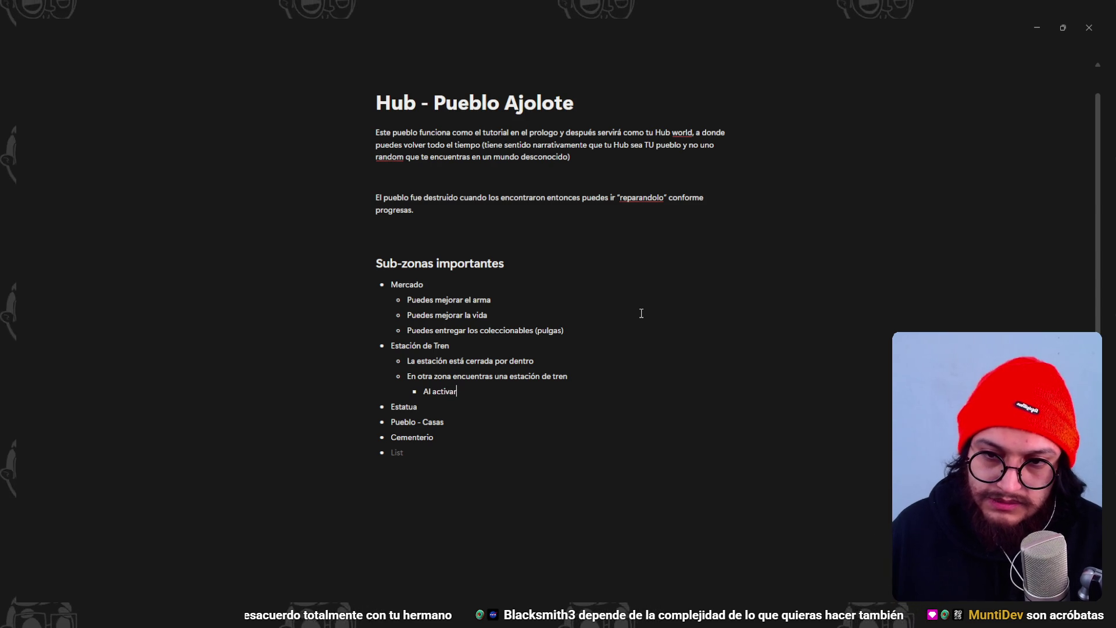
key(BackSpace)
key(BackSpace)
key(BackSpace)
text(La a)
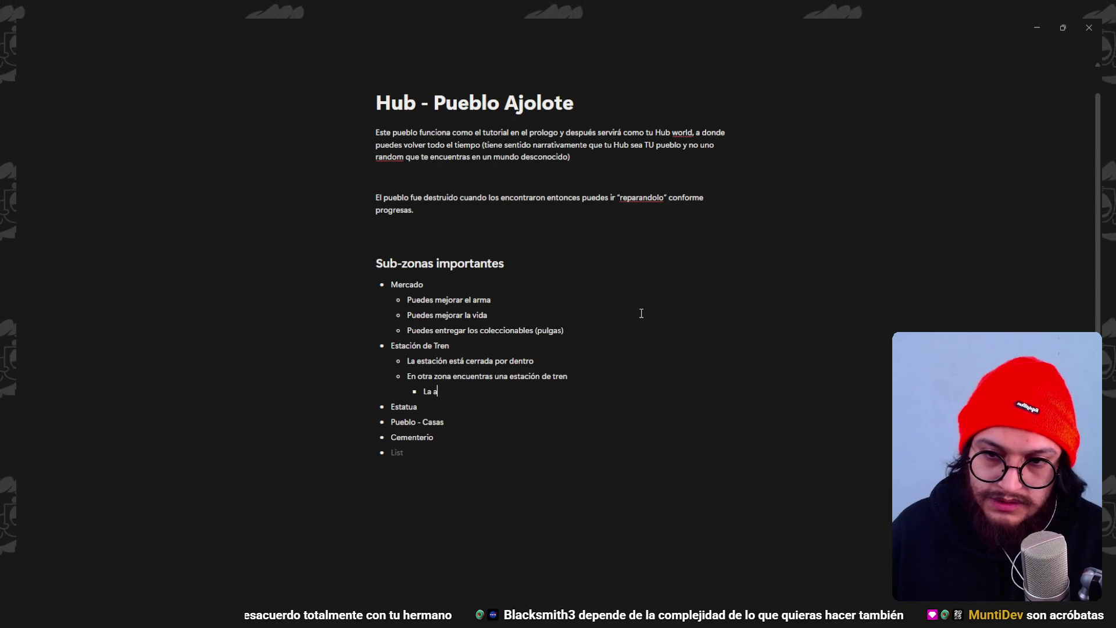
text(ctivta)
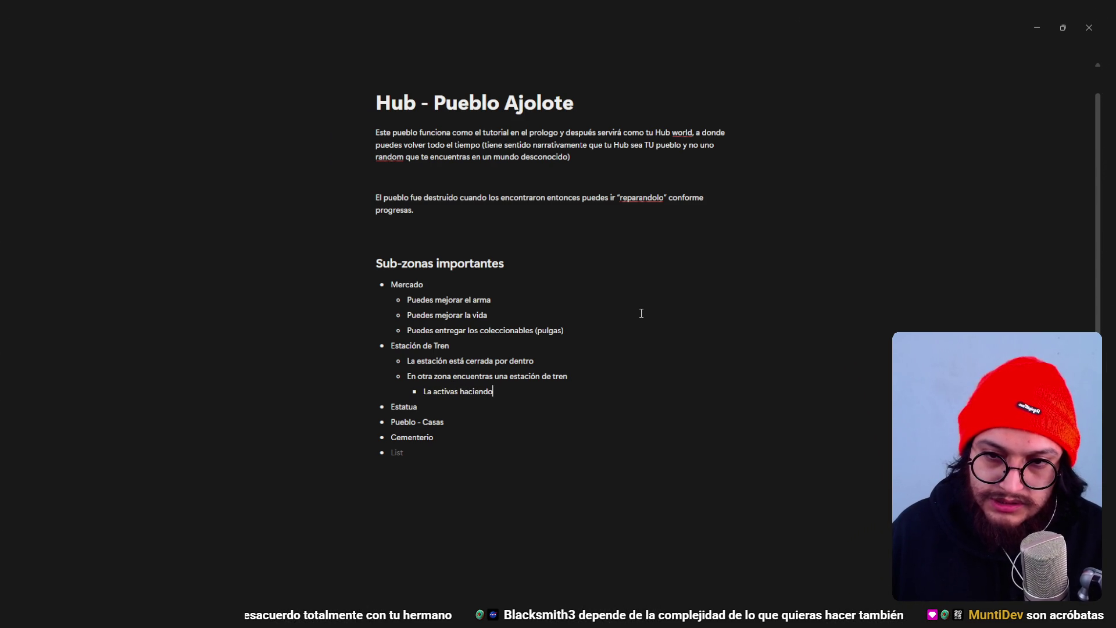
text(a ( un quest))
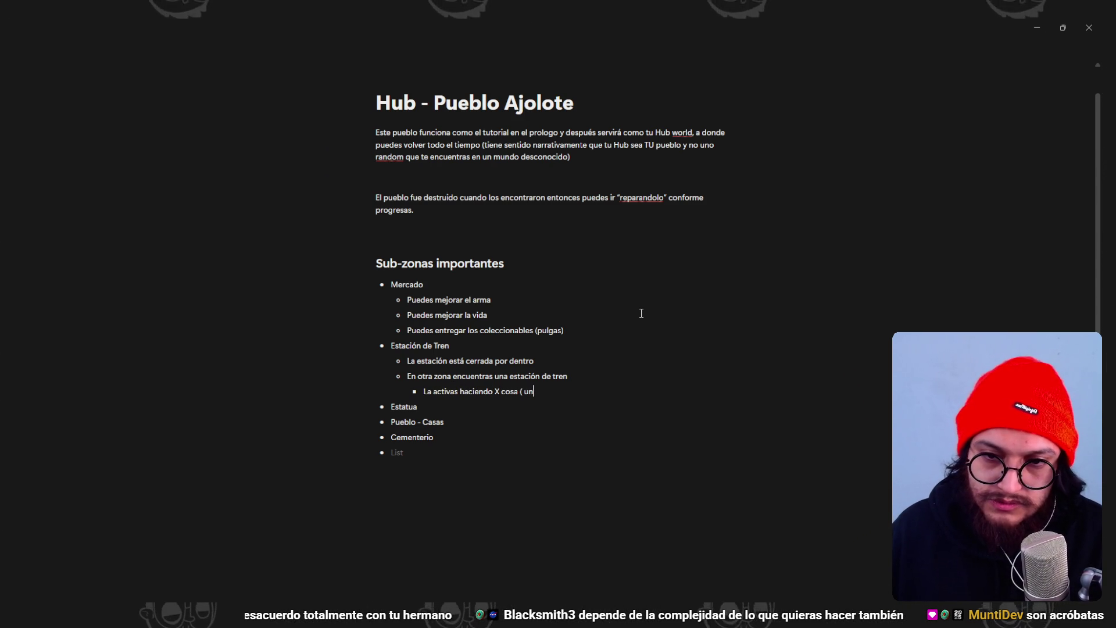
- Add notes that activating it allows travel to the village station, and reveals why it's closed (Lore)
key(Return)
text(Al a)
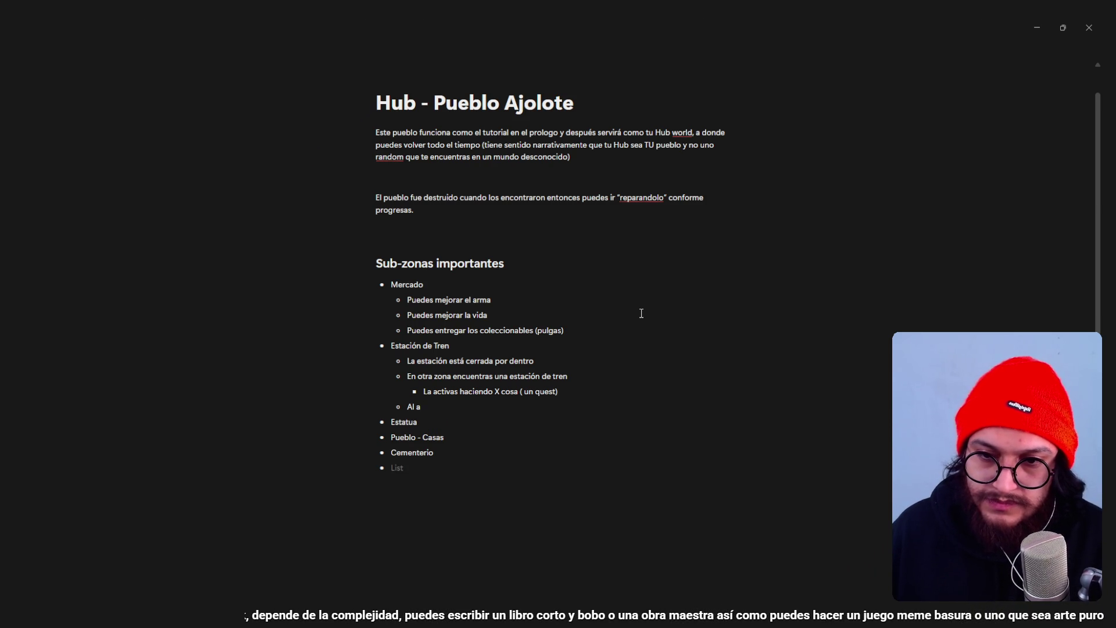
text(ctivarla puedes)
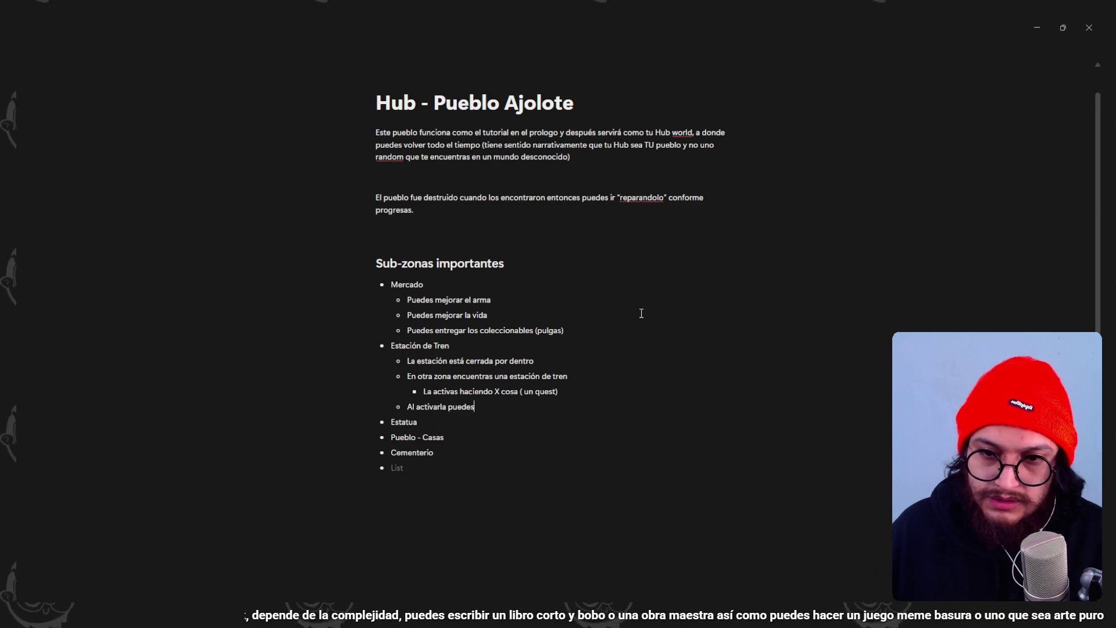
text( viajar a la estación del pueblo)
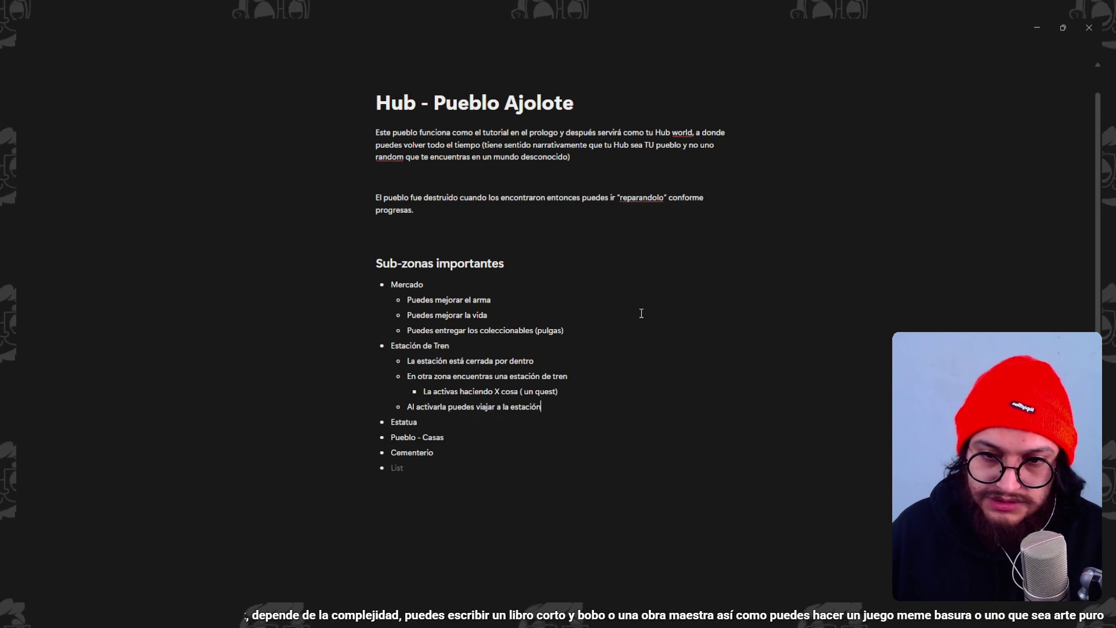
key(Return)
text(Dentro te encu)
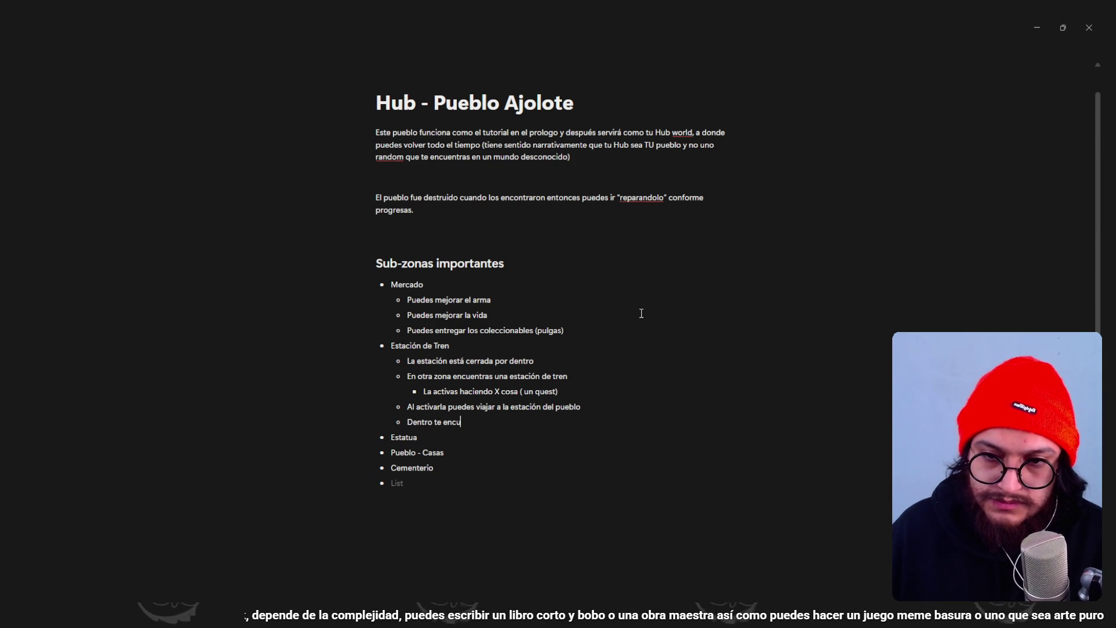
text(entras la razón de )
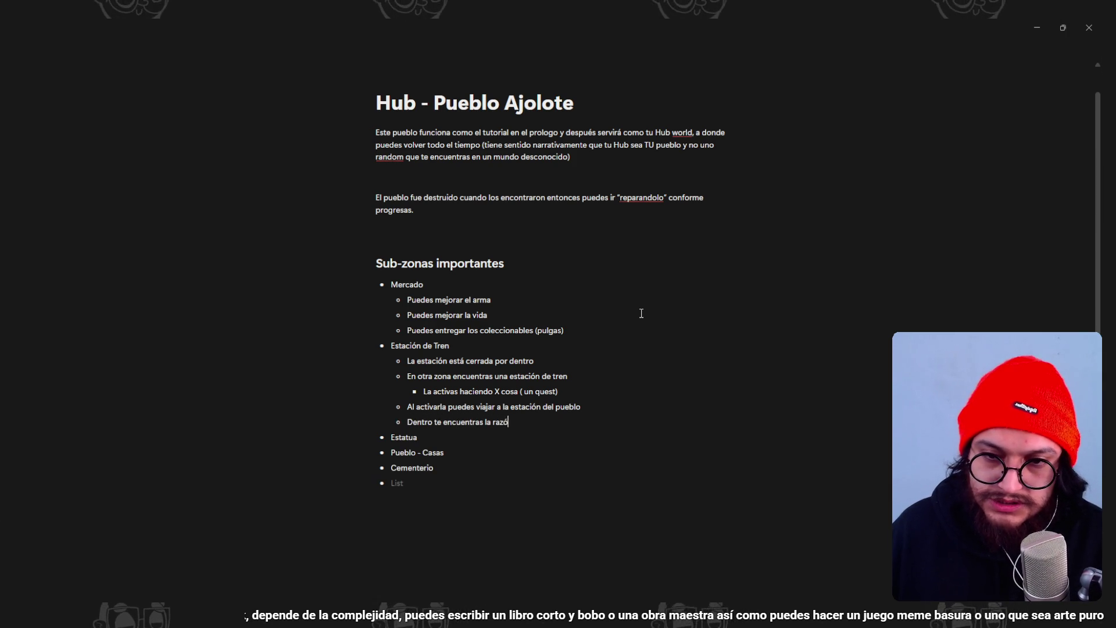
text(porque está cerrada por dentro)
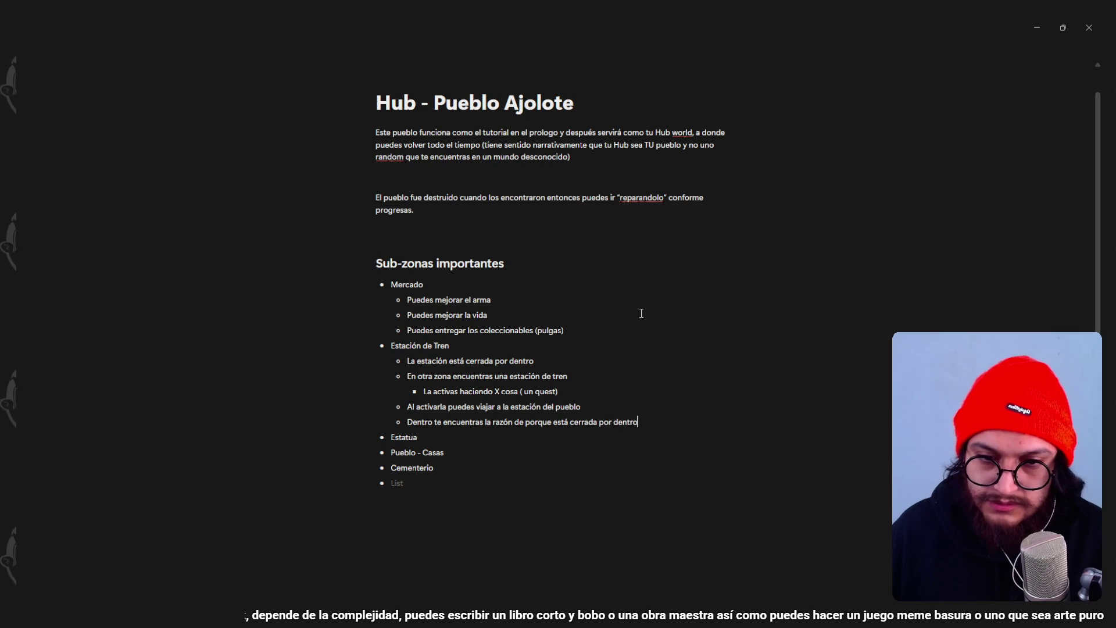
text( (L)
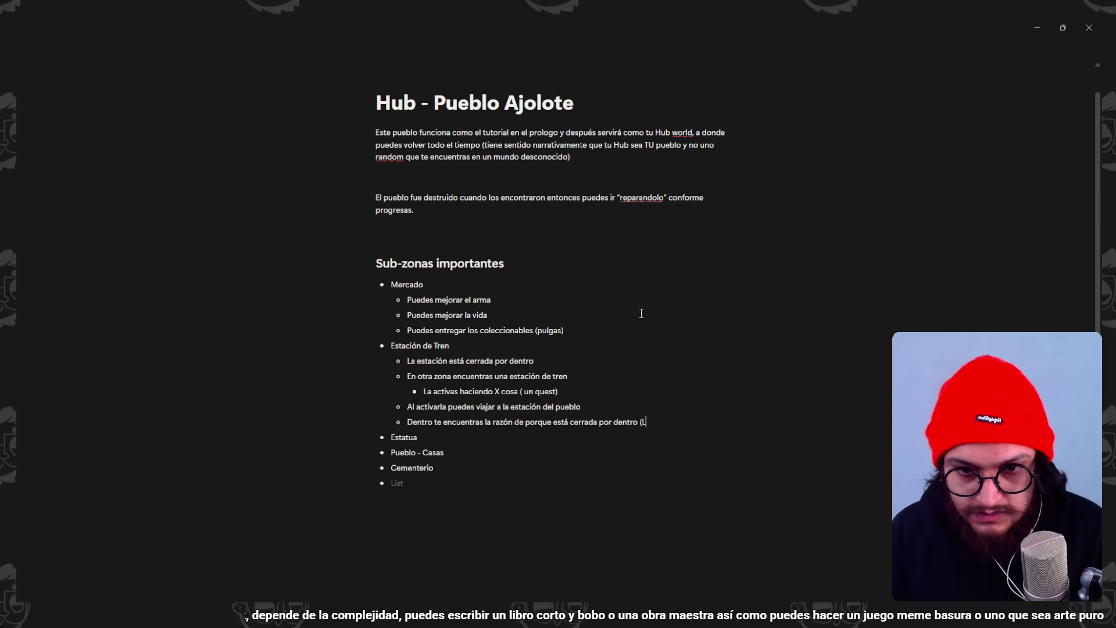
text(ore))
- Add an Estatua sub-point about the refuge against ajolote invasions, and a new bullet under Pueblo - Casas
click(430, 436)
key(Return)
key(Tab)
text(Es el refugio secr)
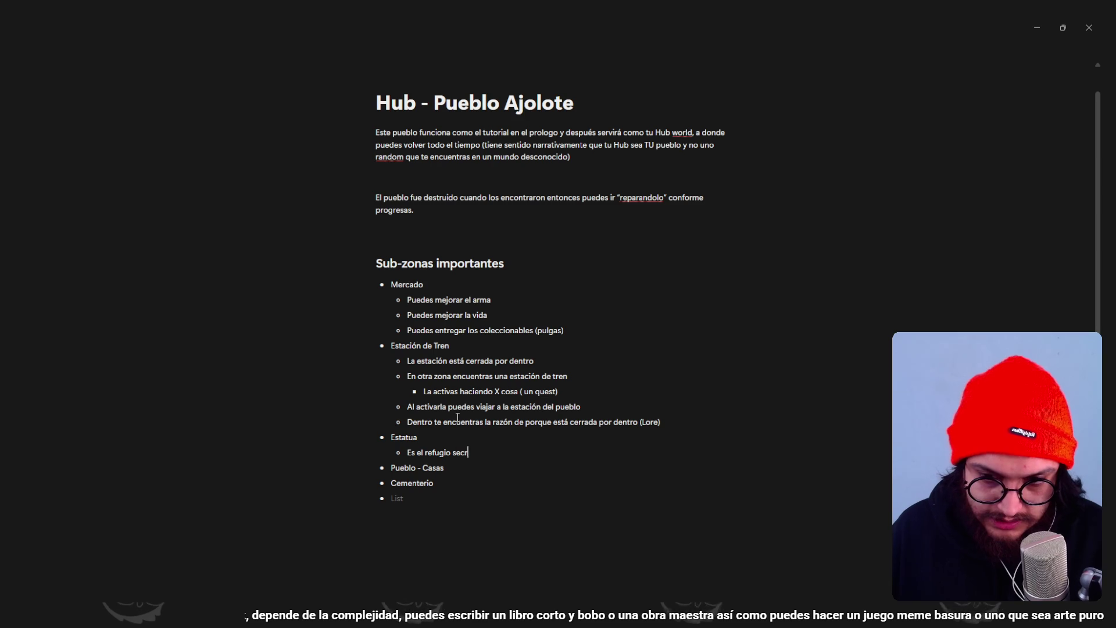
text(eto contra invasiones de los ajolotes)
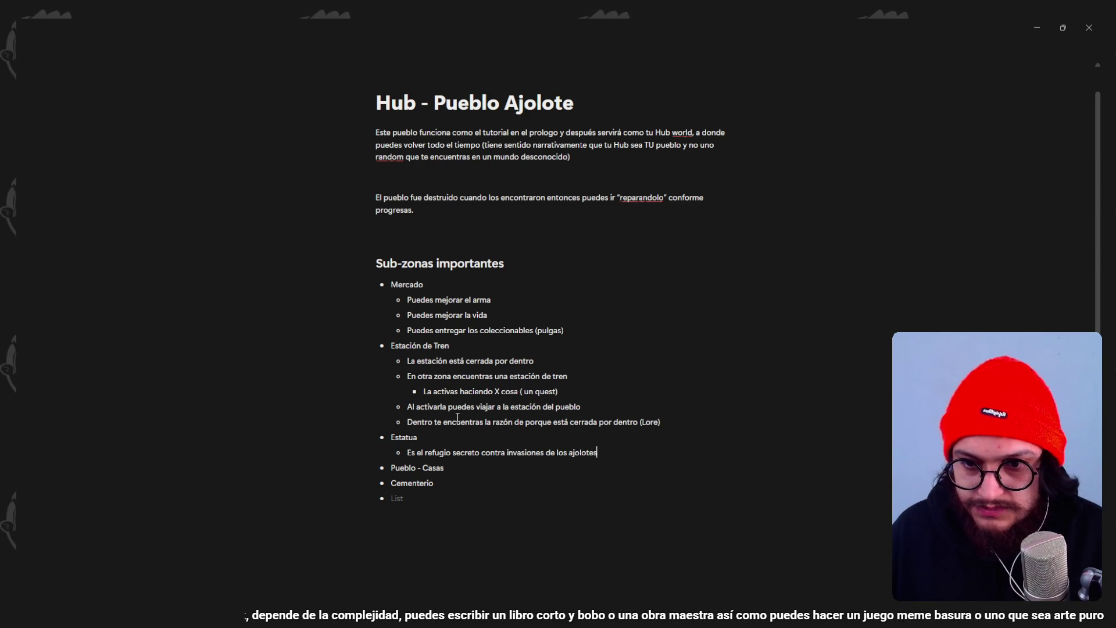
click(469, 465)
key(Return)
- Move the collectibles (pulgas) note under Pueblo - Casas and delete the empty Mercado bullet
key(Tab)
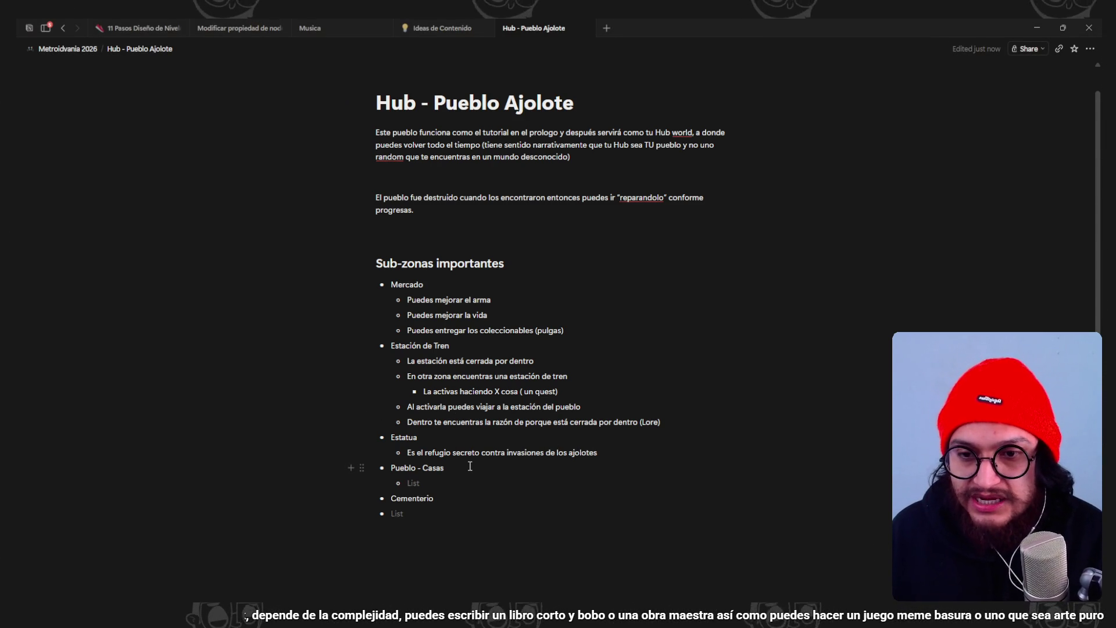
click(535, 330)
click(566, 331)
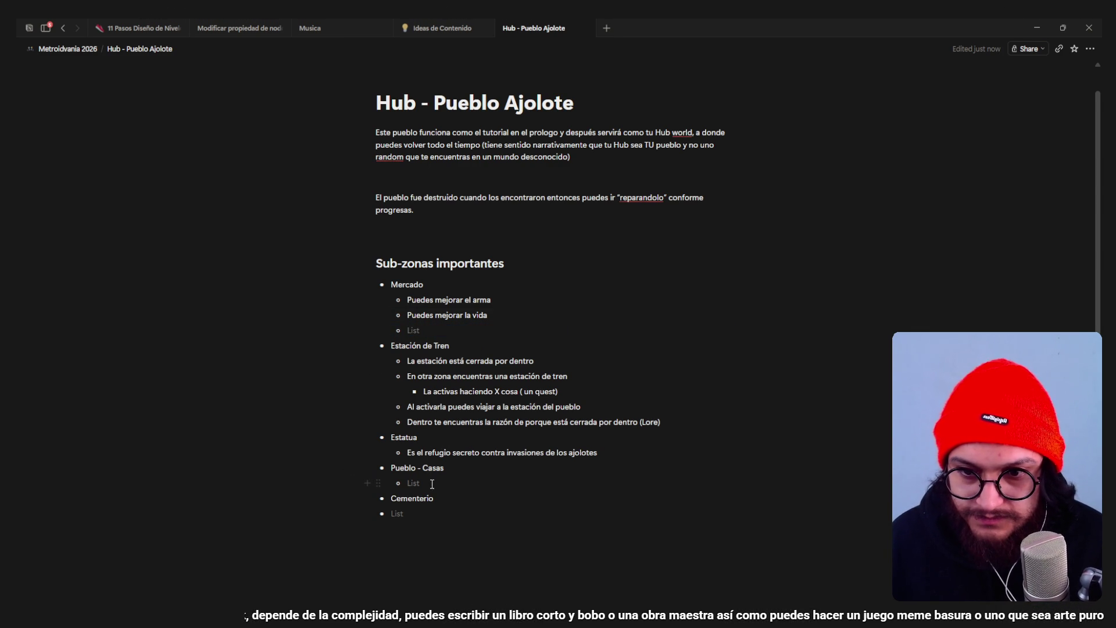
click(412, 330)
key(BackSpace)
key(BackSpace)
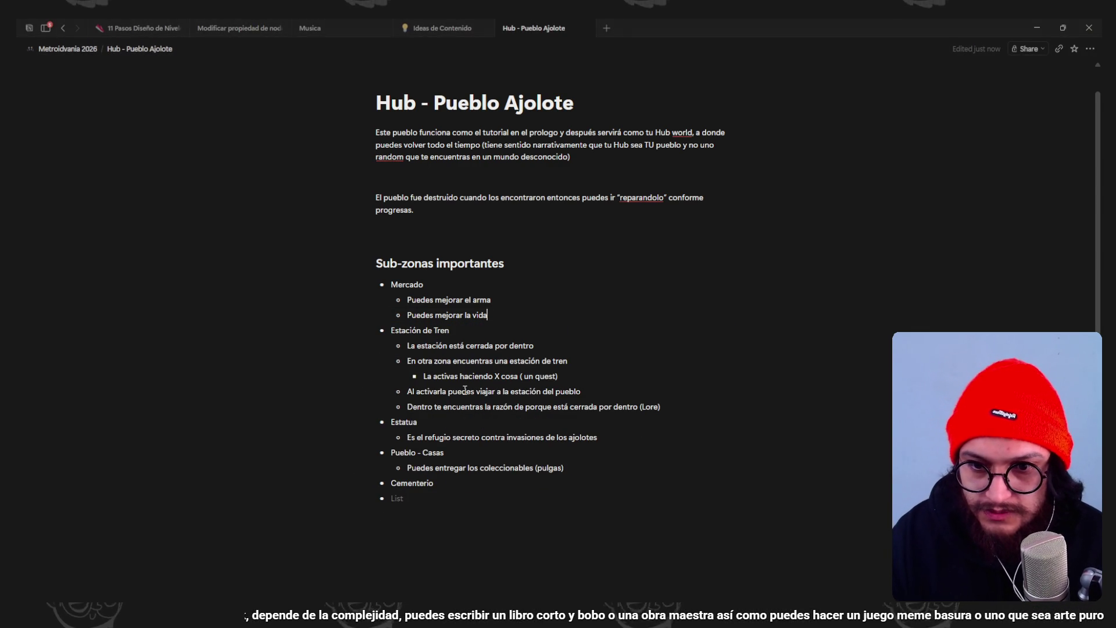
text(a)
click(592, 473)
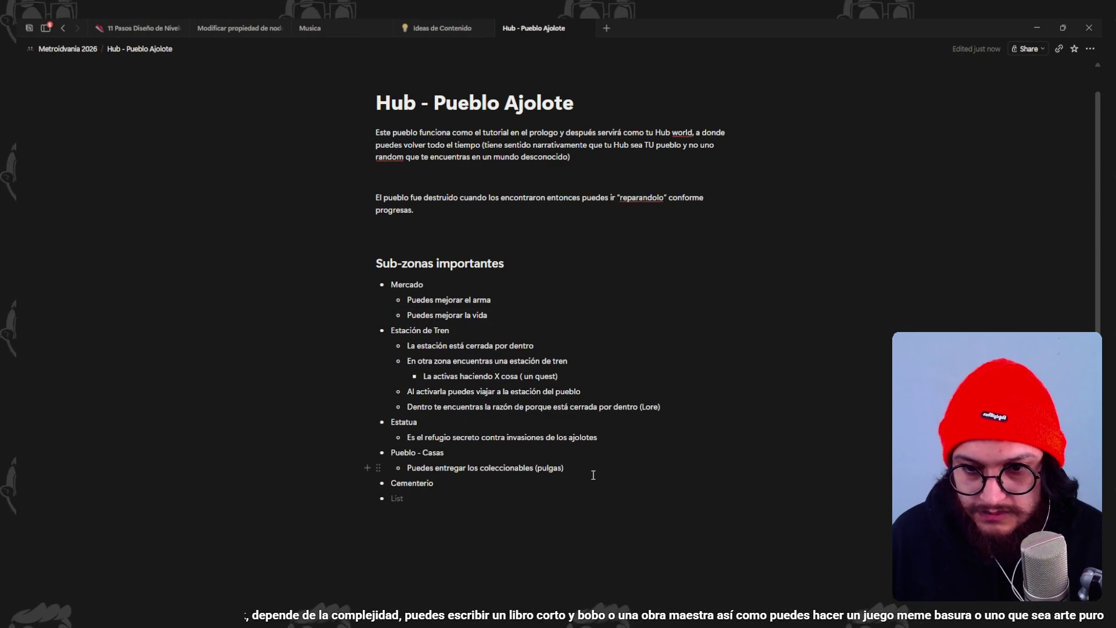
key(Return)
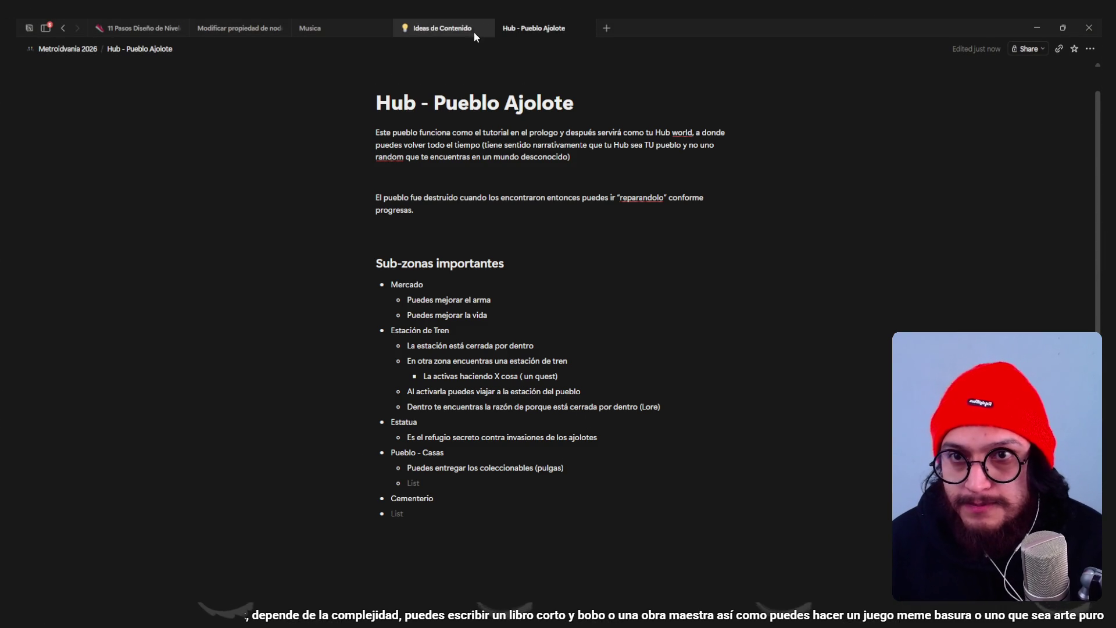
- Go from Ideas de Contenido to Metroidvania 2026, open the Coleccionables page, then head back
click(465, 32)
click(68, 49)
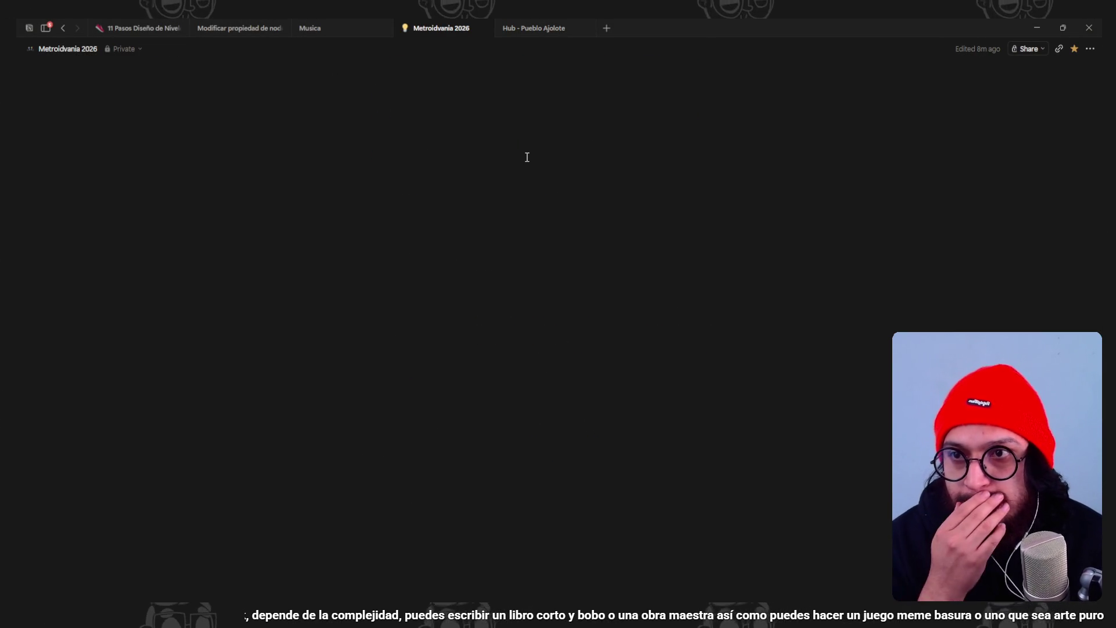
scroll(581, 291, down, 4)
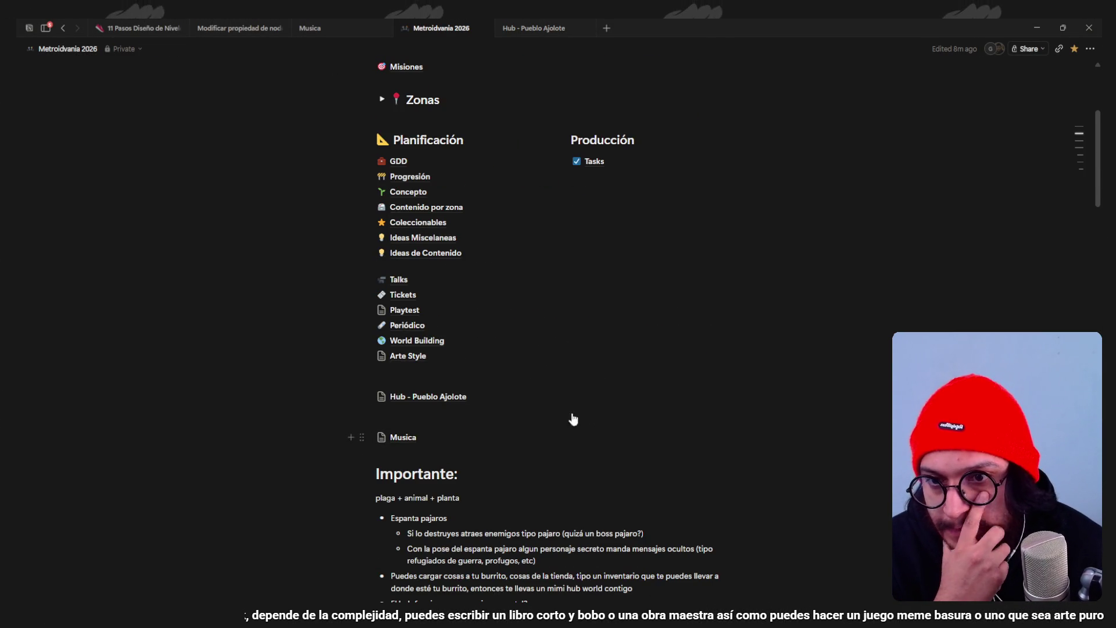
click(436, 222)
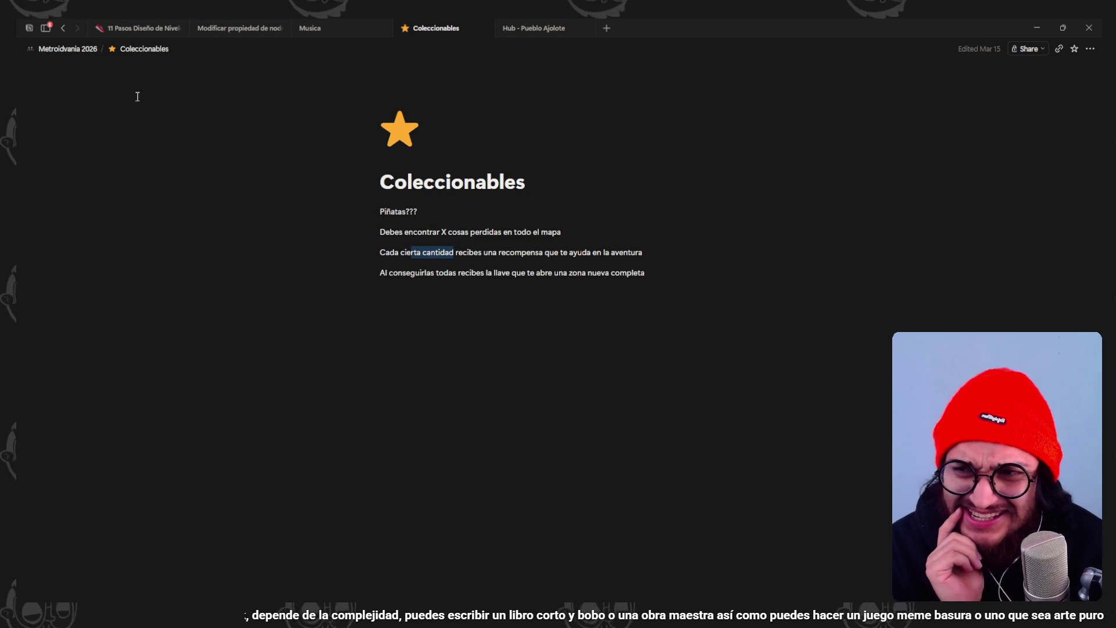
click(68, 48)
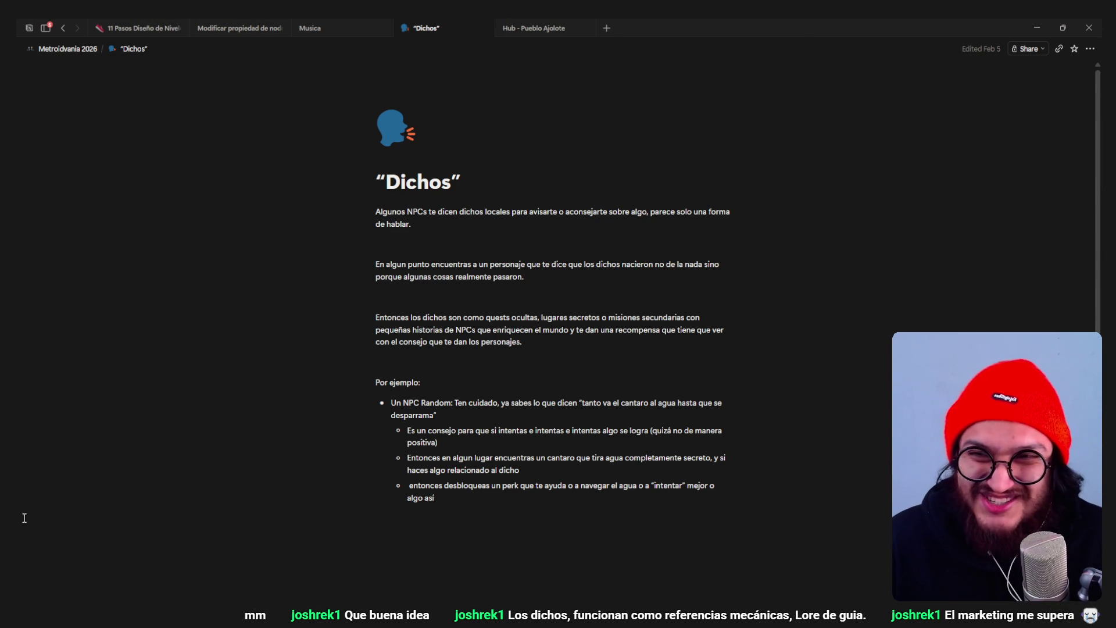
- Open the Misiones page from Metroidvania 2026, scroll through it, then return to the overview
click(76, 51)
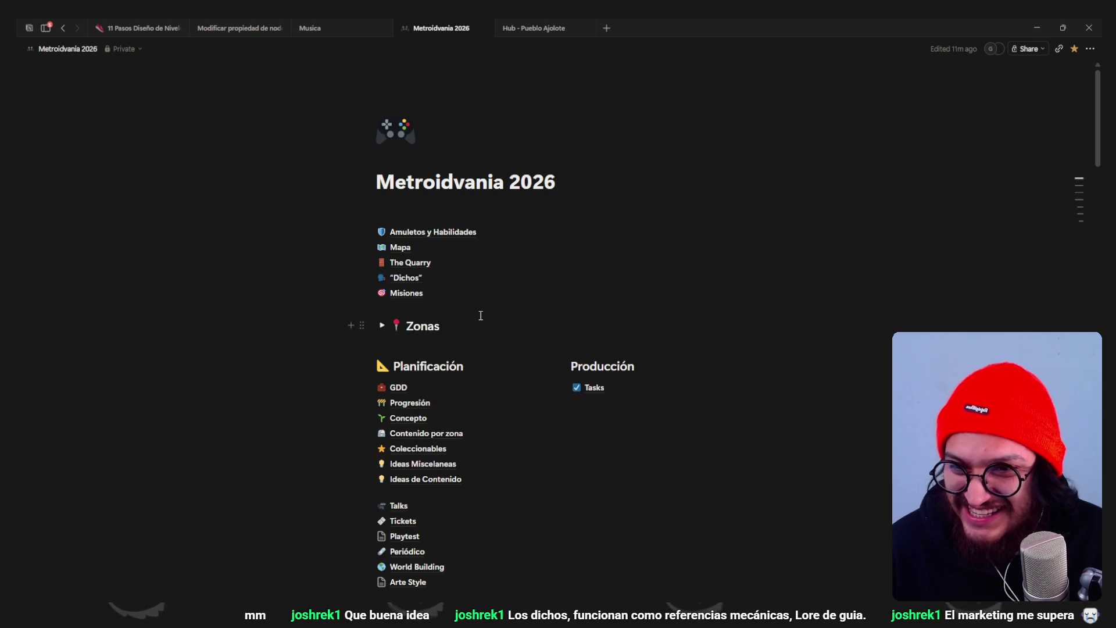
click(406, 294)
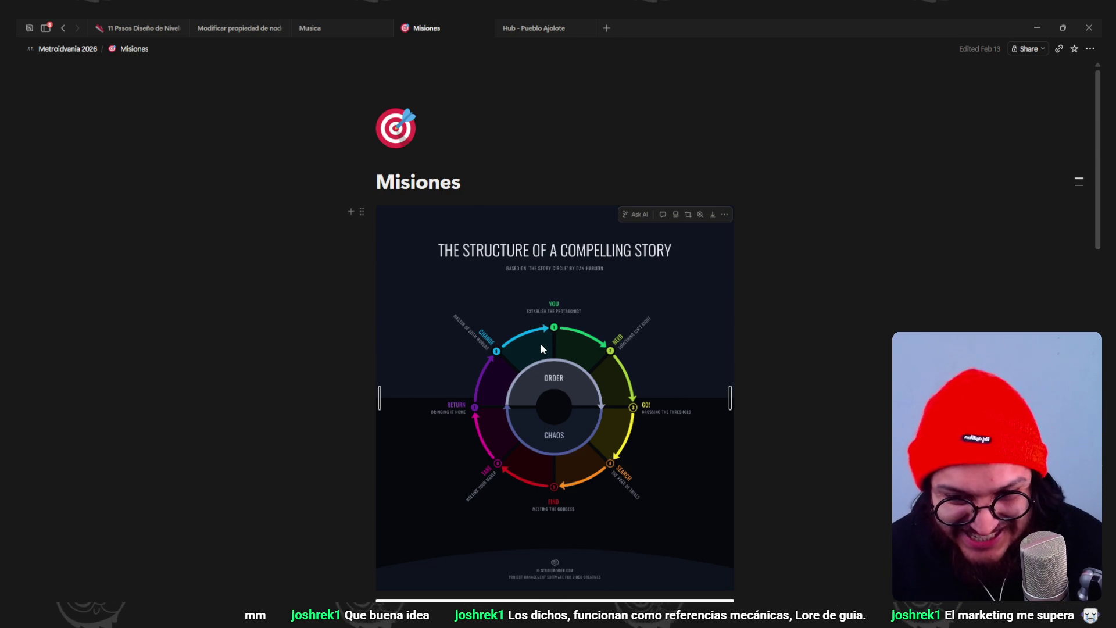
scroll(540, 348, down, 15)
scroll(750, 357, down, 3)
scroll(750, 358, up, 15)
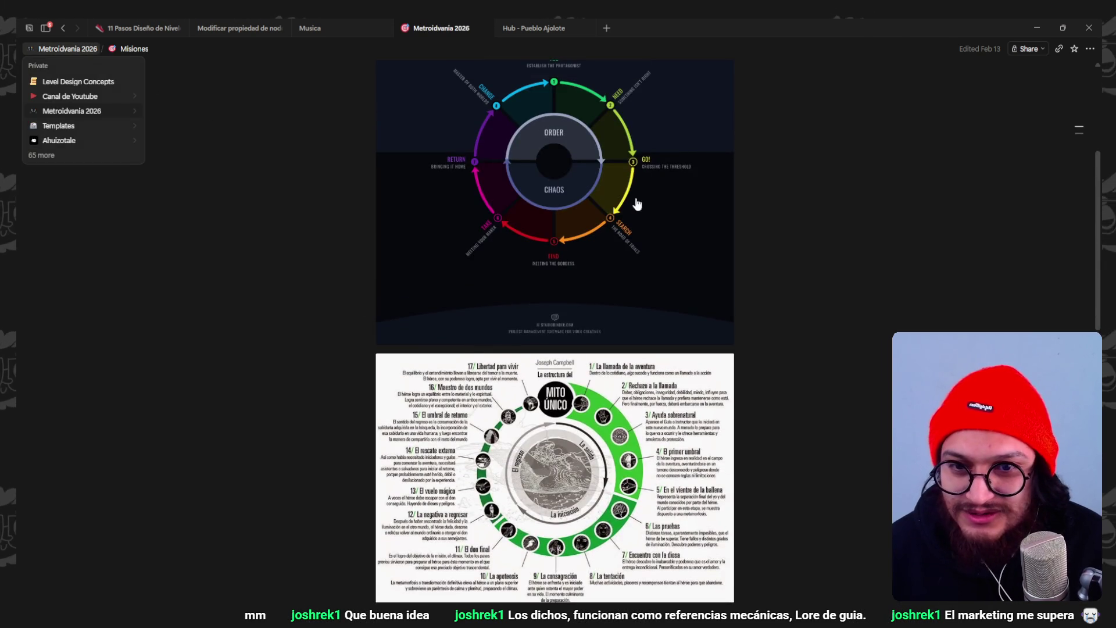
key(ctrl+bracketleft)
scroll(749, 325, down, 3)
scroll(750, 326, down, 2)
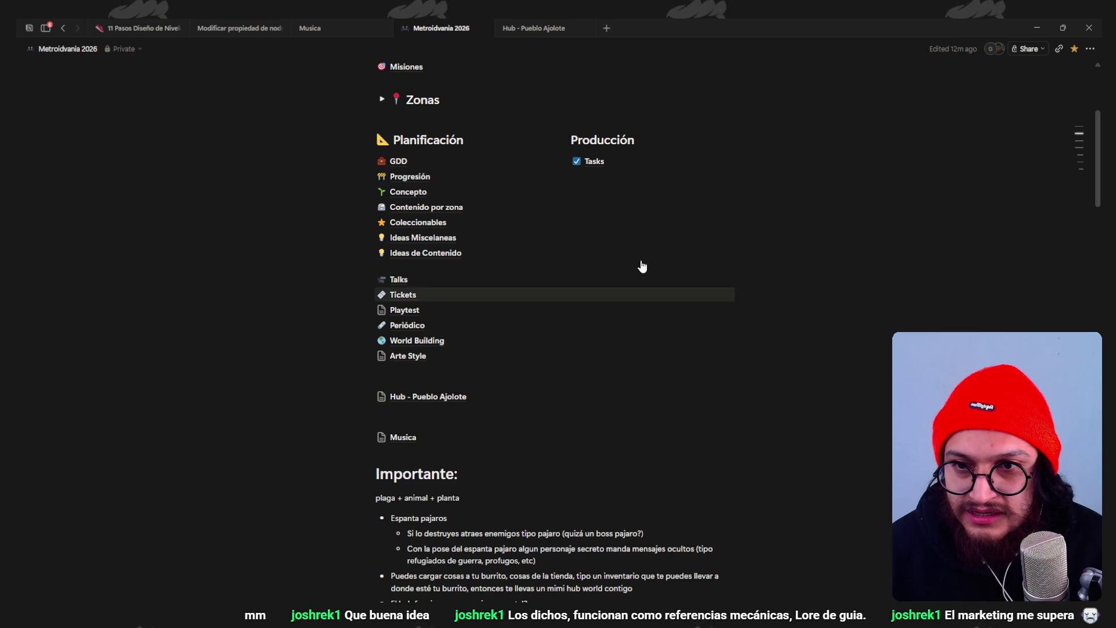
mouse_move(470, 215)
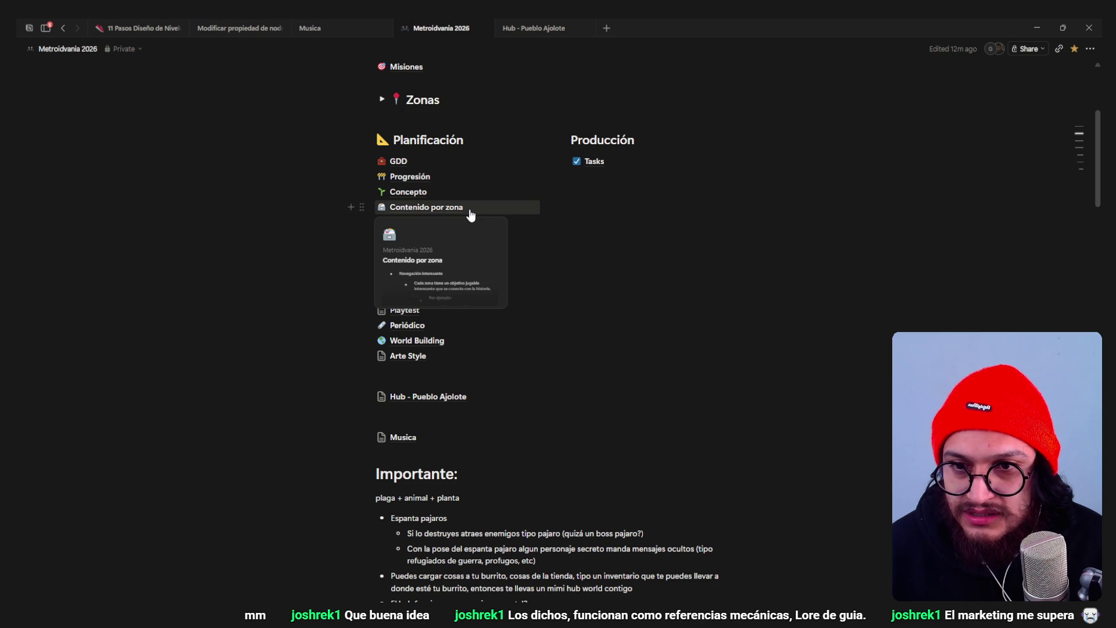
mouse_move(442, 180)
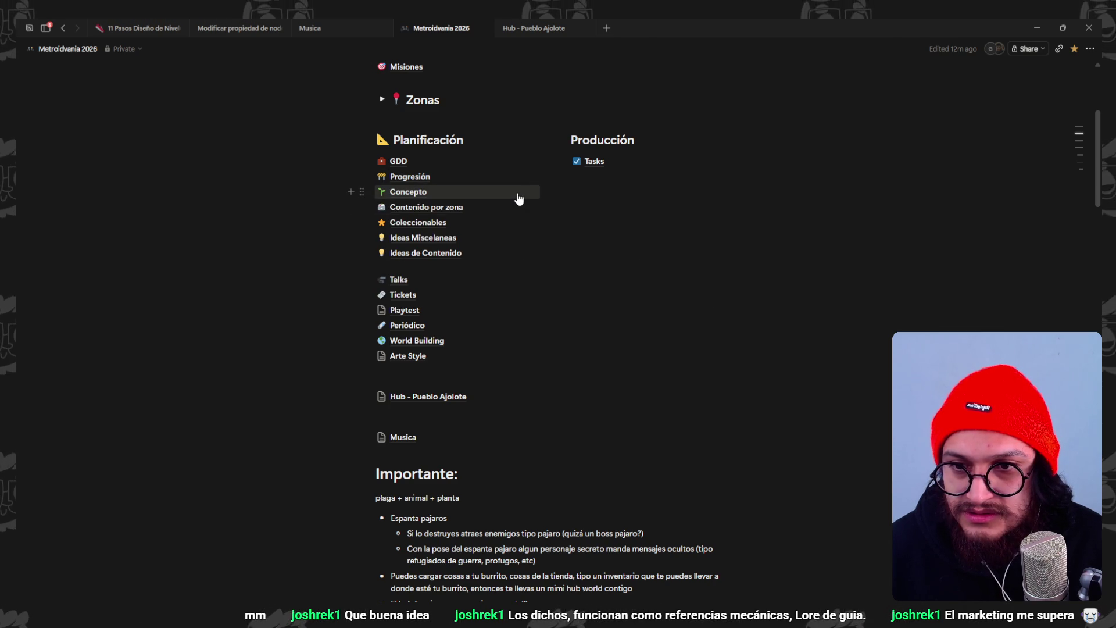
mouse_move(518, 198)
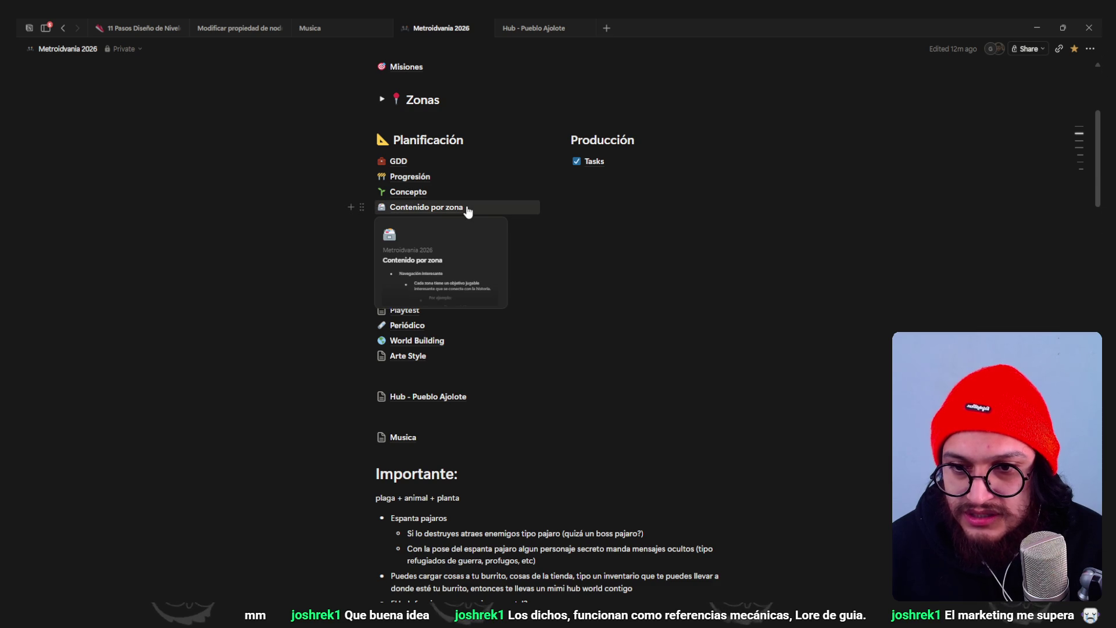
click(468, 212)
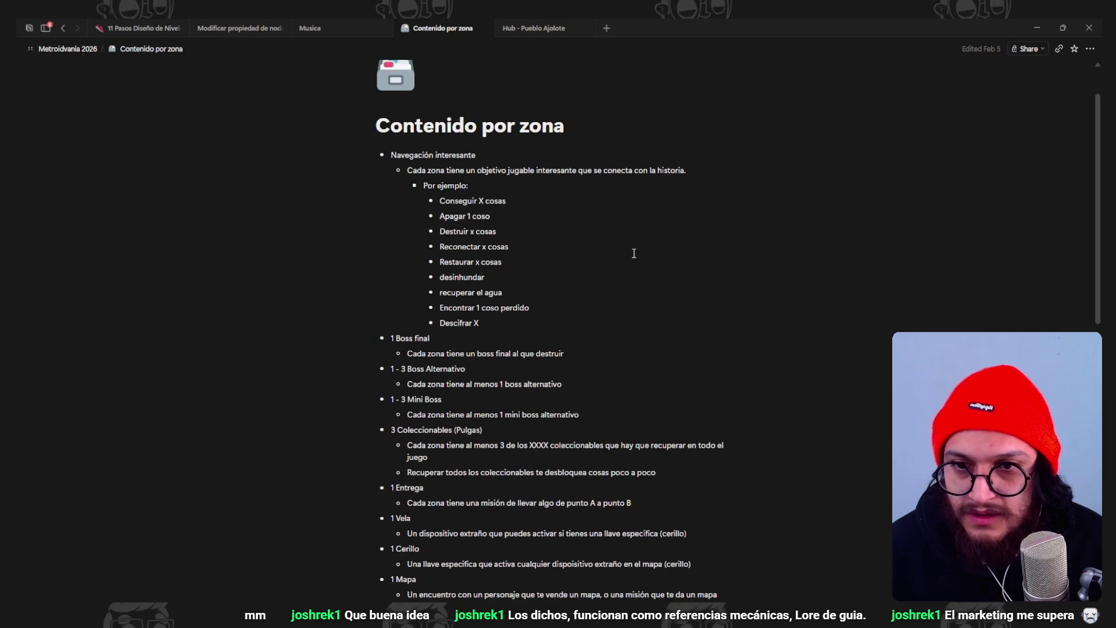
scroll(634, 251, down, 1)
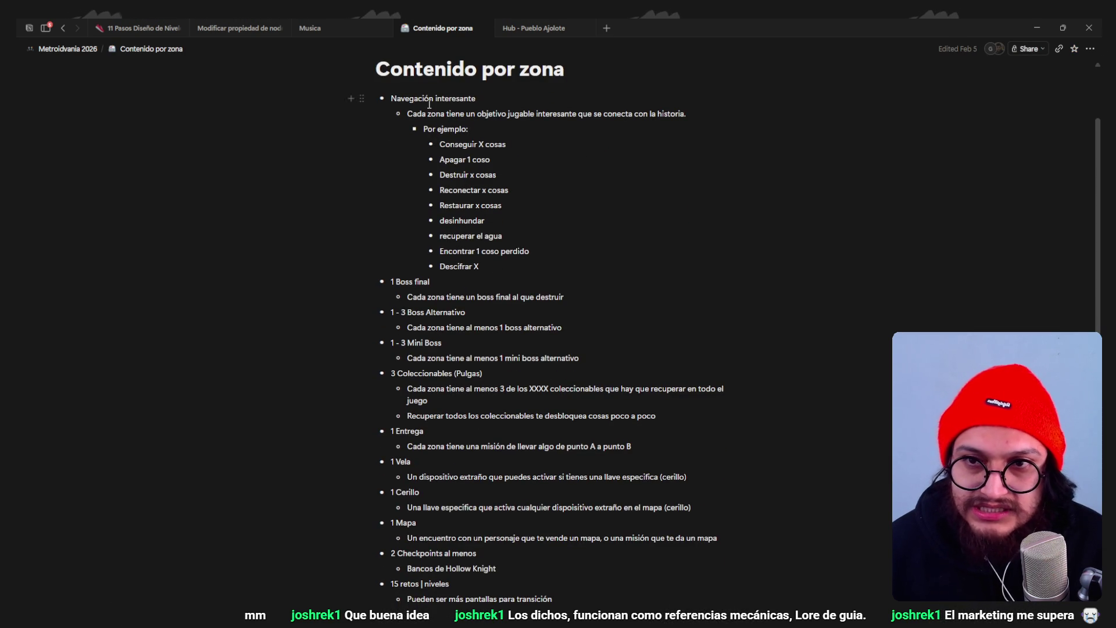
drag(422, 115, 463, 115)
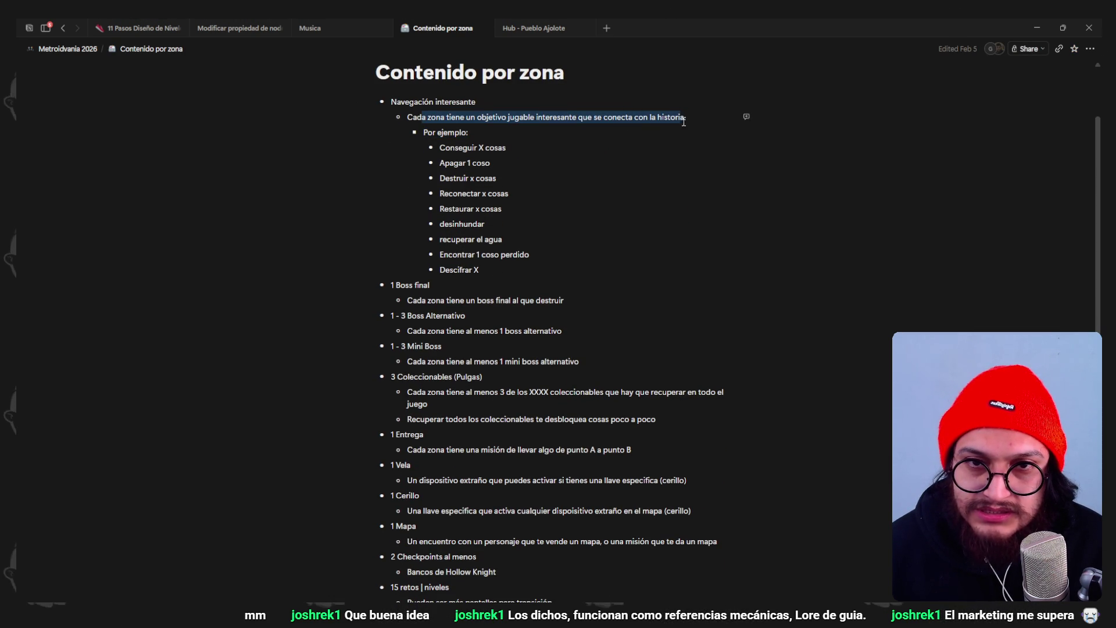
click(490, 129)
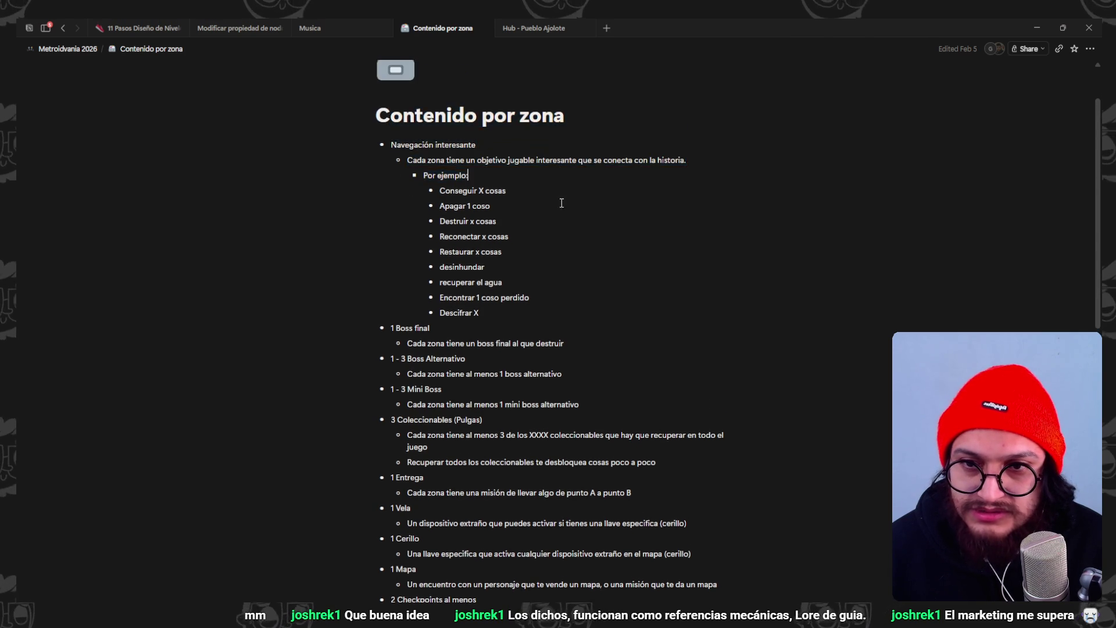
scroll(473, 126, down, 1)
drag(474, 126, 473, 242)
click(491, 287)
scroll(495, 281, down, 3)
scroll(495, 282, down, 2)
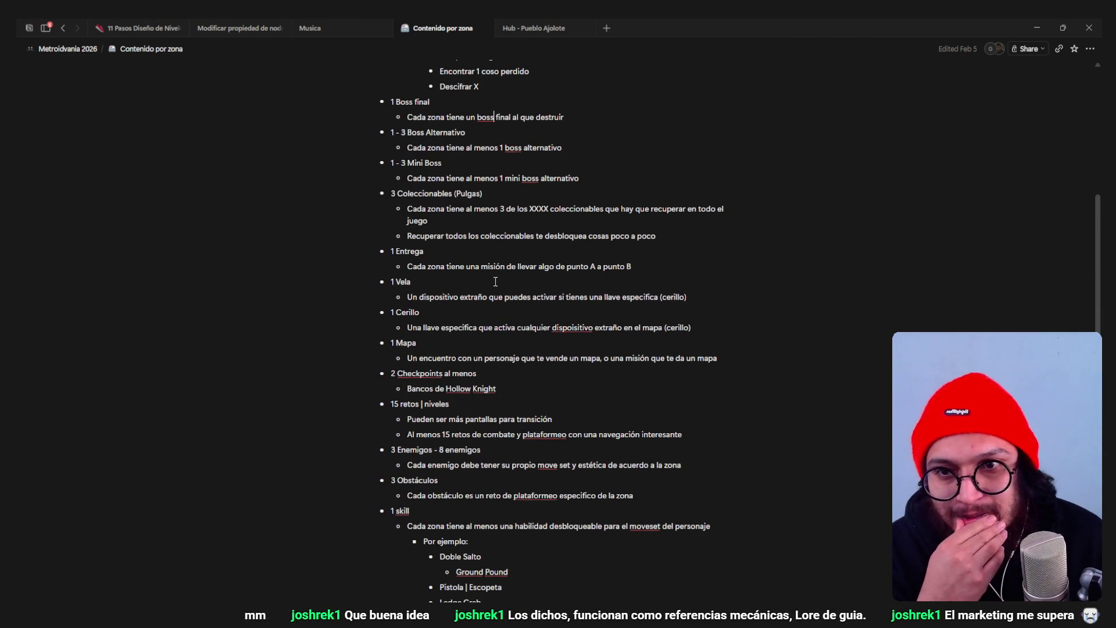
scroll(495, 281, down, 4)
scroll(495, 281, up, 2)
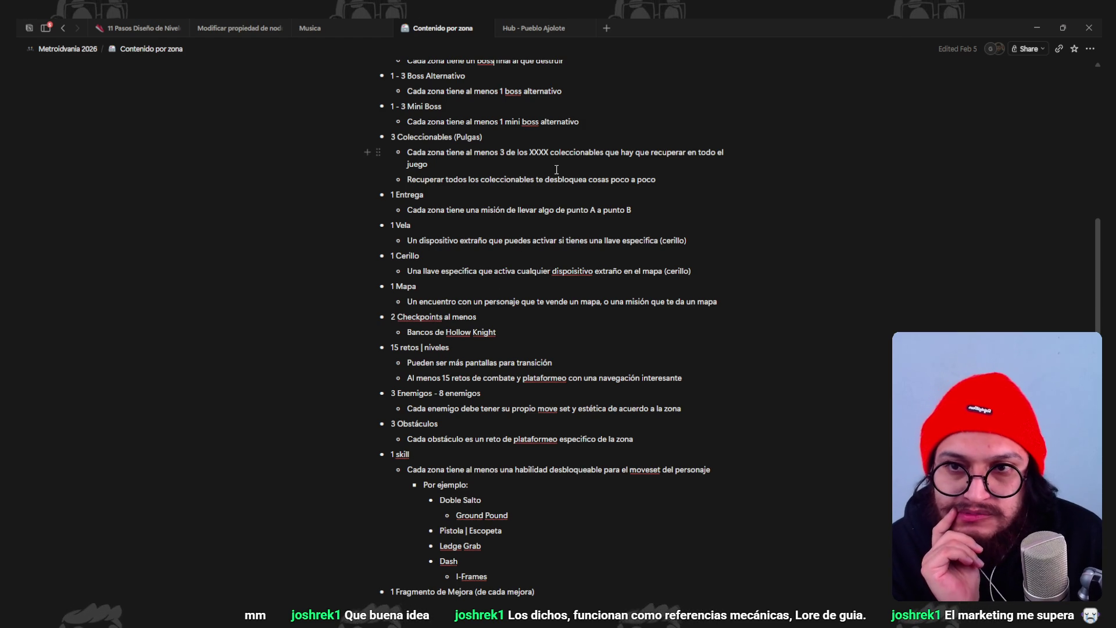
scroll(530, 122, down, 2)
drag(427, 153, 654, 152)
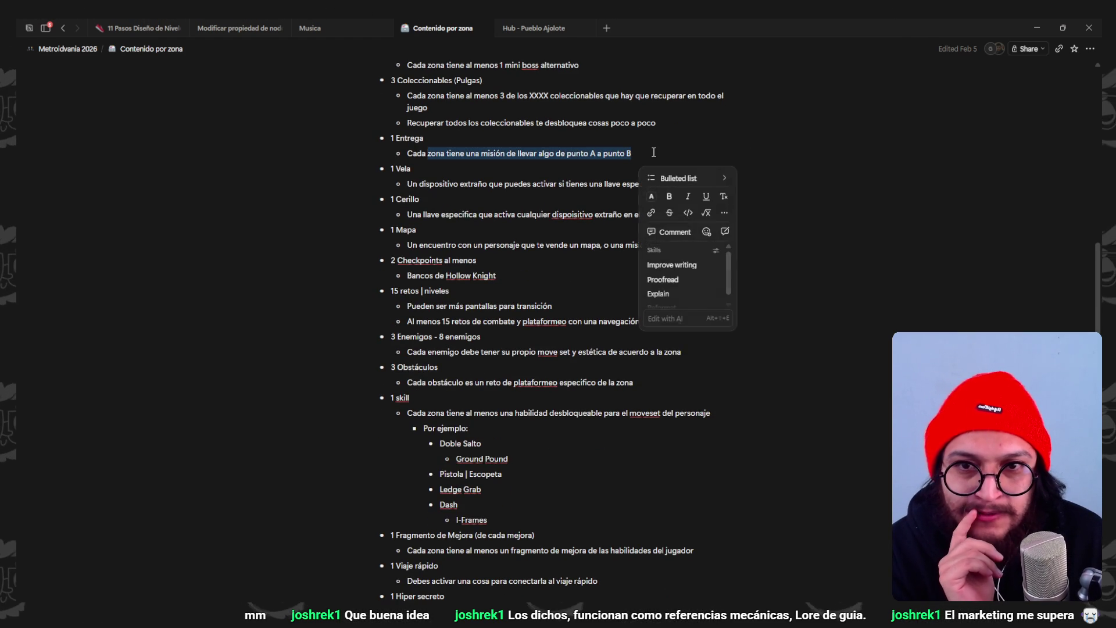
click(633, 156)
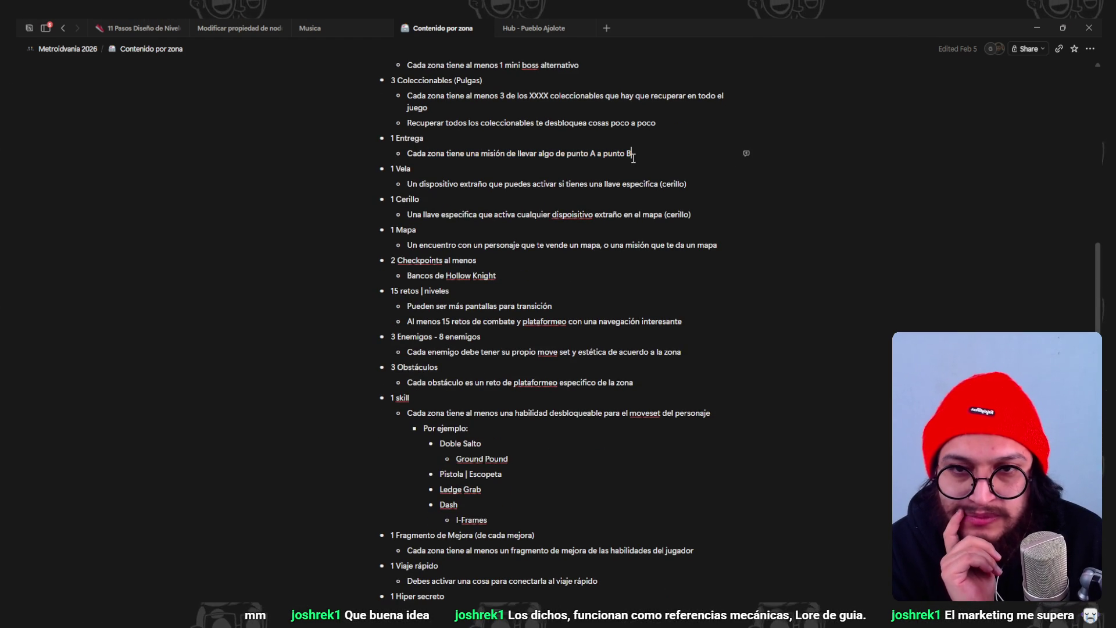
drag(632, 154, 493, 160)
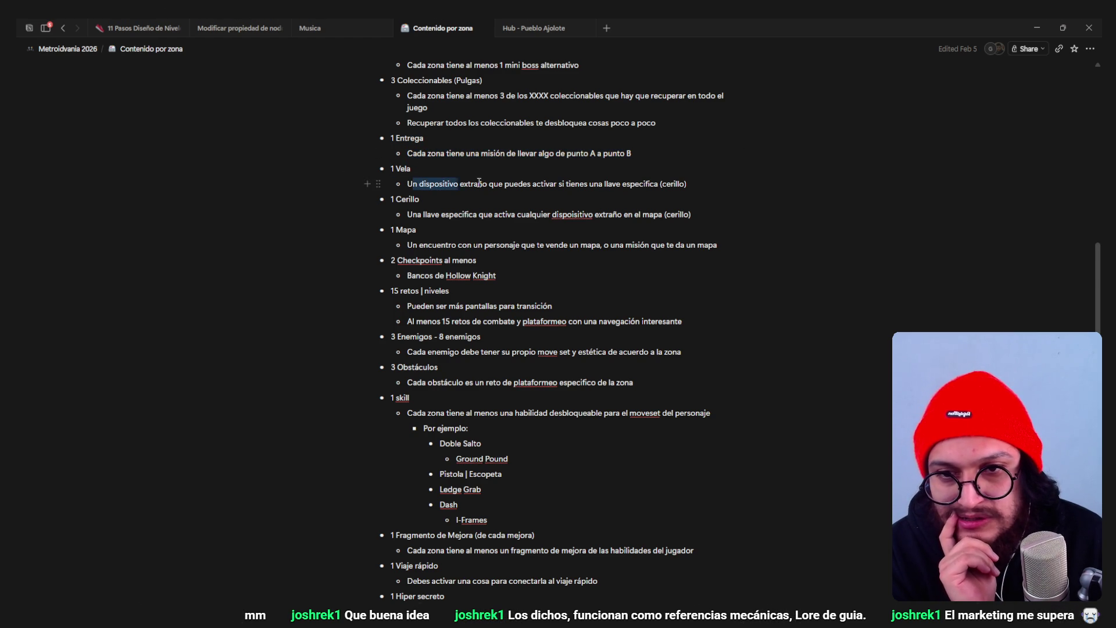
right_click(745, 177)
key(Escape)
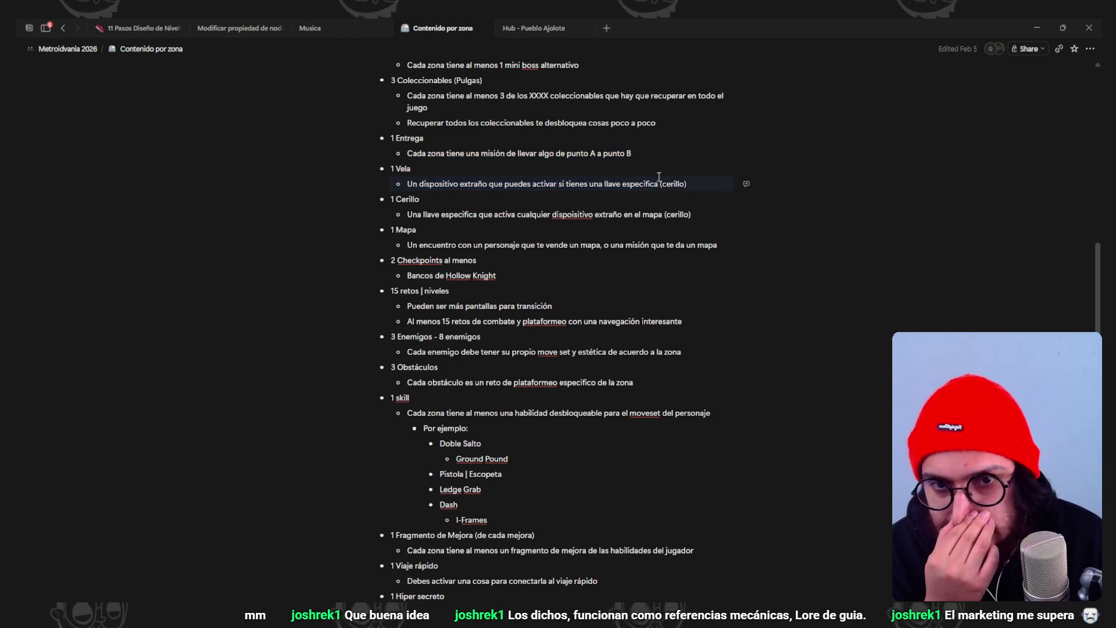
click(676, 184)
drag(654, 214, 483, 214)
click(480, 203)
drag(407, 184, 459, 183)
click(421, 243)
drag(421, 243, 610, 241)
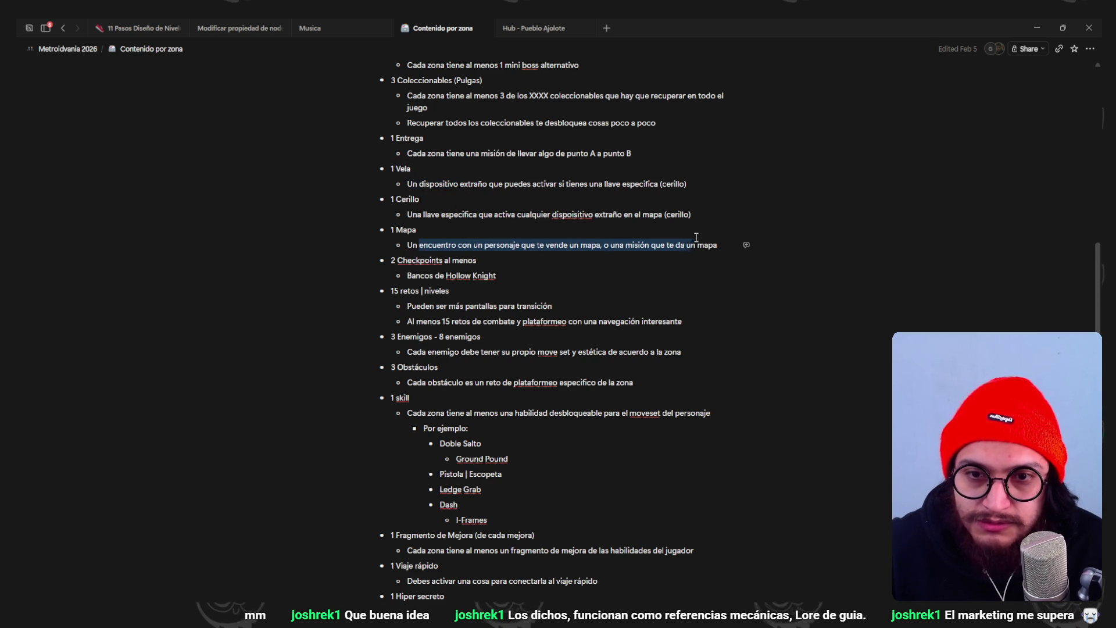
right_click(830, 267)
click(642, 207)
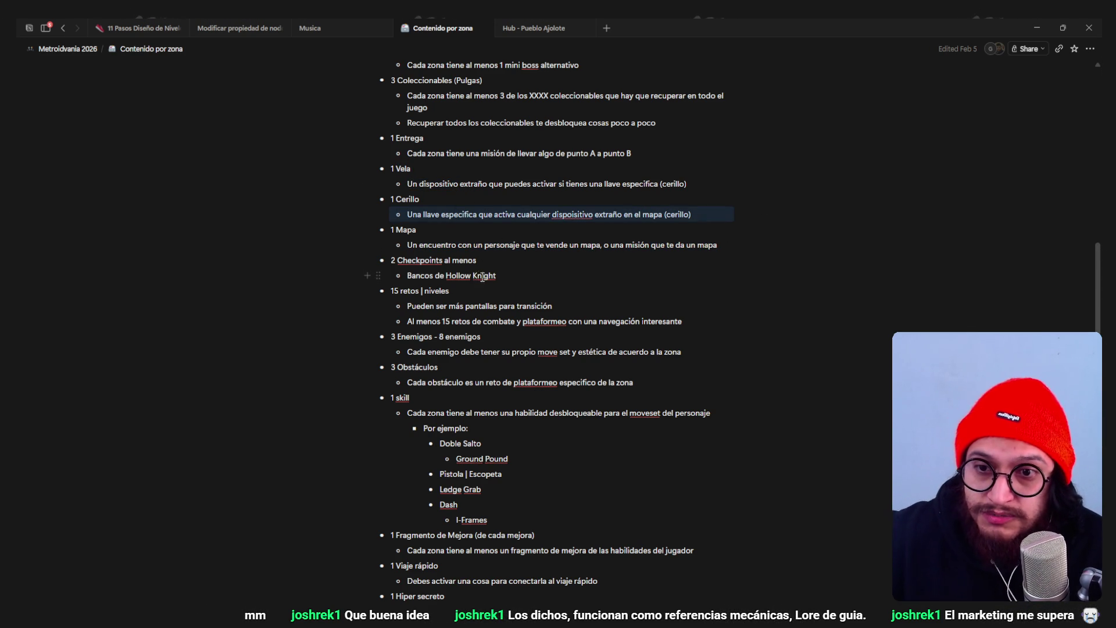
scroll(555, 303, down, 1)
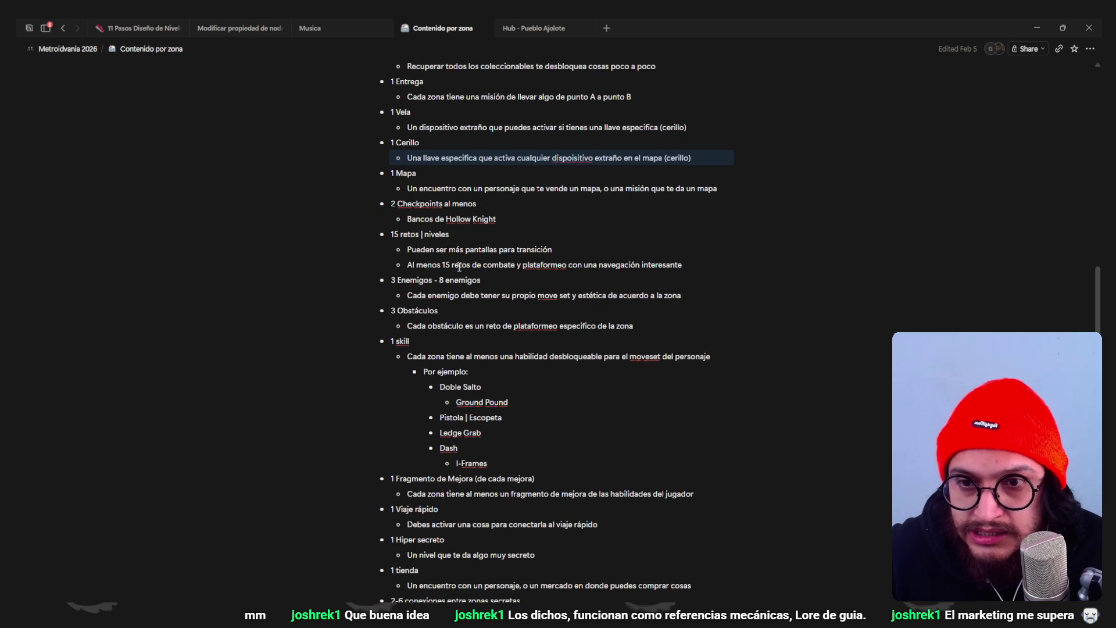
drag(463, 242, 523, 264)
scroll(494, 244, down, 1)
drag(430, 224, 510, 224)
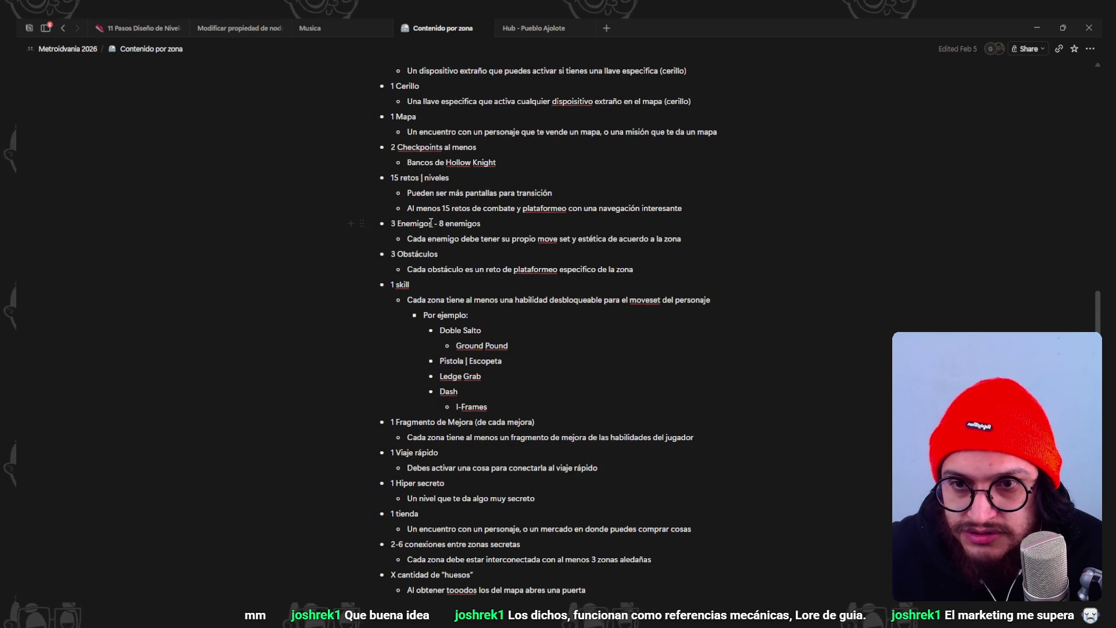
click(509, 223)
- Finish marking the '8 enemigos' item with (5)
text((5)
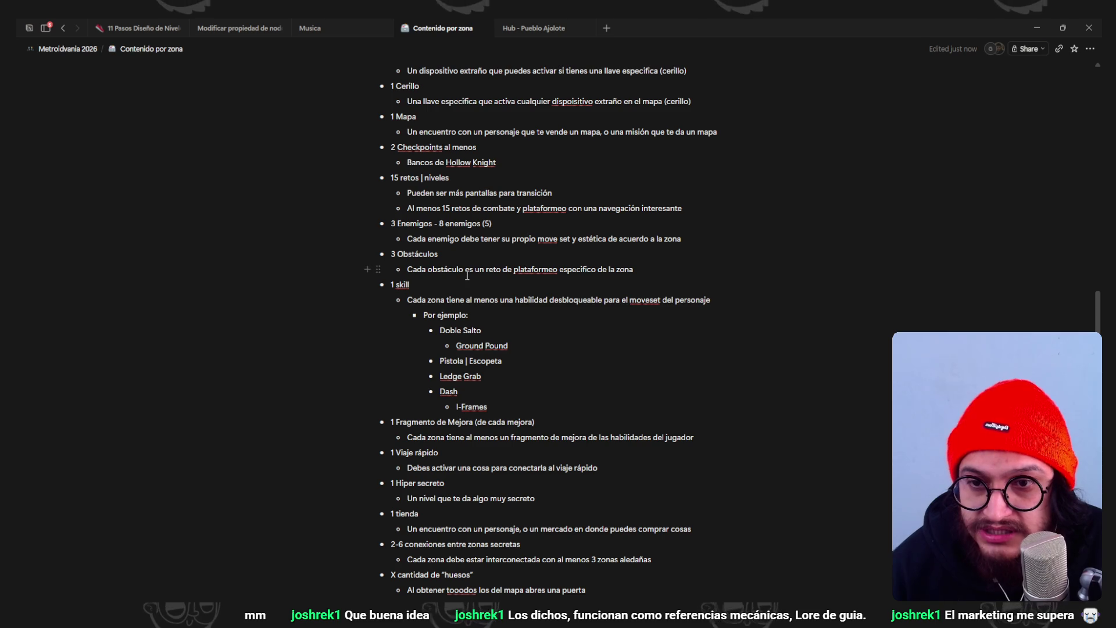
scroll(442, 241, down, 2)
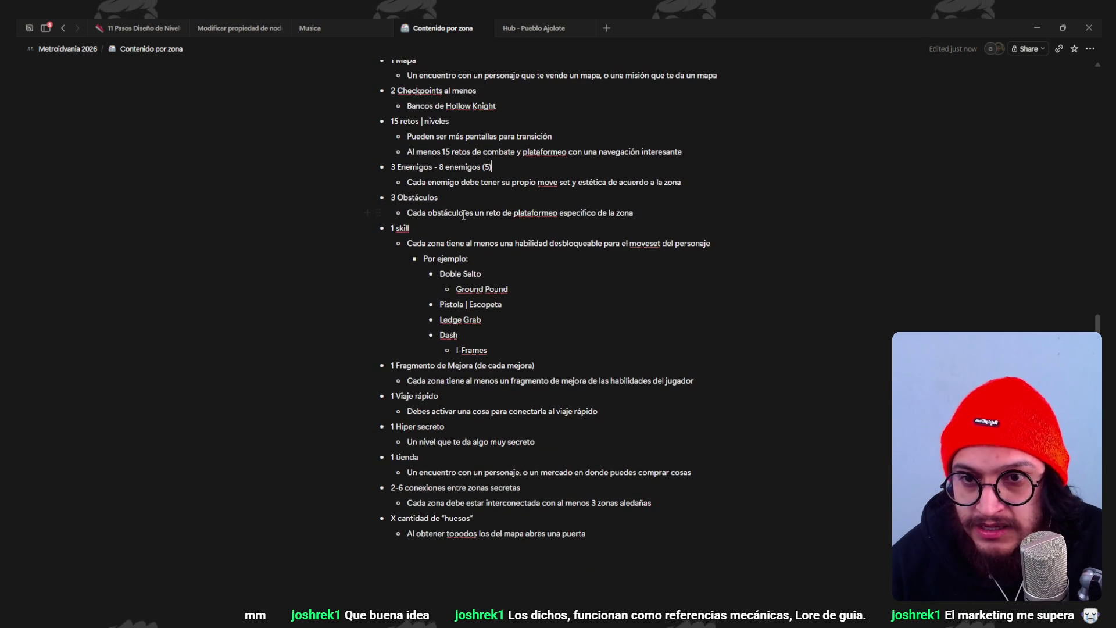
click(637, 212)
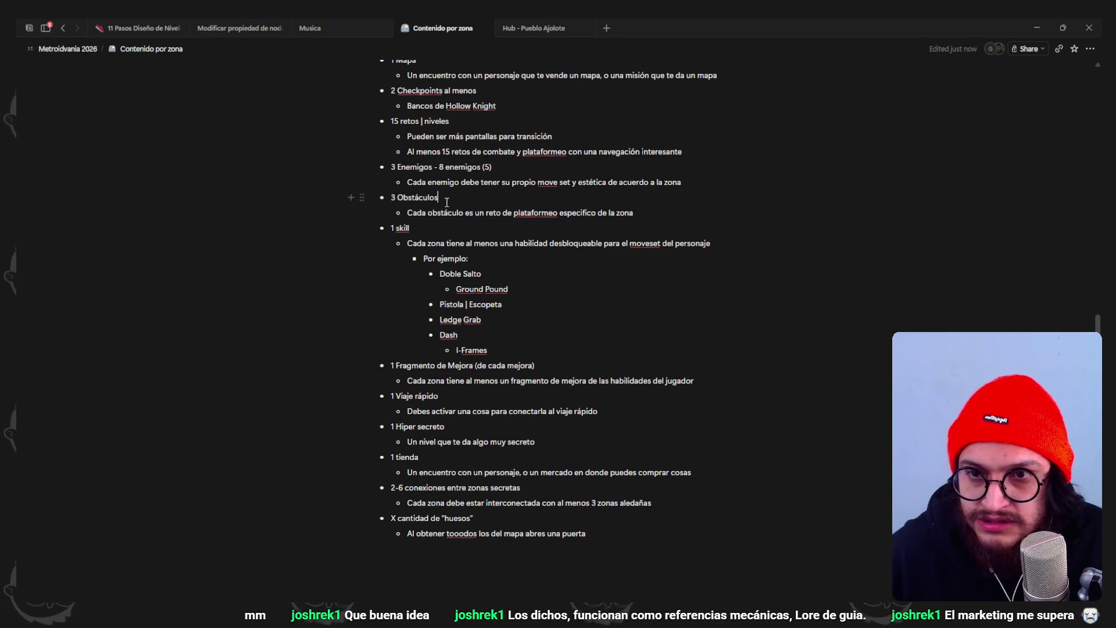
scroll(490, 258, down, 2)
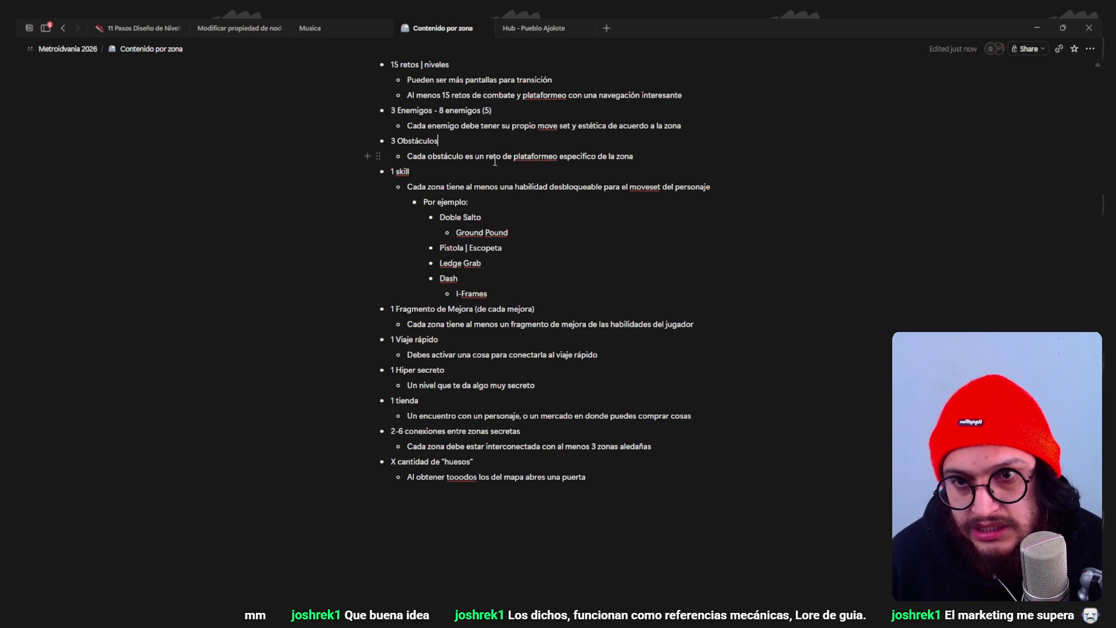
scroll(494, 161, down, 2)
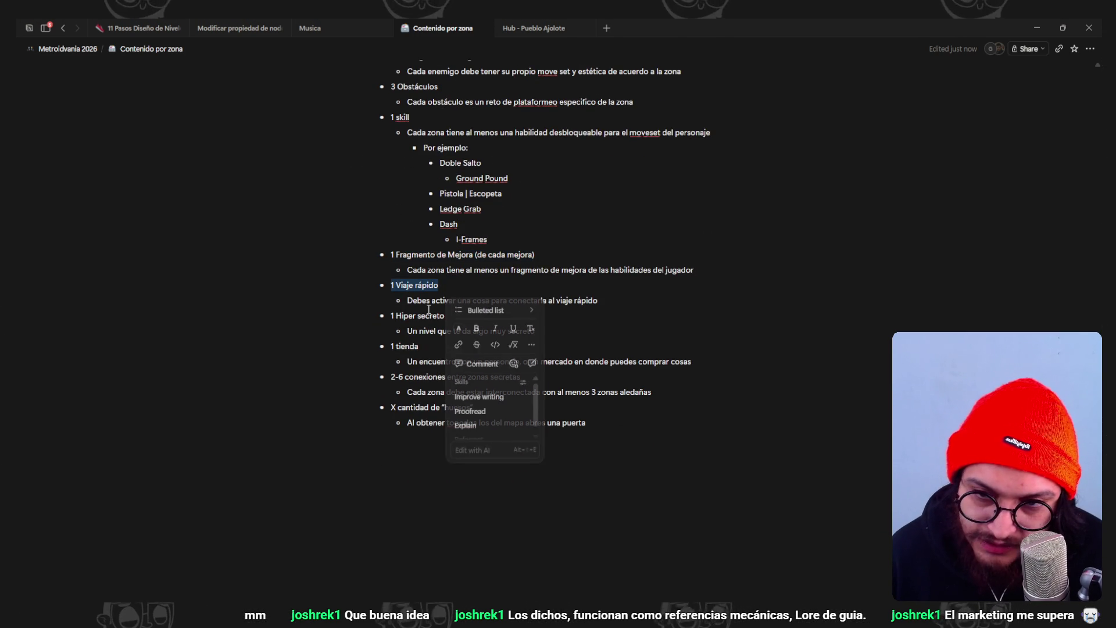
- Review the fast travel, tienda and 2-6 secret-connection items further down the list
drag(444, 316, 390, 315)
double_click(403, 345)
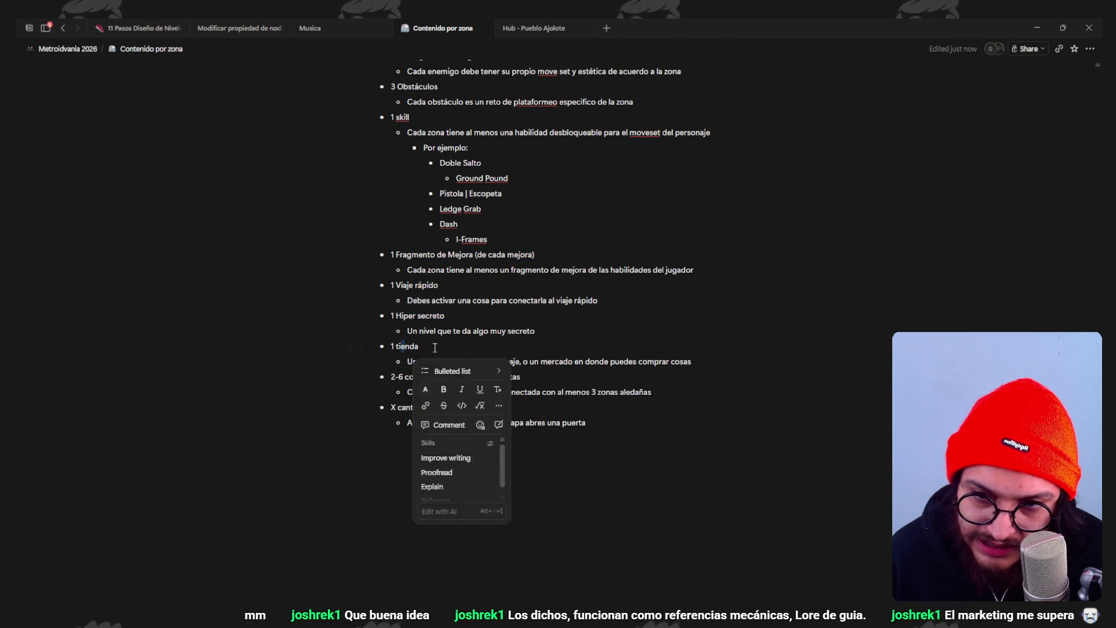
click(410, 376)
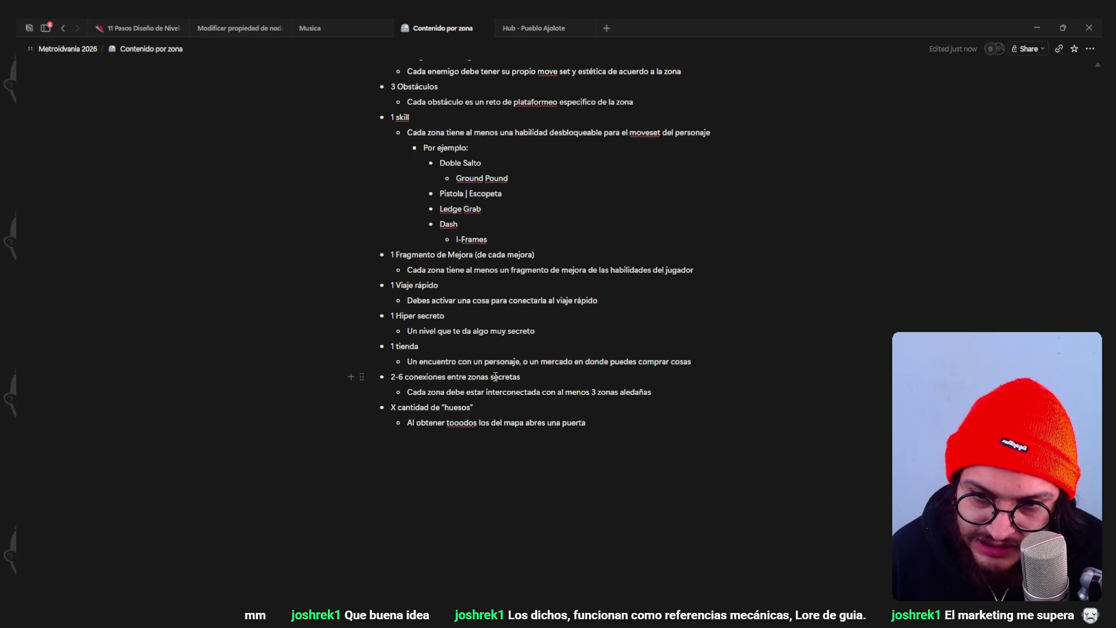
drag(534, 377, 388, 376)
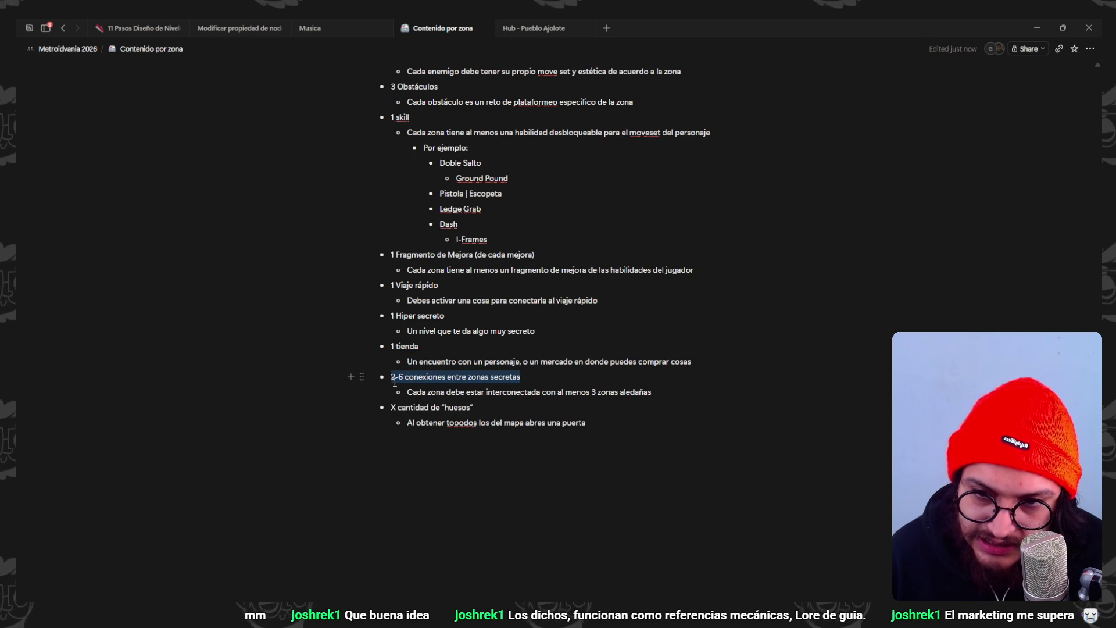
click(437, 360)
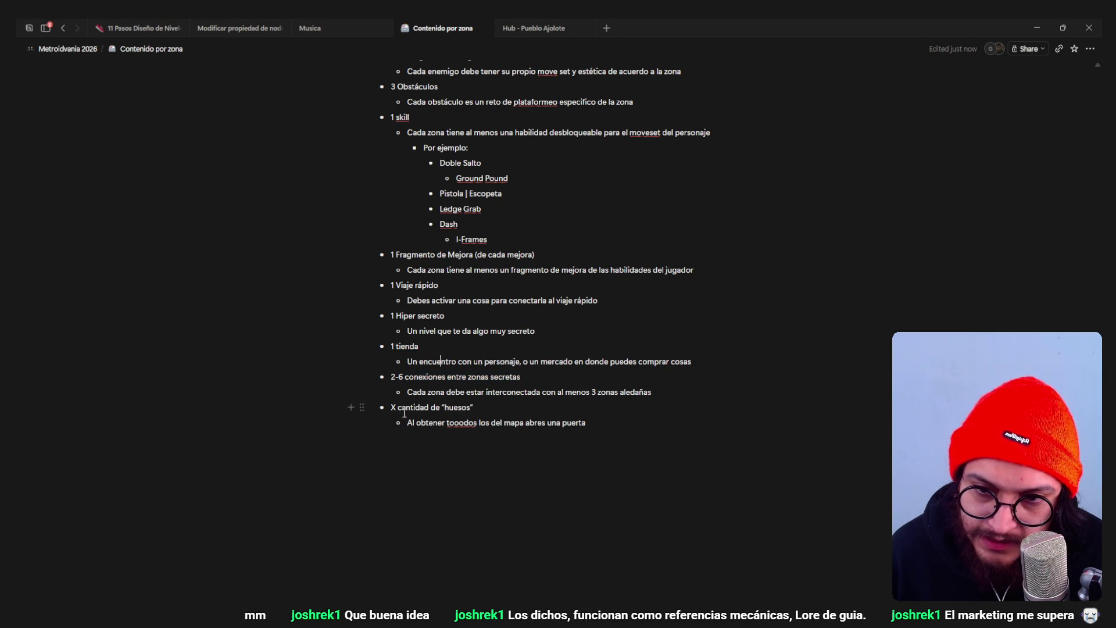
click(591, 248)
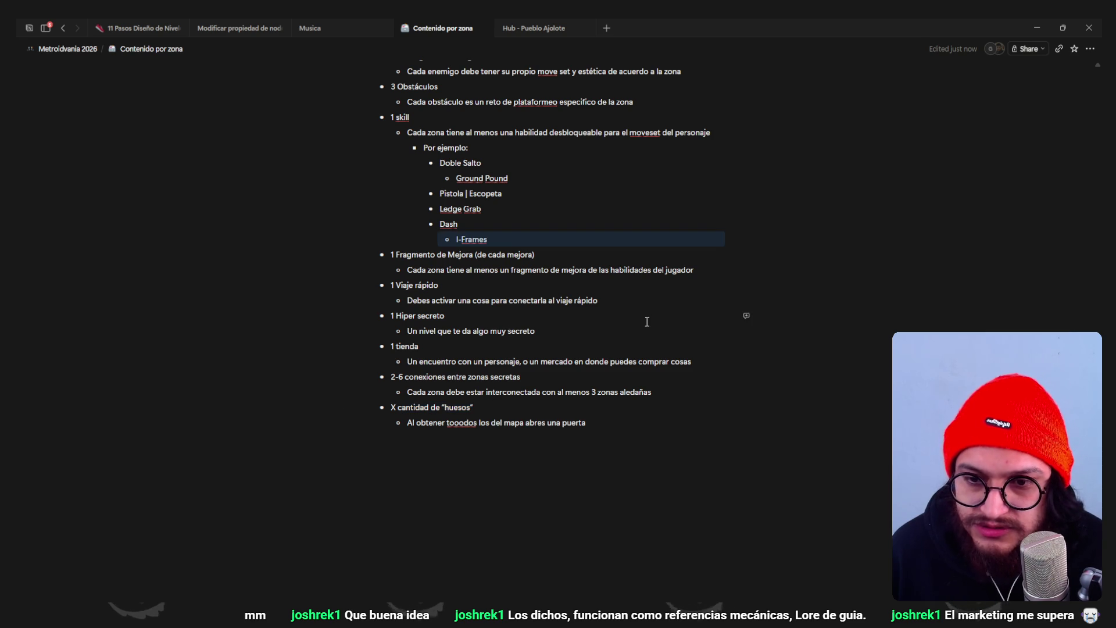
click(592, 420)
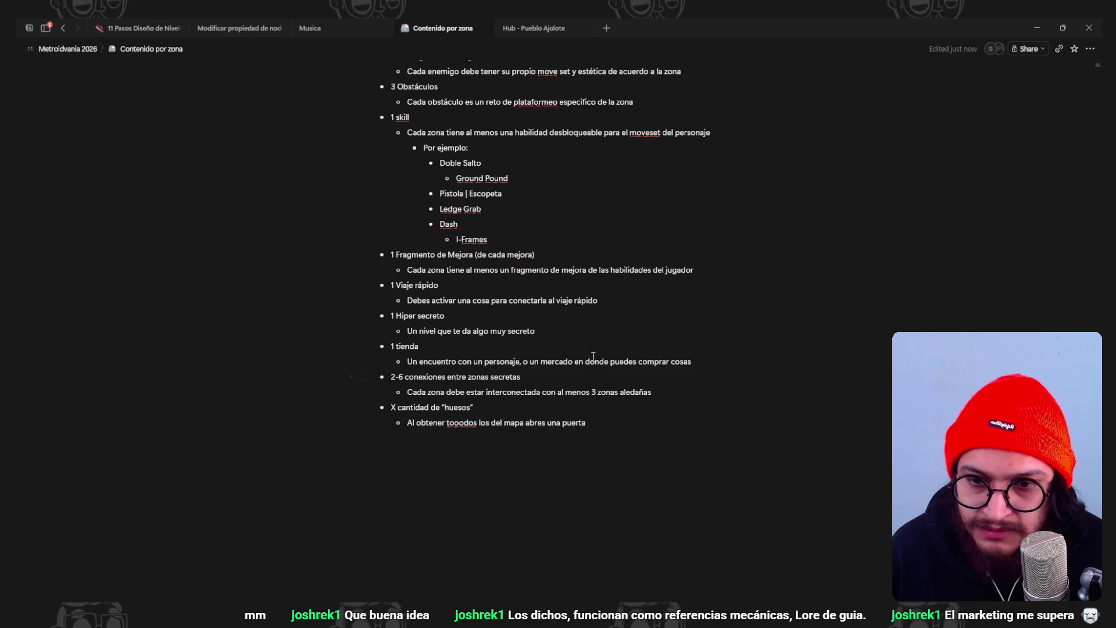
- Append '(Blasphemous)' to the huesos line, then return to the Hub - Pueblo Ajolote page
click(494, 407)
text((Blas)
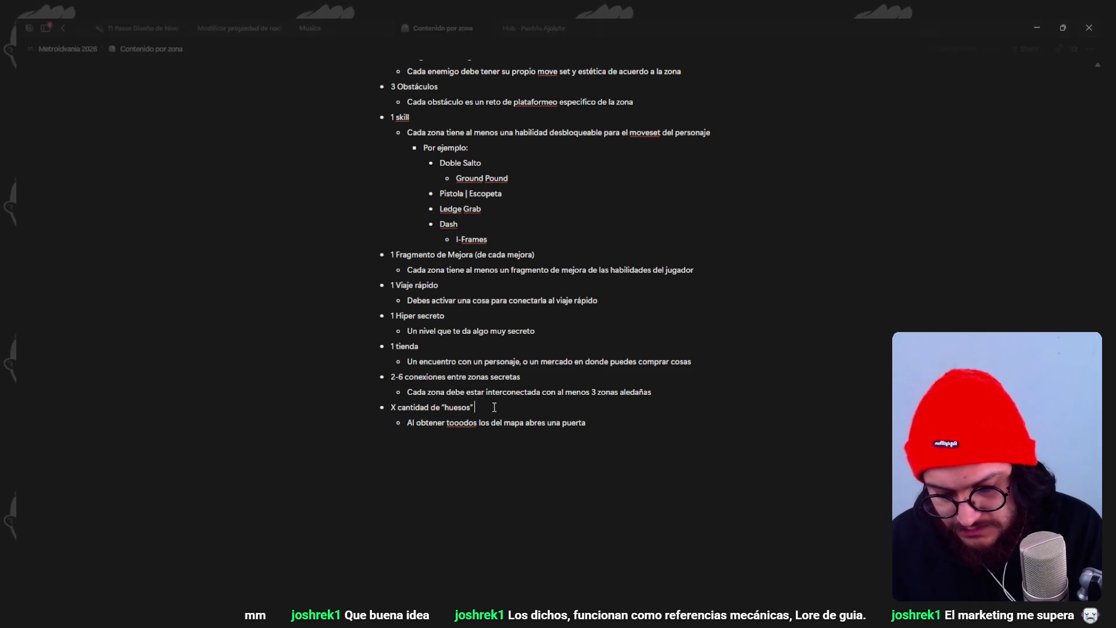
text(phemous))
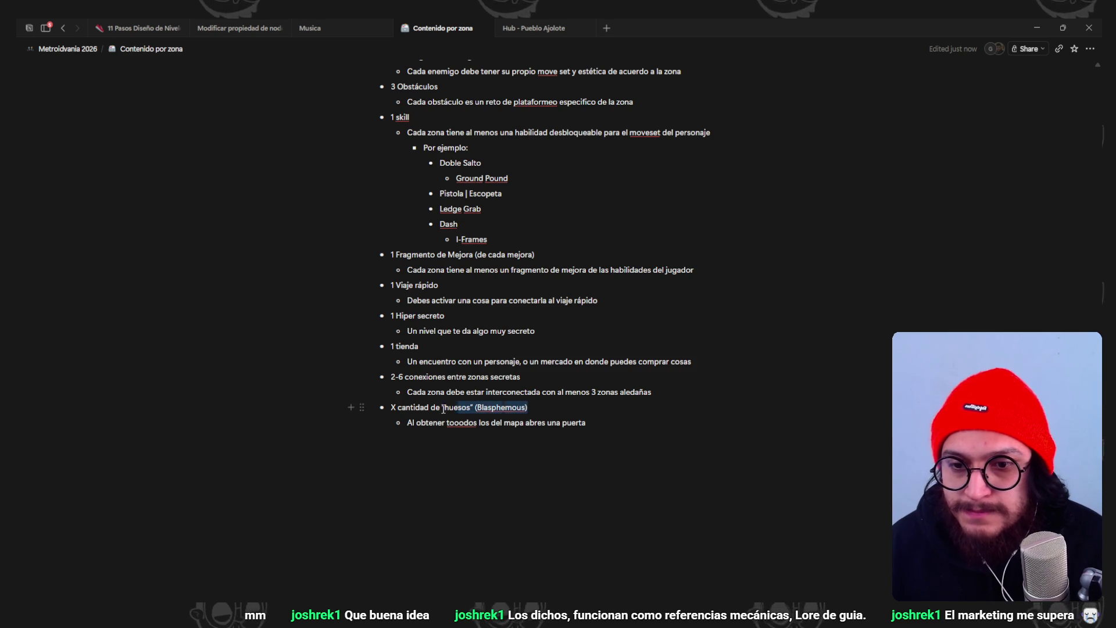
triple_click(389, 413)
right_click(535, 417)
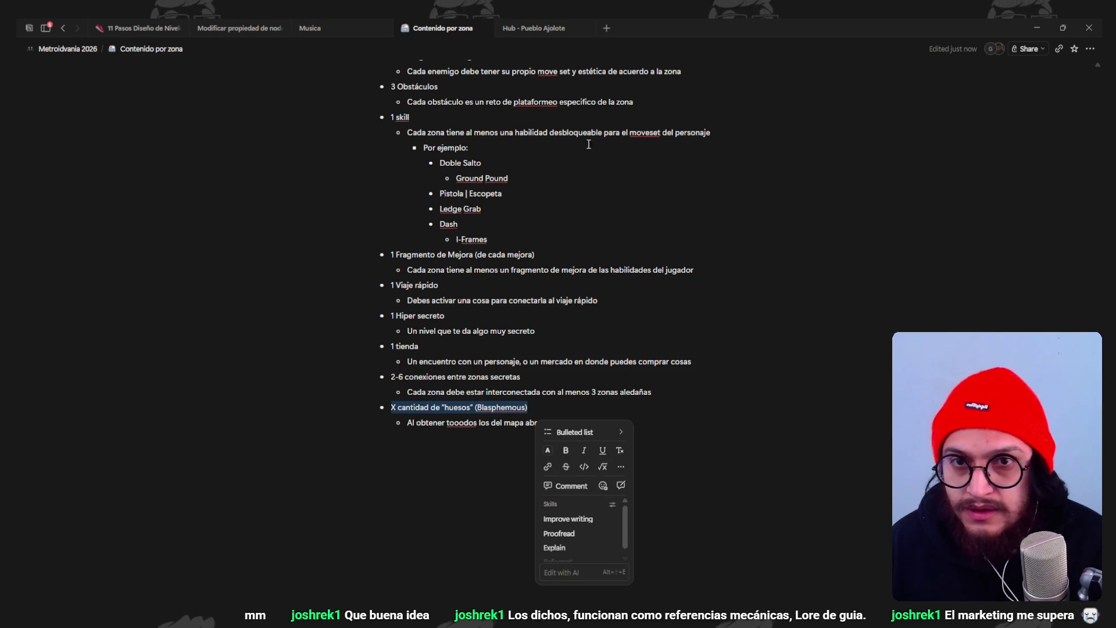
click(409, 117)
click(537, 28)
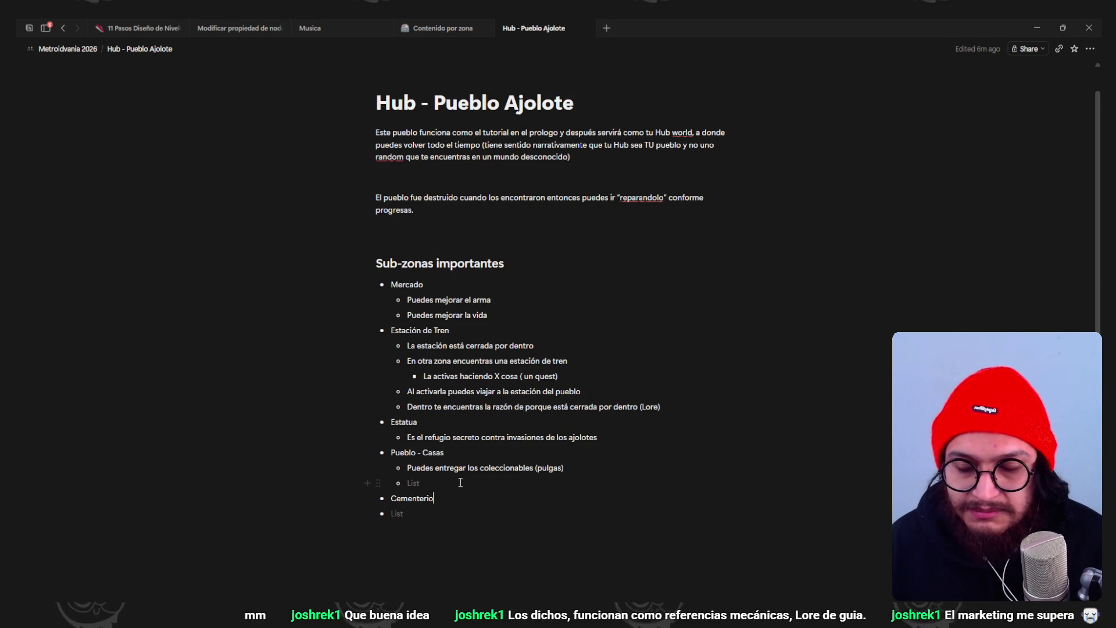
- Add a nested sub-bullet under Cementerio about finding huesos 'en retos alternativos'
key(Return)
key(Tab)
text(Aqu)
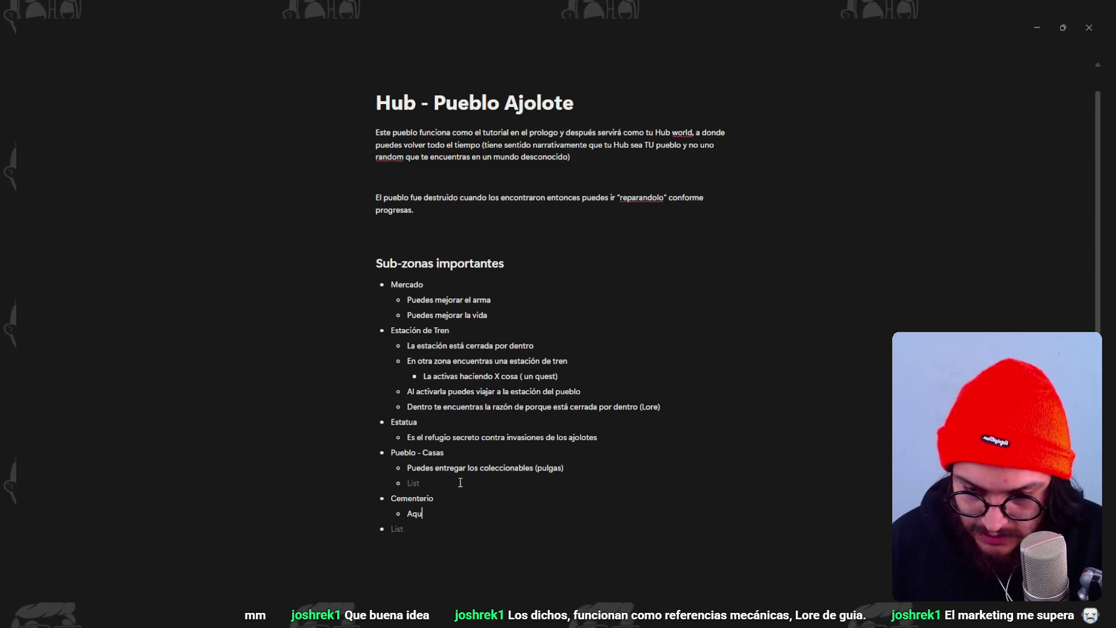
text(í hacer lo de Blaspe)
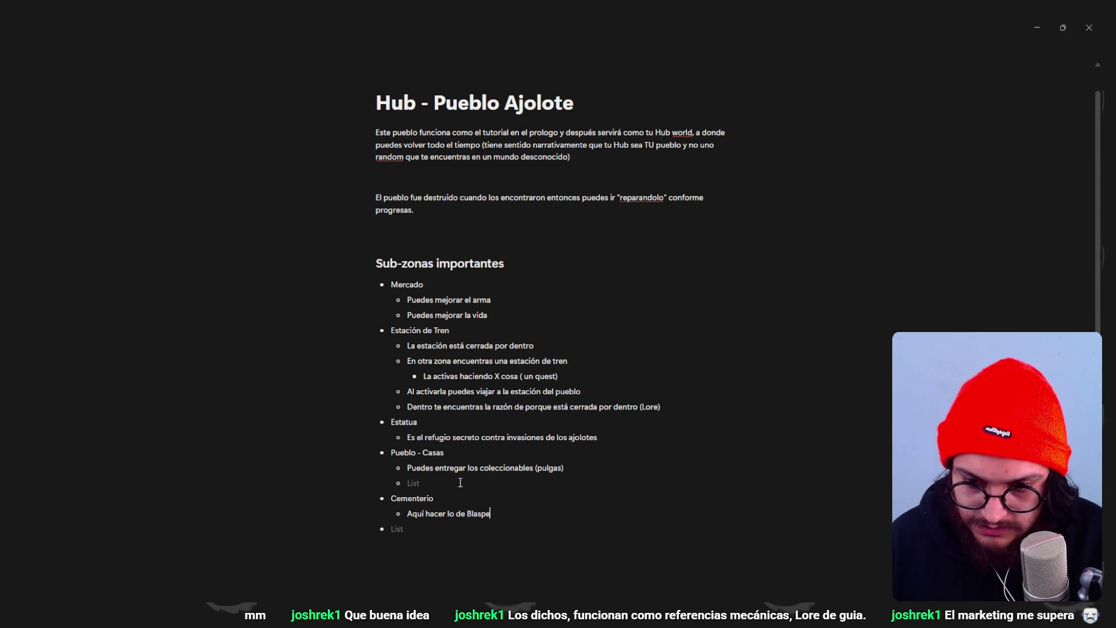
key(BackSpace)
text(hemous, en reto)
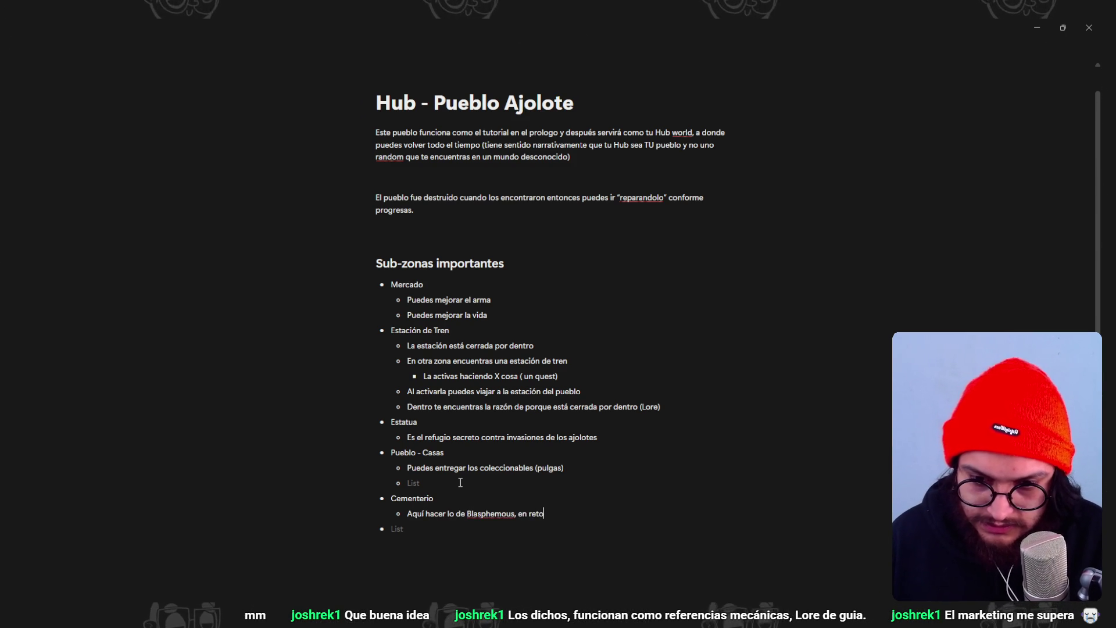
text(s alternativos en el mundo vas enco)
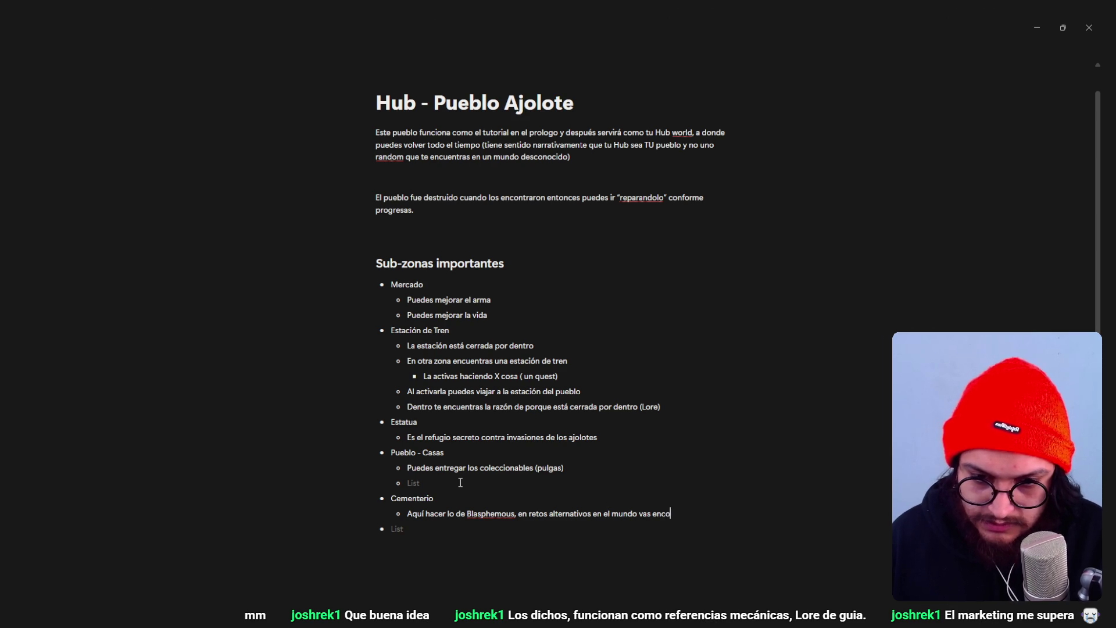
text(s")
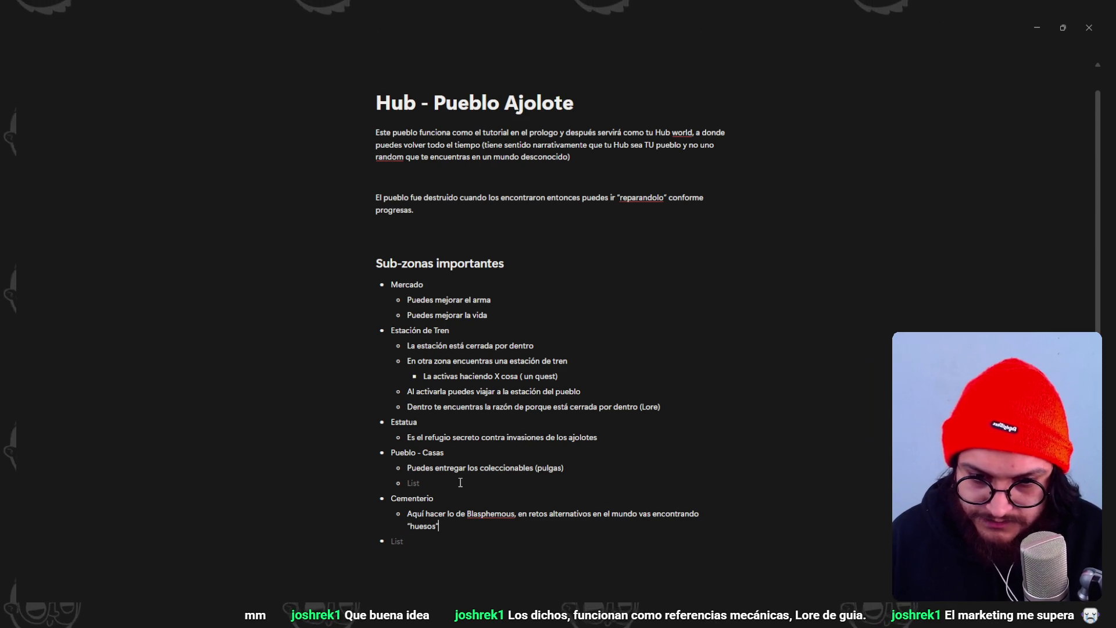
mouse_move(467, 513)
mouse_down()
mouse_move(407, 513)
mouse_move(455, 513)
mouse_up()
key(BackSpace)
key(BackSpace)
- Append '(Inspirado en Blasphemous)' to the Cementerio bullet
click(439, 499)
text((Insp)
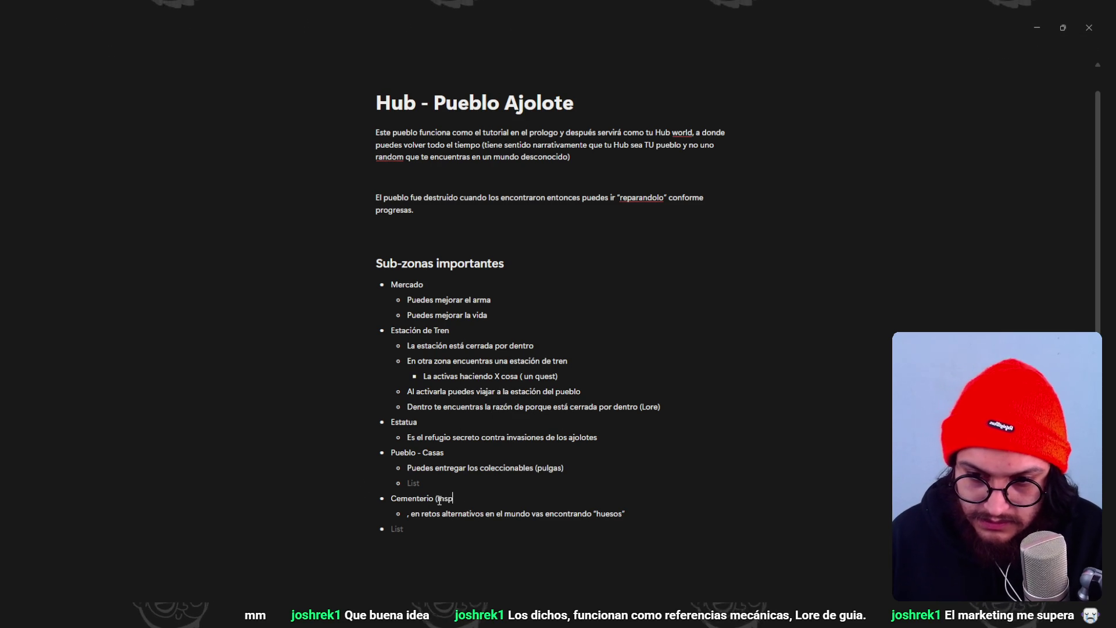
text(irado en Blasphemous))
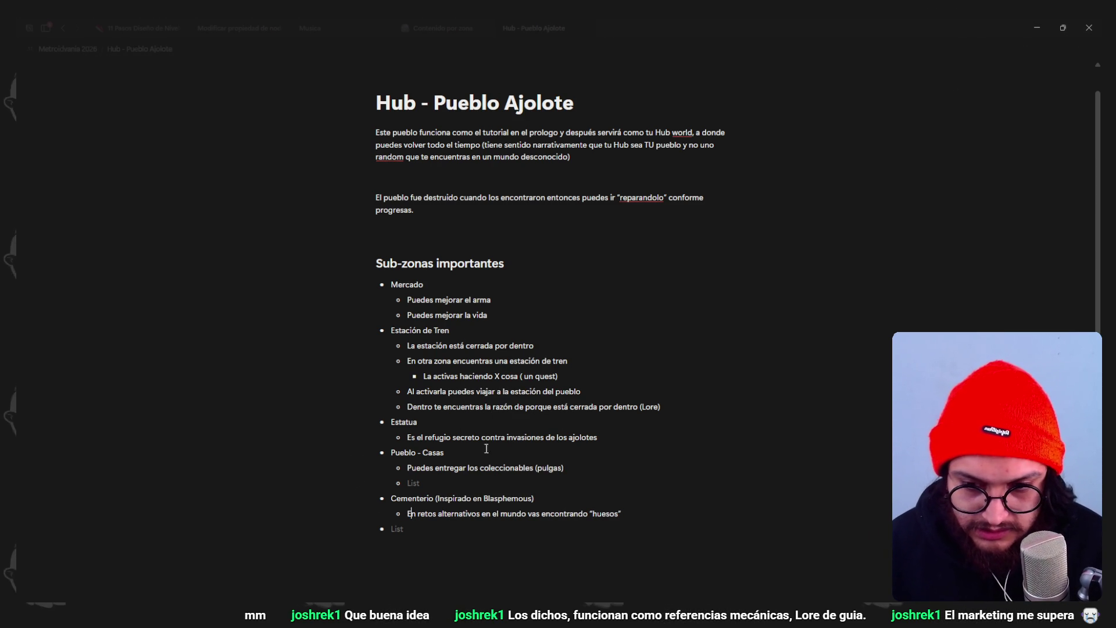
scroll(622, 470, down, 2)
click(633, 405)
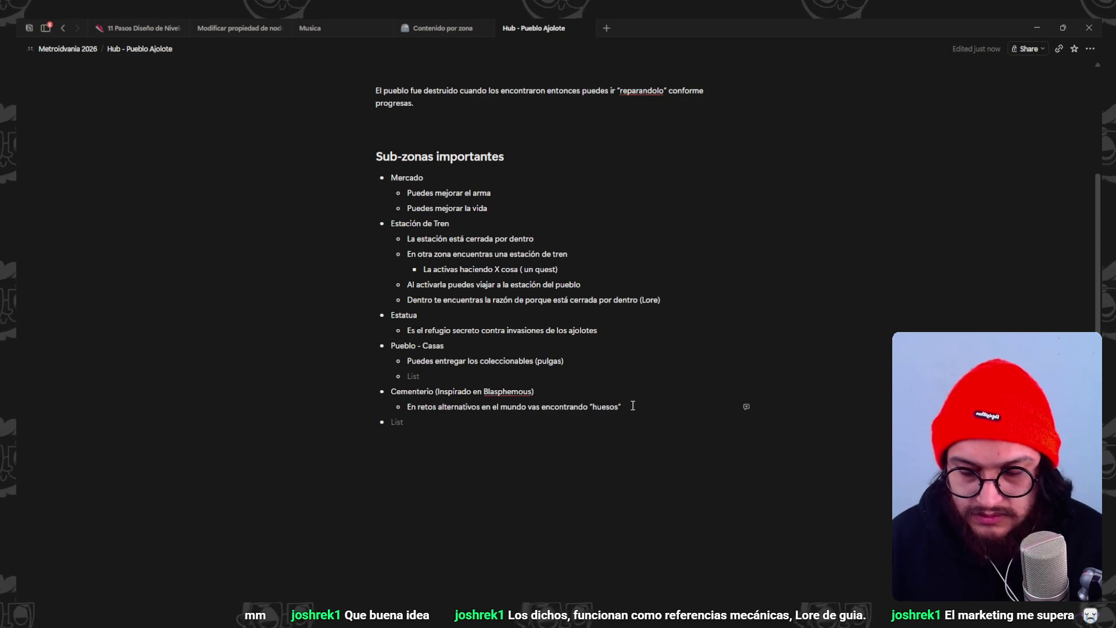
- Add sub-point 'Al juntar X cantidad abres una puerta imponente que ha estado cerrada', then return to Contenido por zona
key(Return)
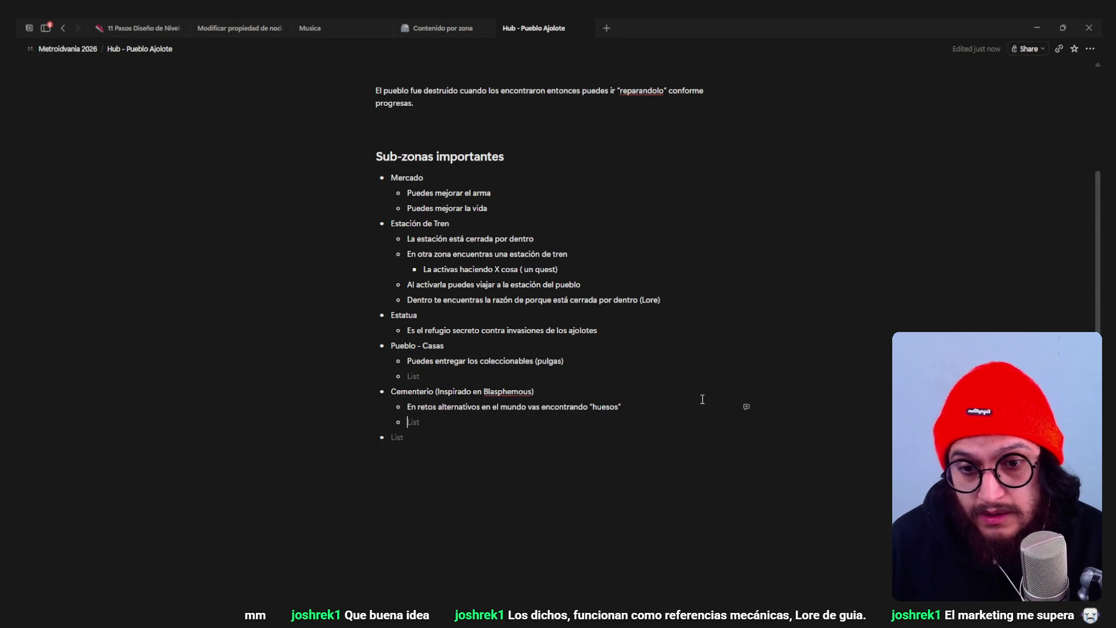
text(Al )
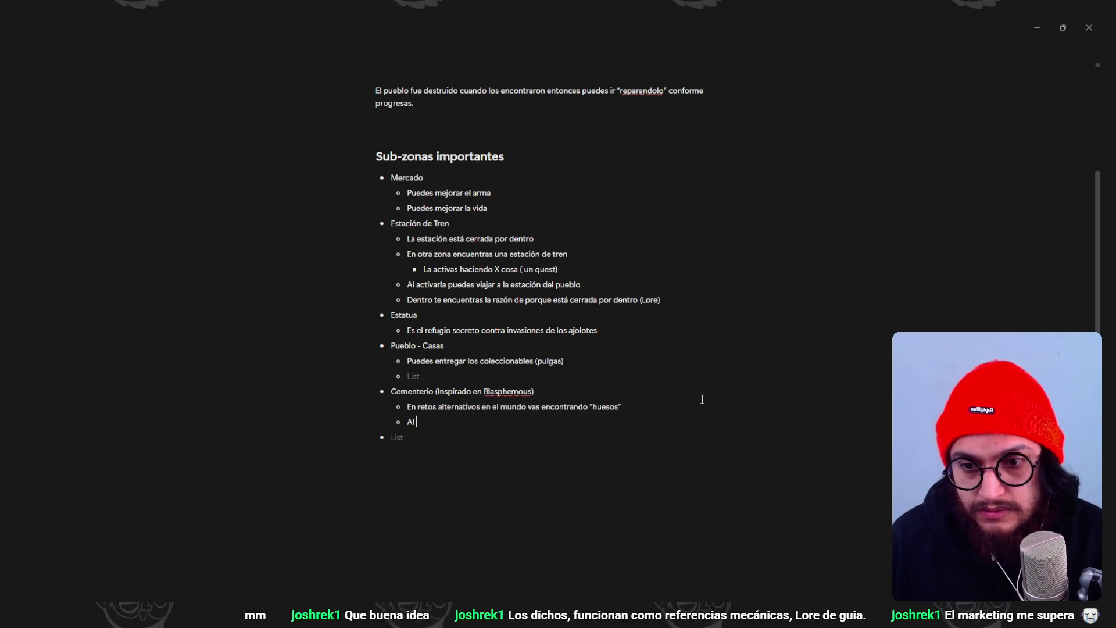
text(juntar X cantidad abres)
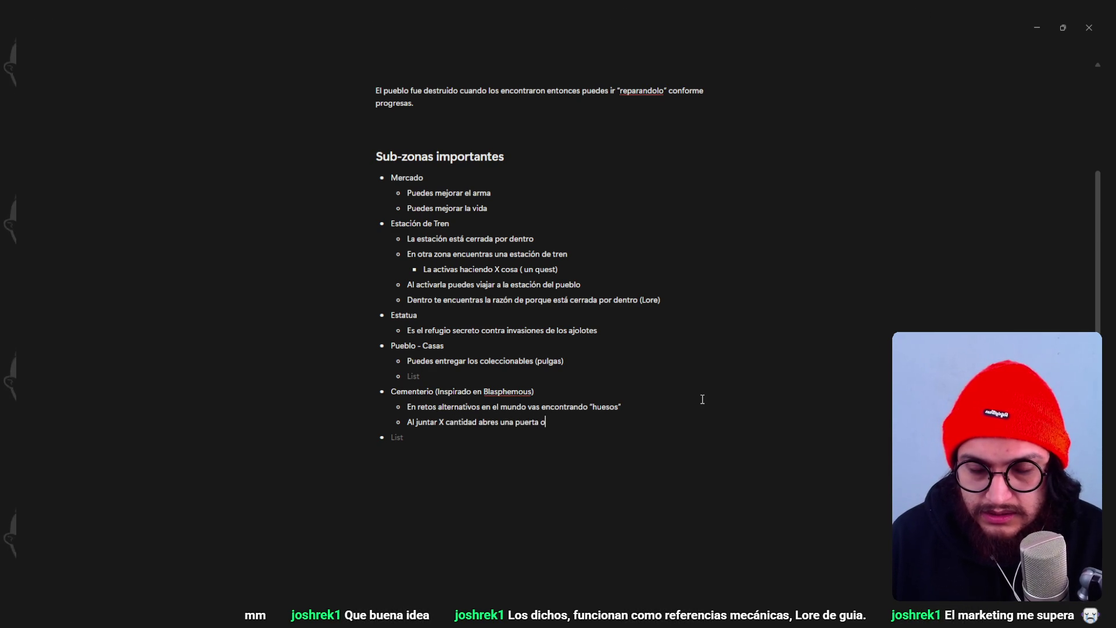
text( una puerta impom)
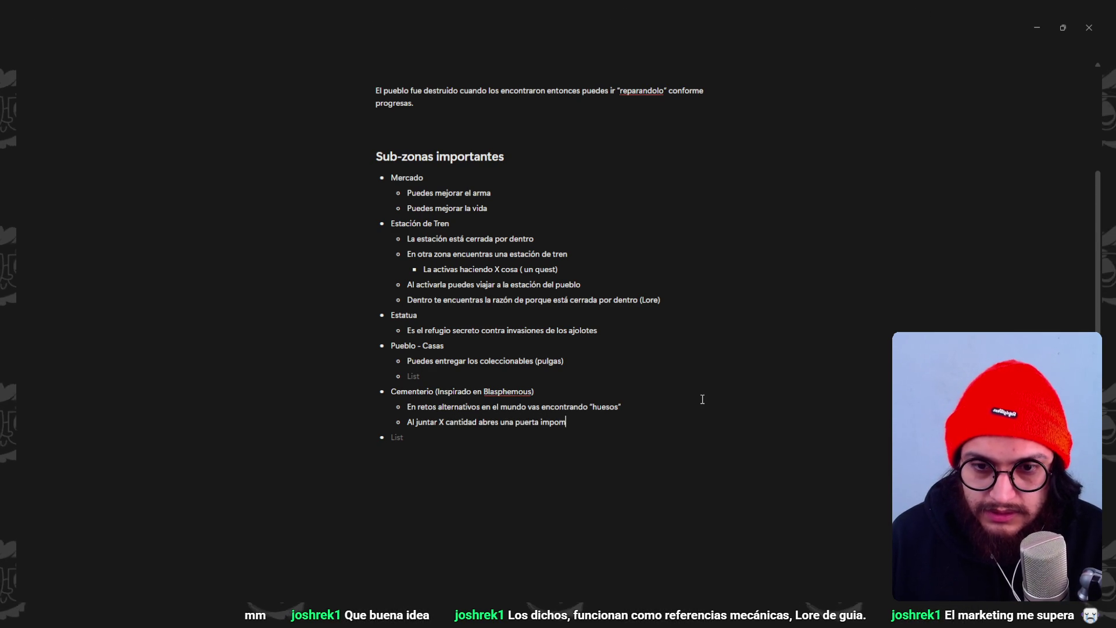
key(BackSpace)
text(nente que h)
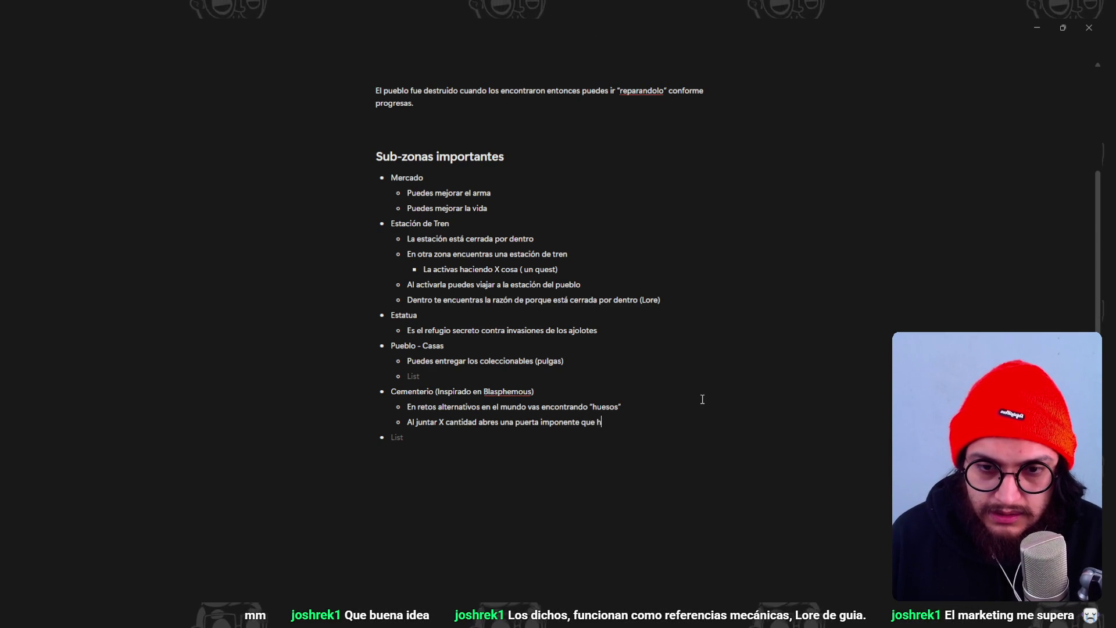
text(a estado cerrada todo el tiempo)
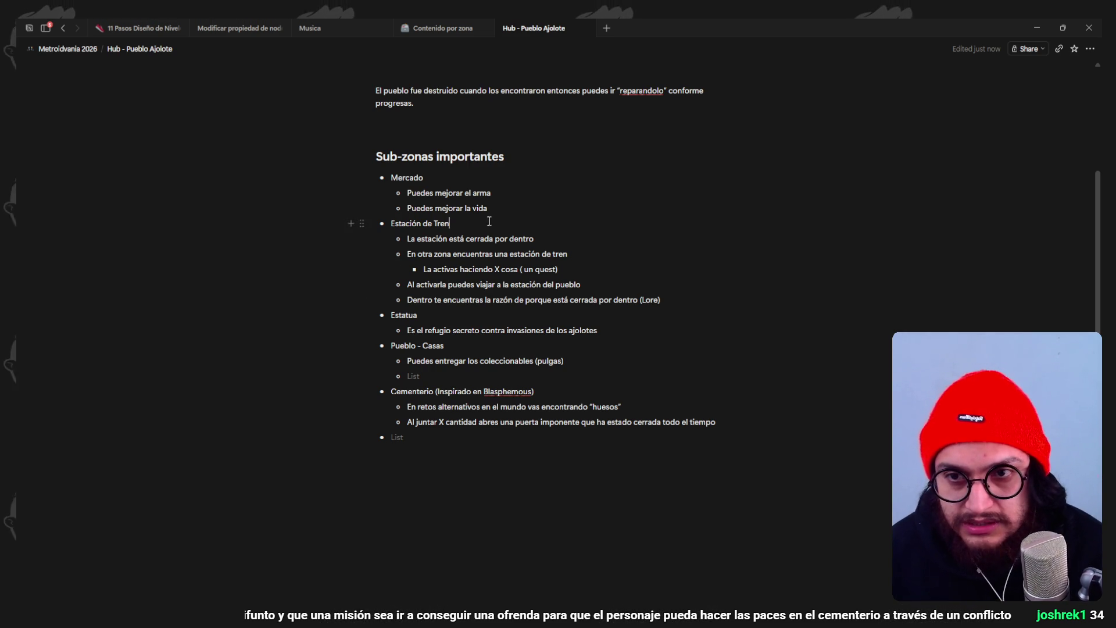
scroll(476, 206, up, 3)
scroll(456, 187, down, 3)
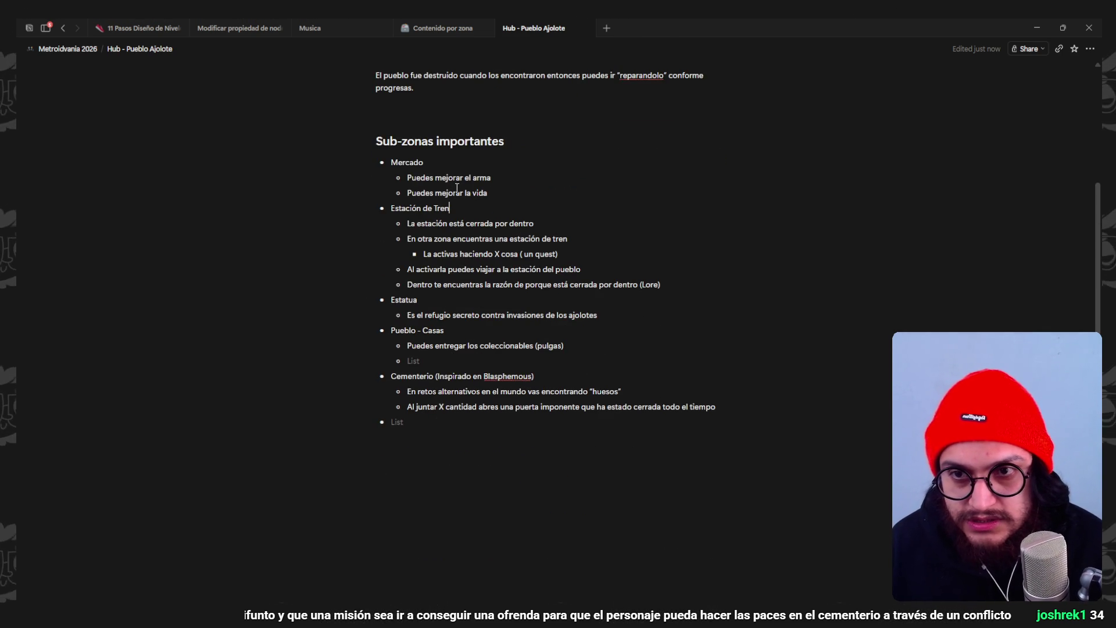
click(433, 158)
click(440, 108)
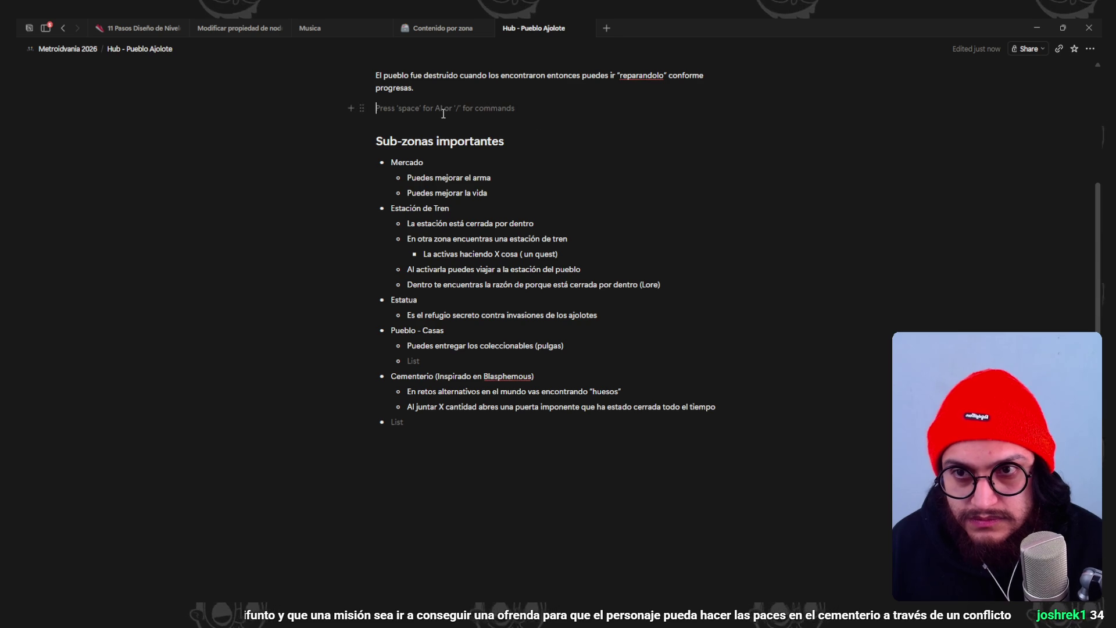
click(415, 406)
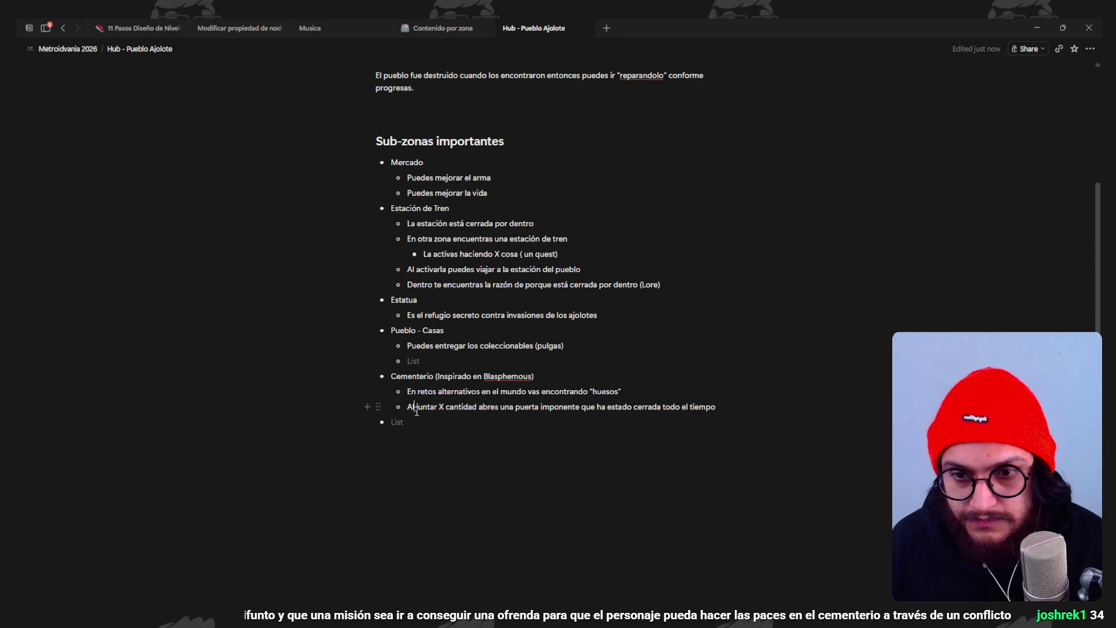
click(443, 29)
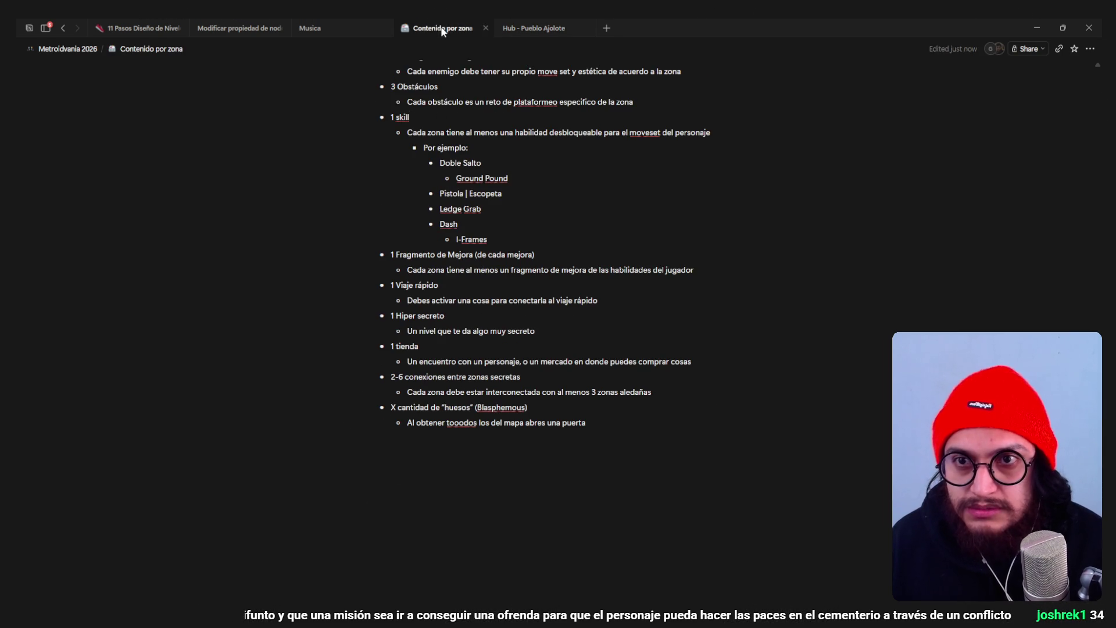
- Go up to Metroidvania 2026 and open Periódico from its Planificación list
scroll(503, 427, up, 12)
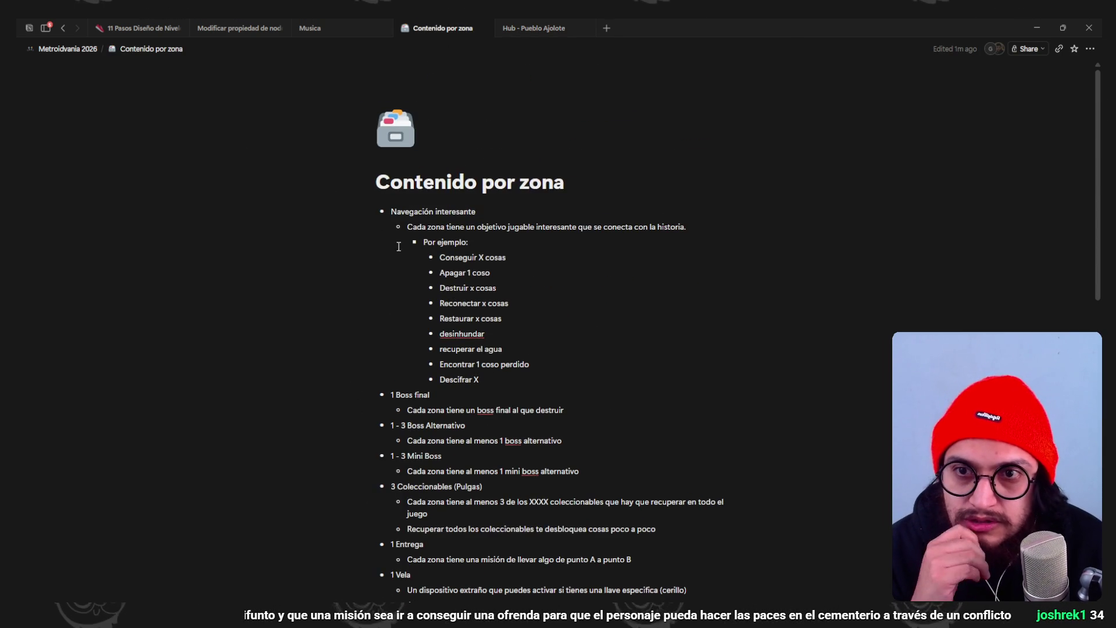
click(81, 52)
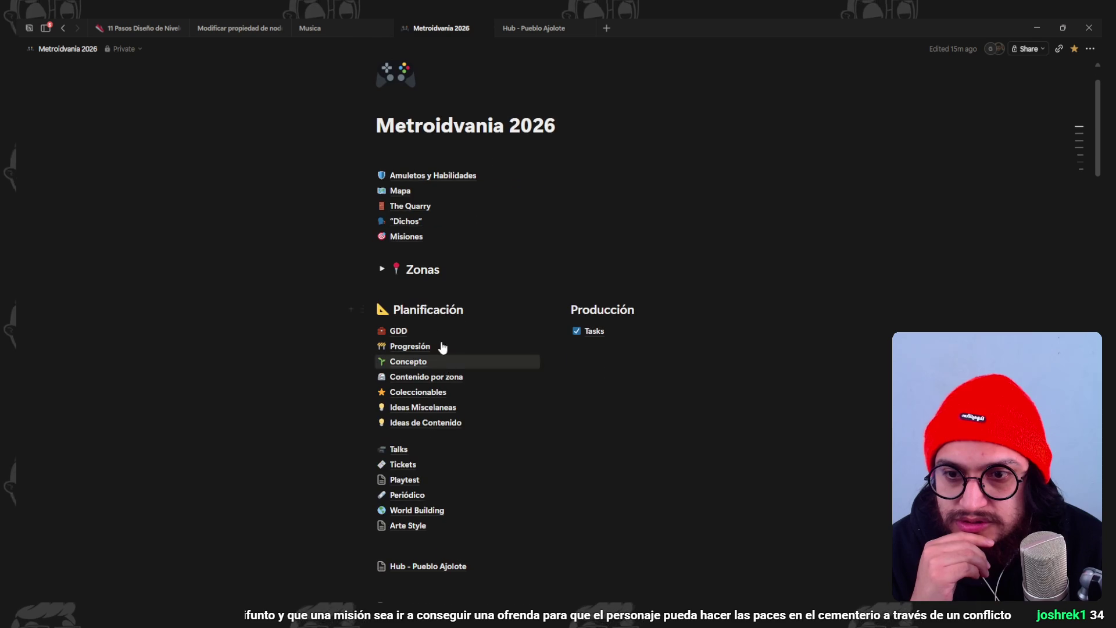
scroll(426, 444, down, 3)
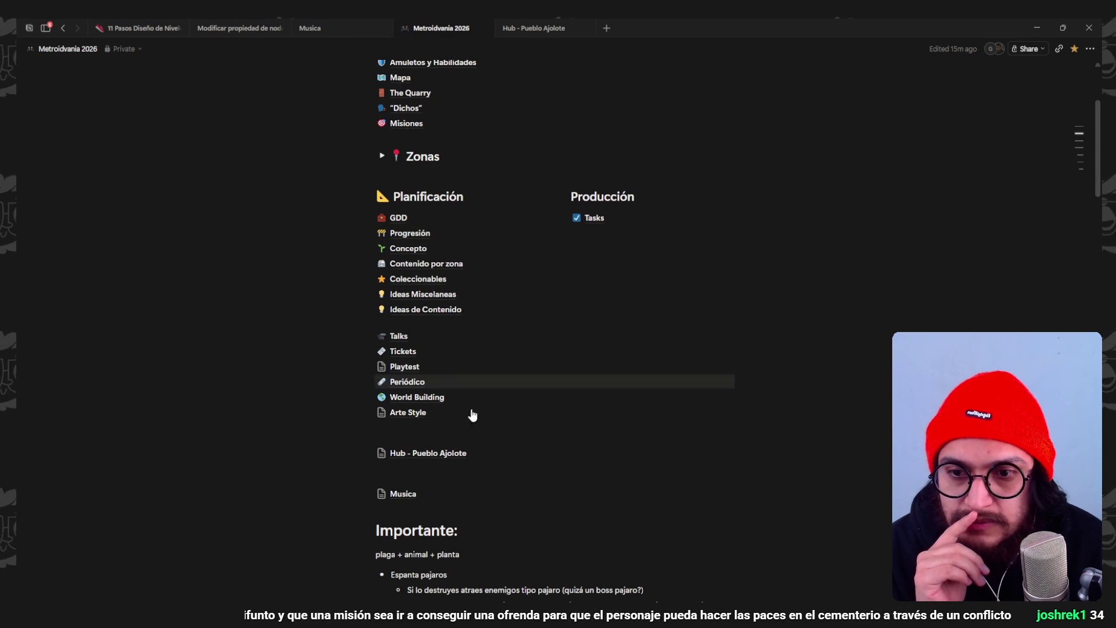
click(431, 385)
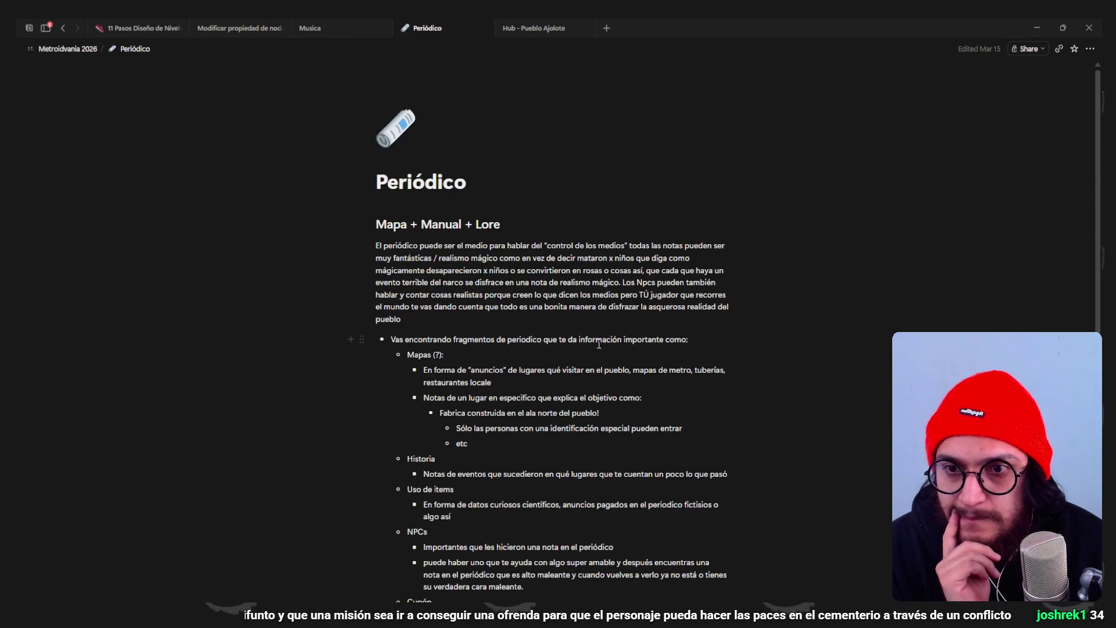
scroll(598, 343, down, 1)
scroll(599, 342, down, 1)
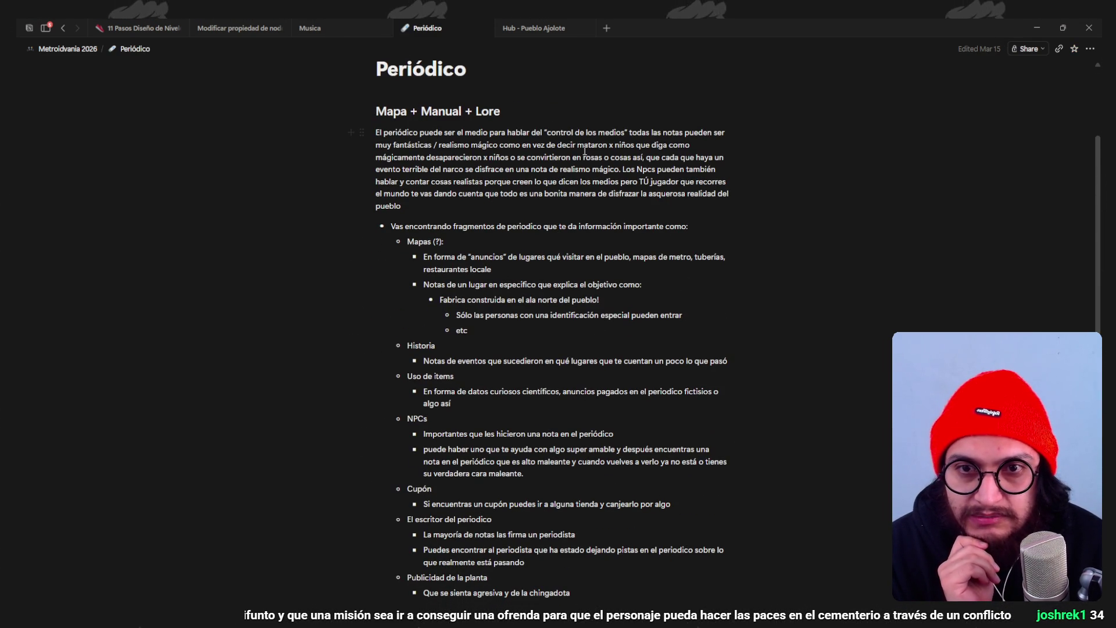
scroll(552, 146, up, 2)
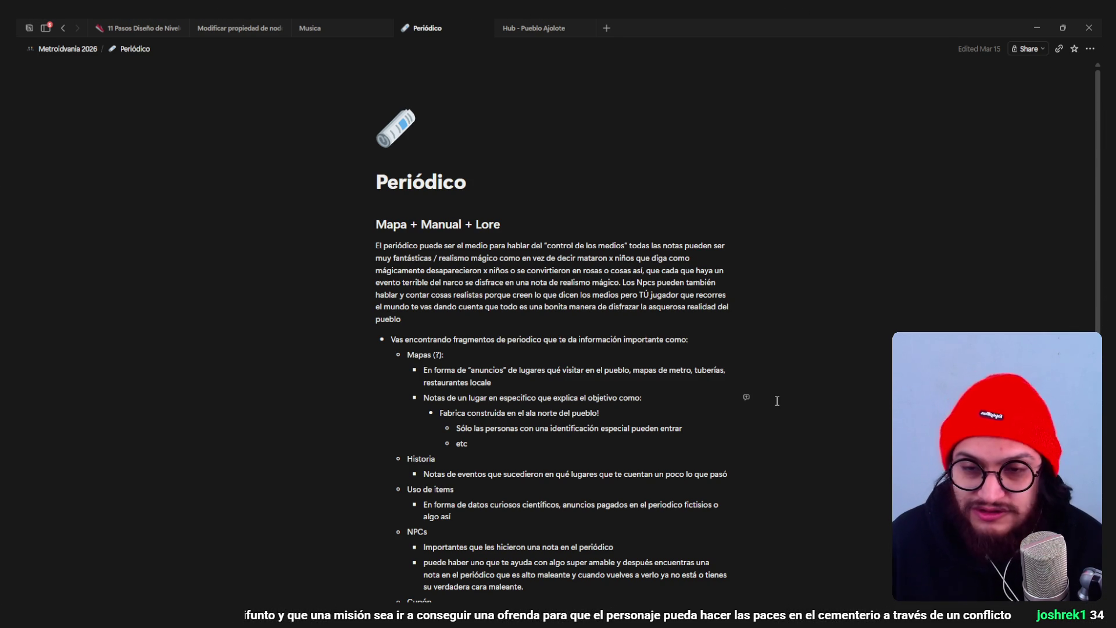
scroll(718, 361, down, 2)
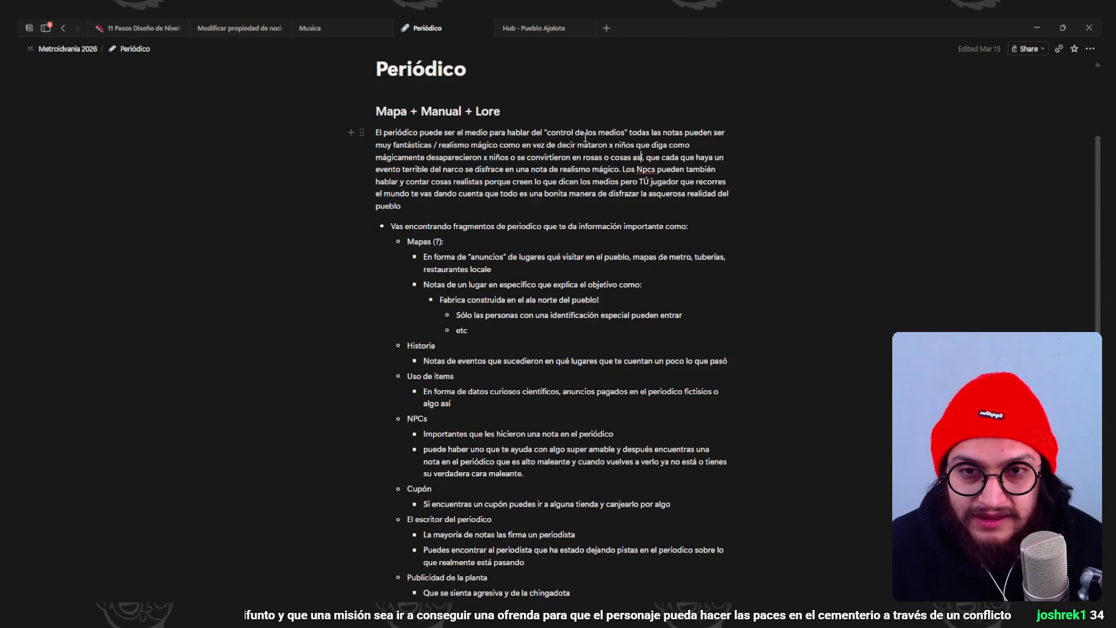
drag(628, 133, 540, 134)
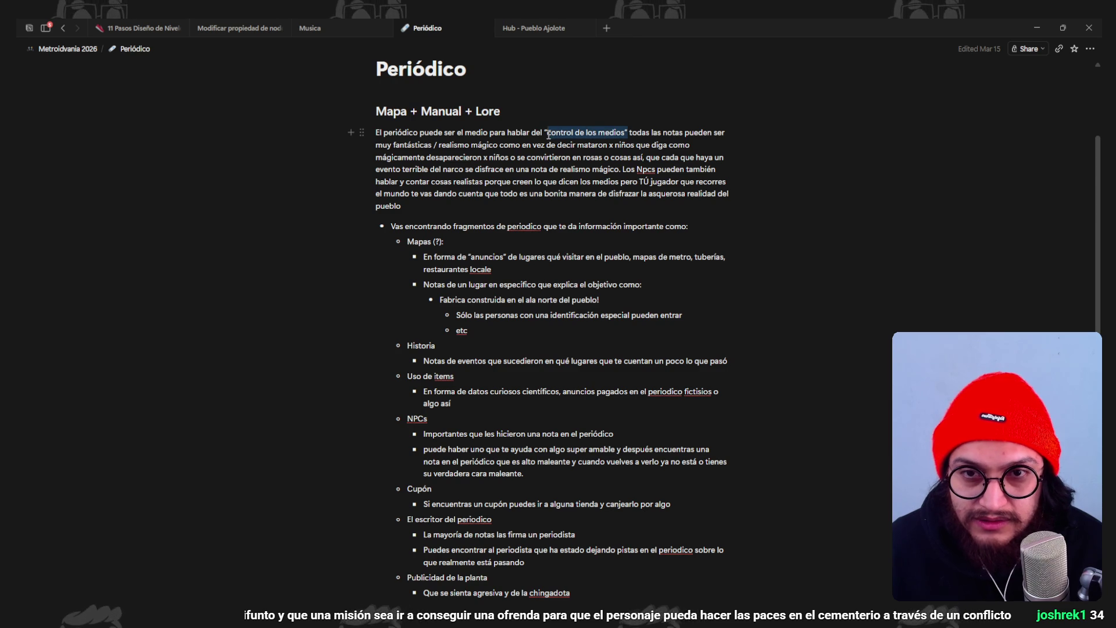
click(669, 157)
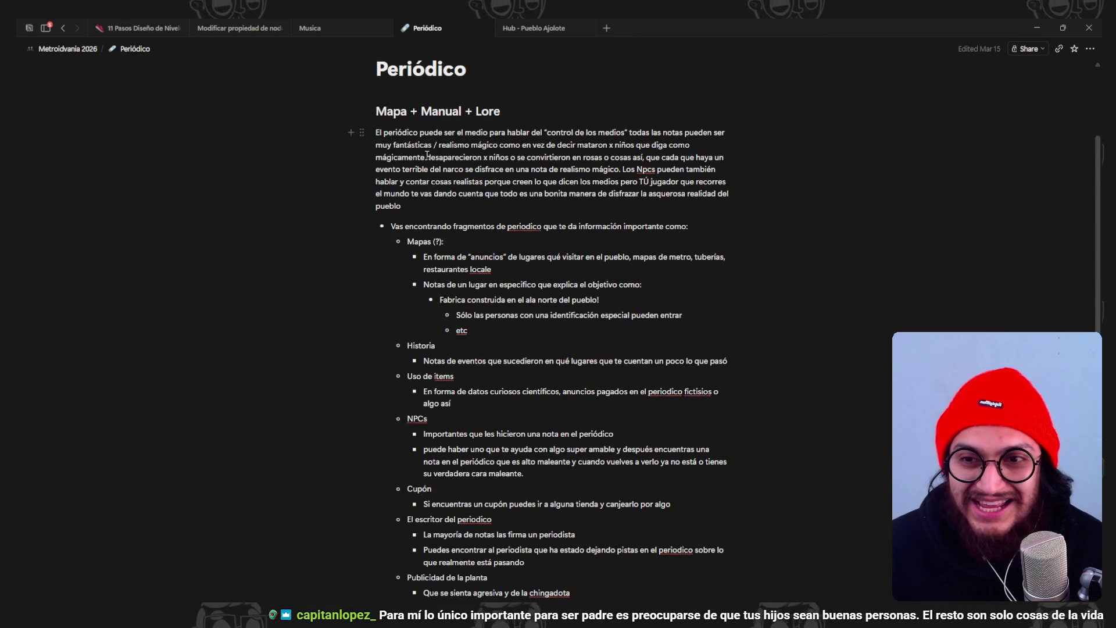
drag(444, 132, 573, 133)
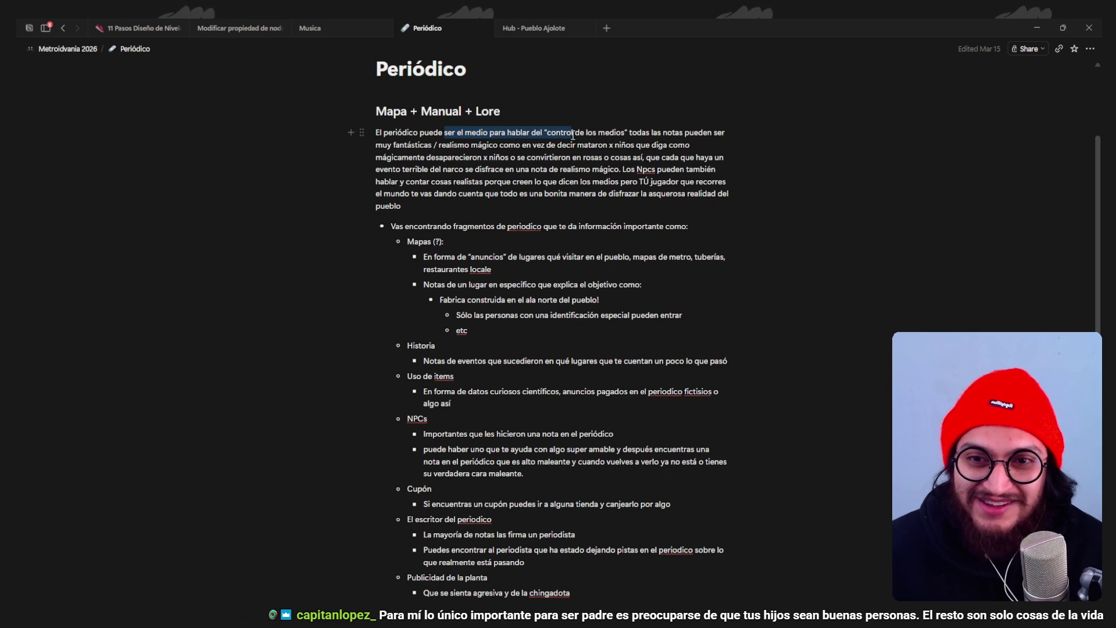
click(592, 136)
scroll(694, 231, up, 1)
scroll(693, 232, down, 1)
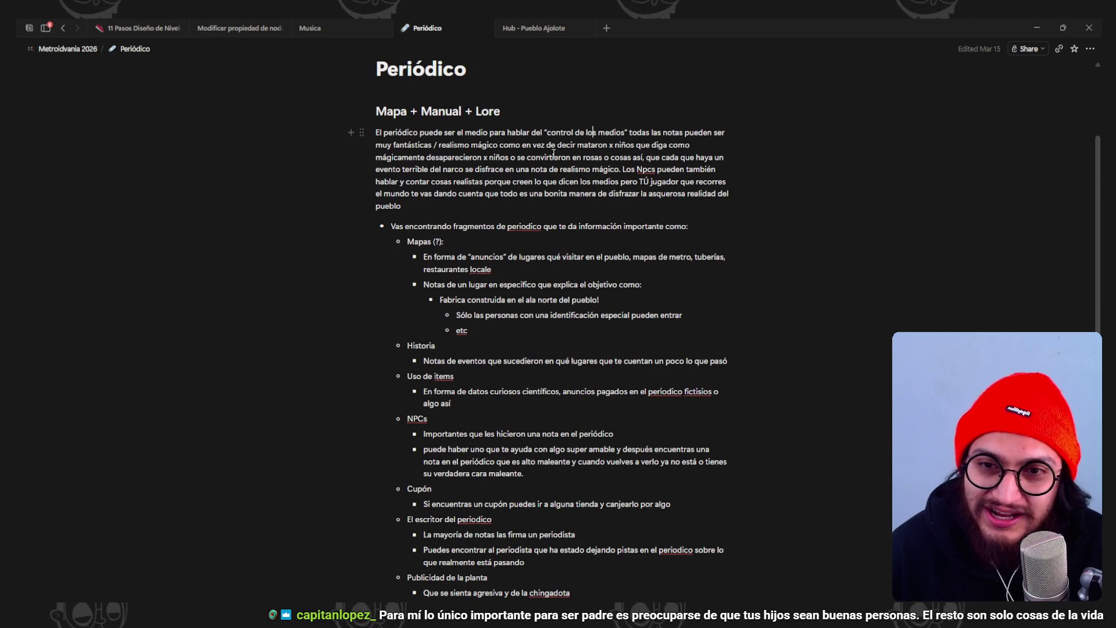
scroll(521, 149, down, 3)
scroll(521, 150, up, 4)
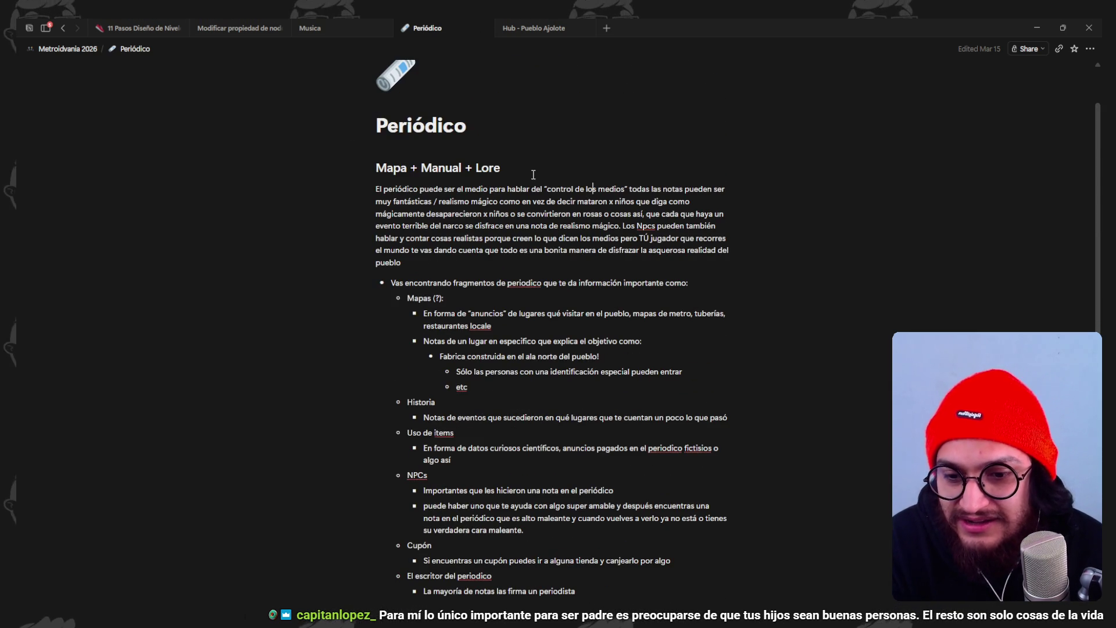
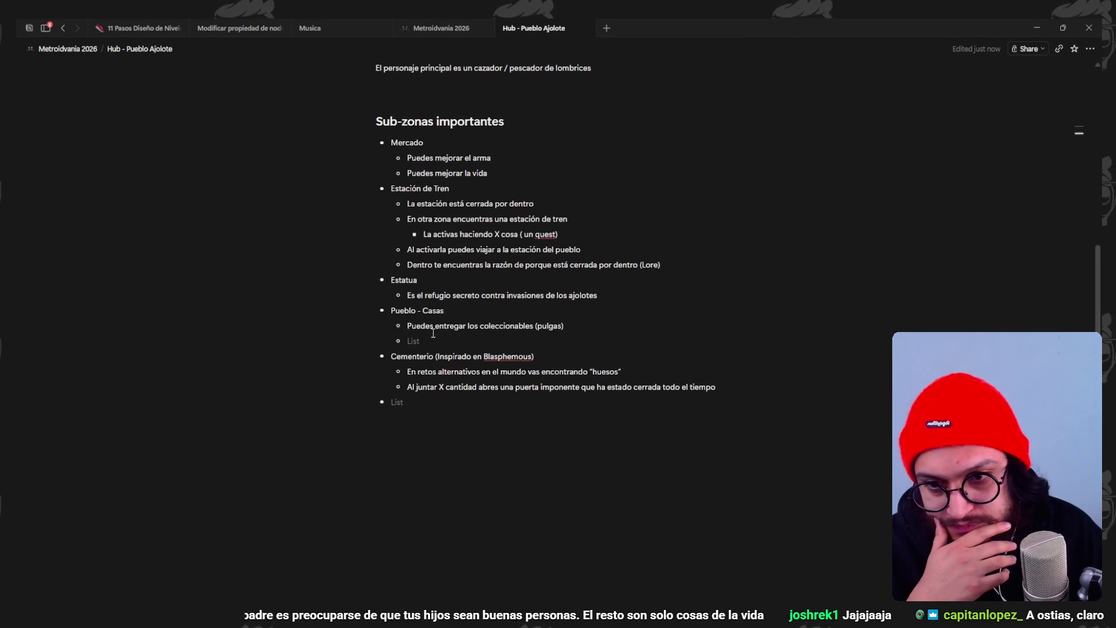
- Change the Pueblo - Casas collectibles bullet to 'Alguien a quién entregarle los coleccionables (pulgas)'
click(630, 324)
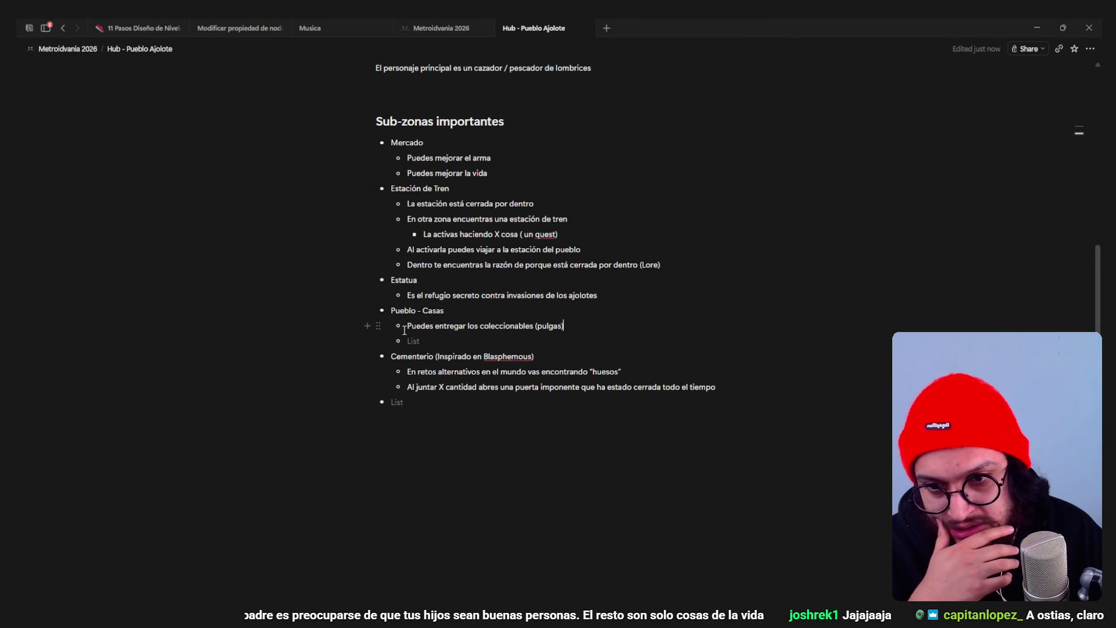
text(Alguien a)
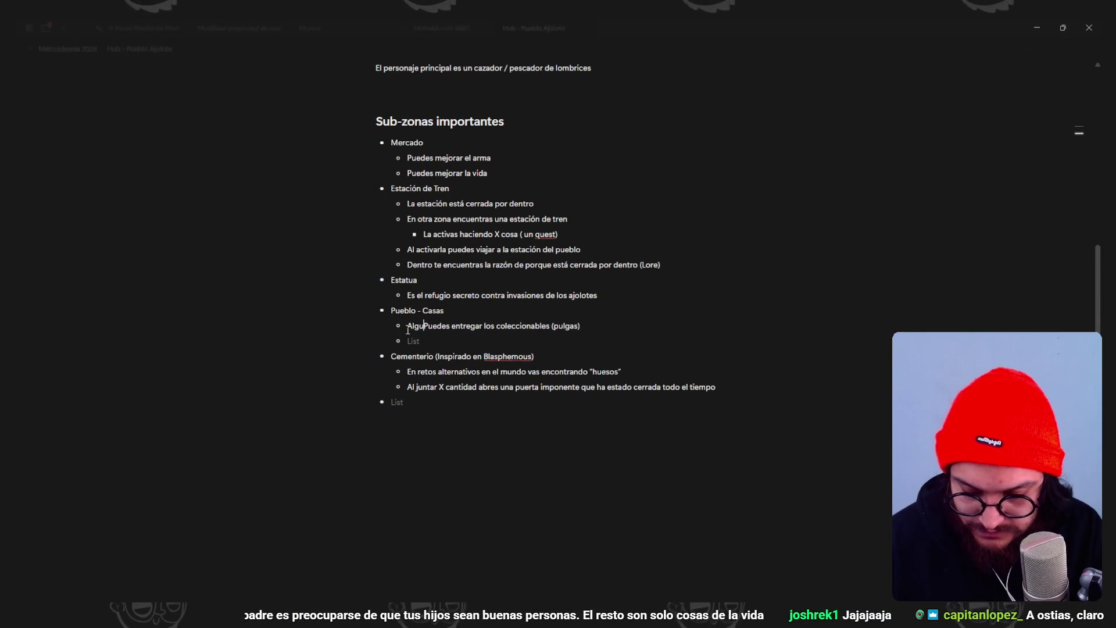
text( quién entregarle)
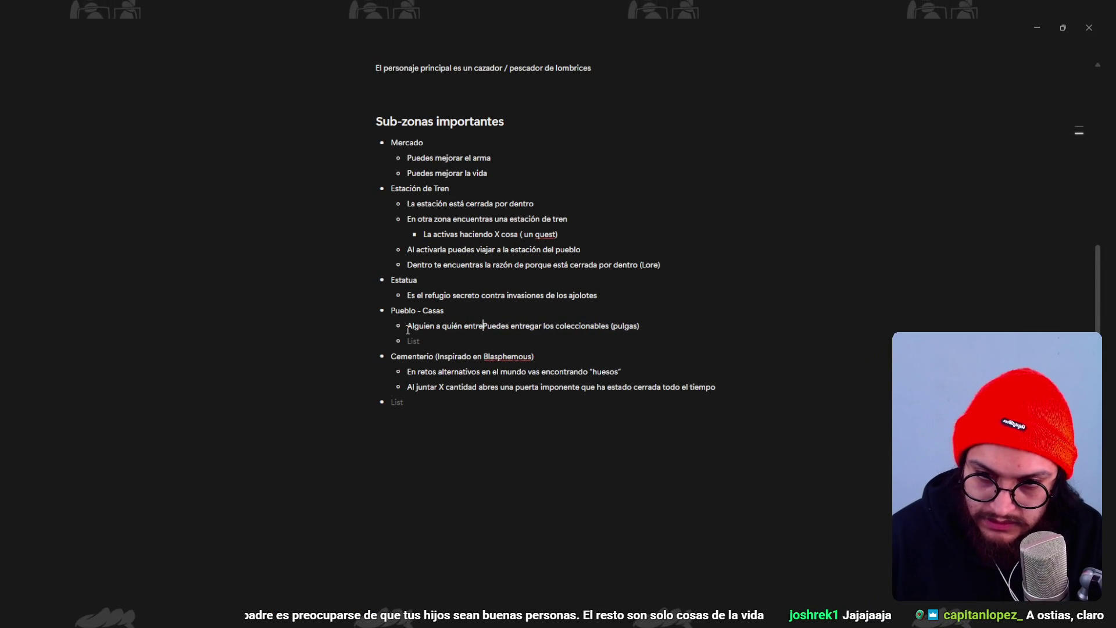
key(Delete)
key(Delete)
key(Delete)
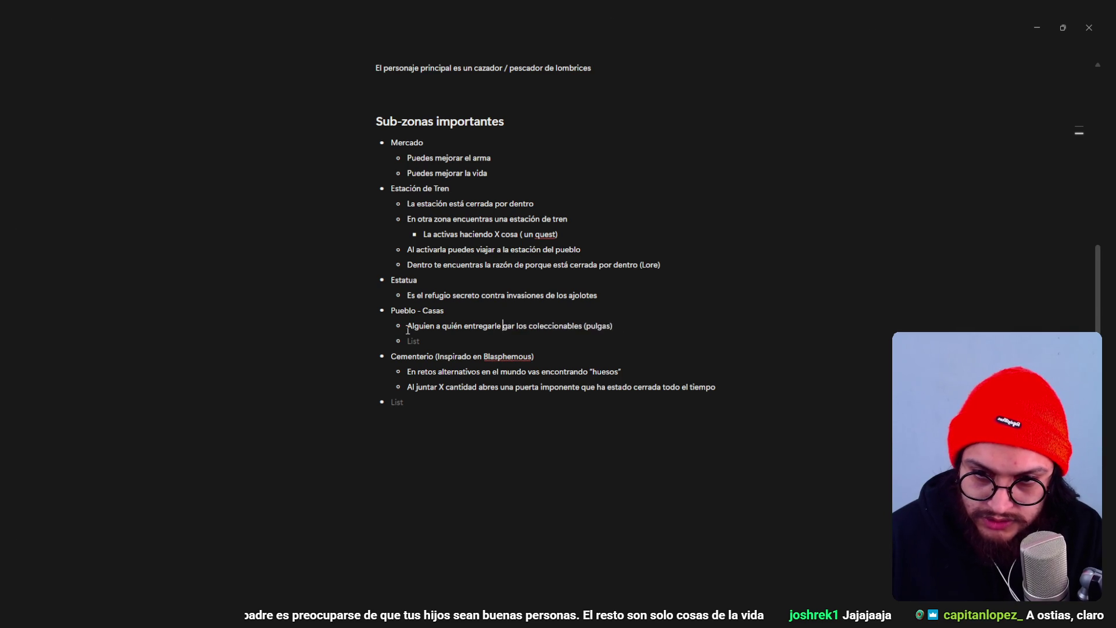
key(Delete)
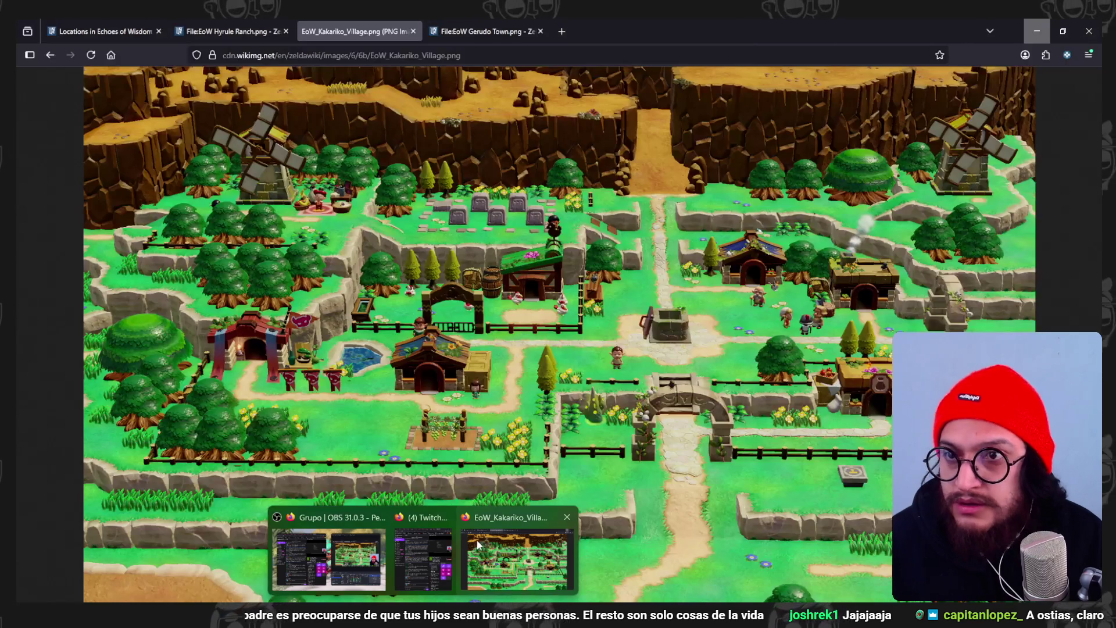
click(478, 539)
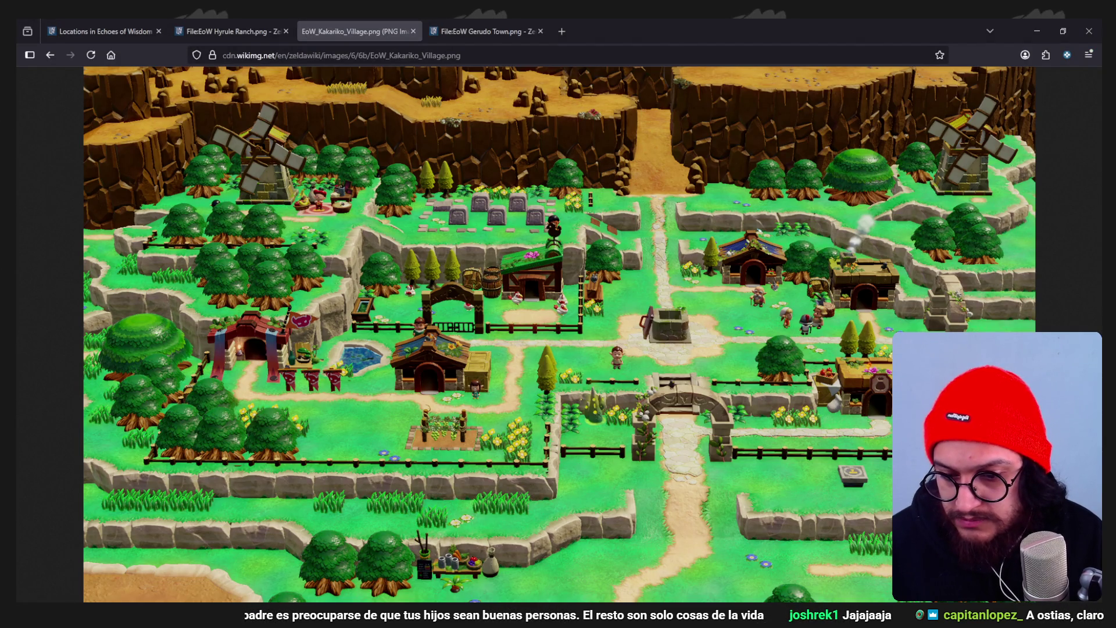
- Search in a new Firefox tab for the Mina the Hollower Tenebrous Isle interactive map
click(570, 34)
text(### Aldea oculta de los ajolotes Todos los ajolotes tienen números por nombres, la identidad de cada uno es su numero porque para todos el pueblo el haber sido arrasados y exhiliados es lo que marco su historia y lo más importante.  El personaje principal es un cazador / pescador de lombrices)
key(Return)
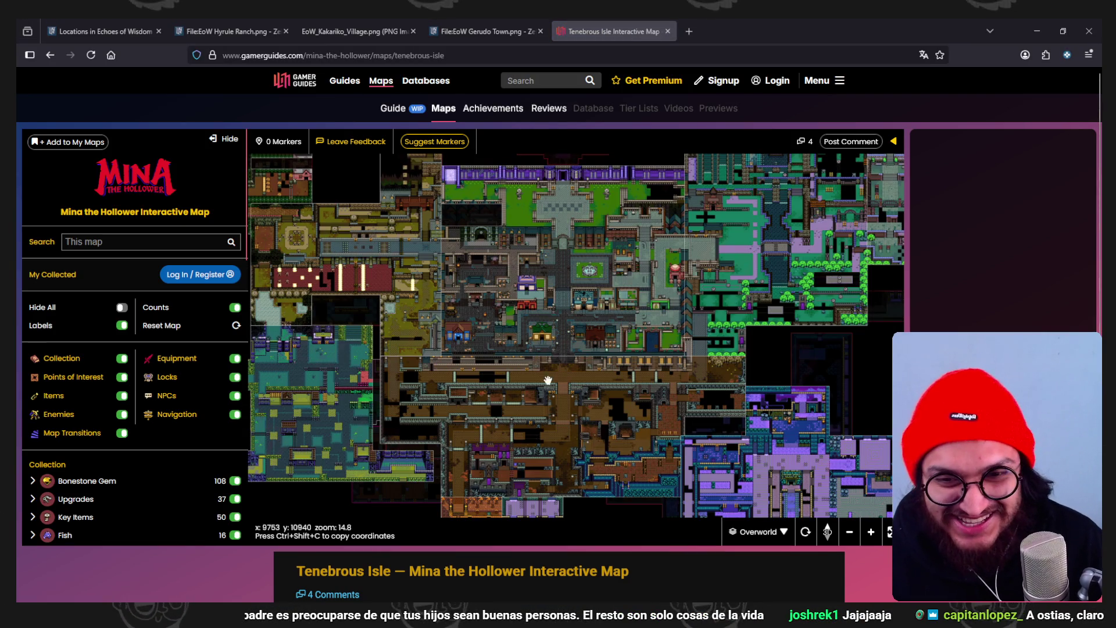
- Zoom and pan the Tenebrous Isle map until the blue music house by the fountain plaza fills the view
scroll(569, 201, down, 2)
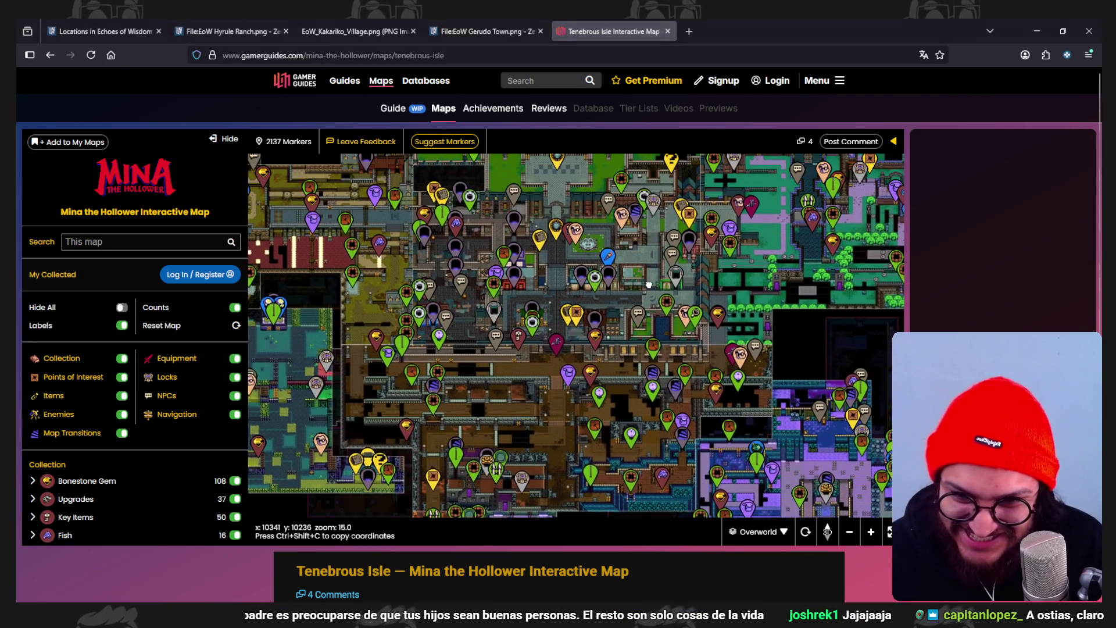
scroll(569, 254, up, 3)
scroll(569, 254, up, 1)
mouse_move(569, 254)
mouse_down()
mouse_move(580, 422)
mouse_move(546, 354)
mouse_move(488, 298)
mouse_move(799, 419)
mouse_up()
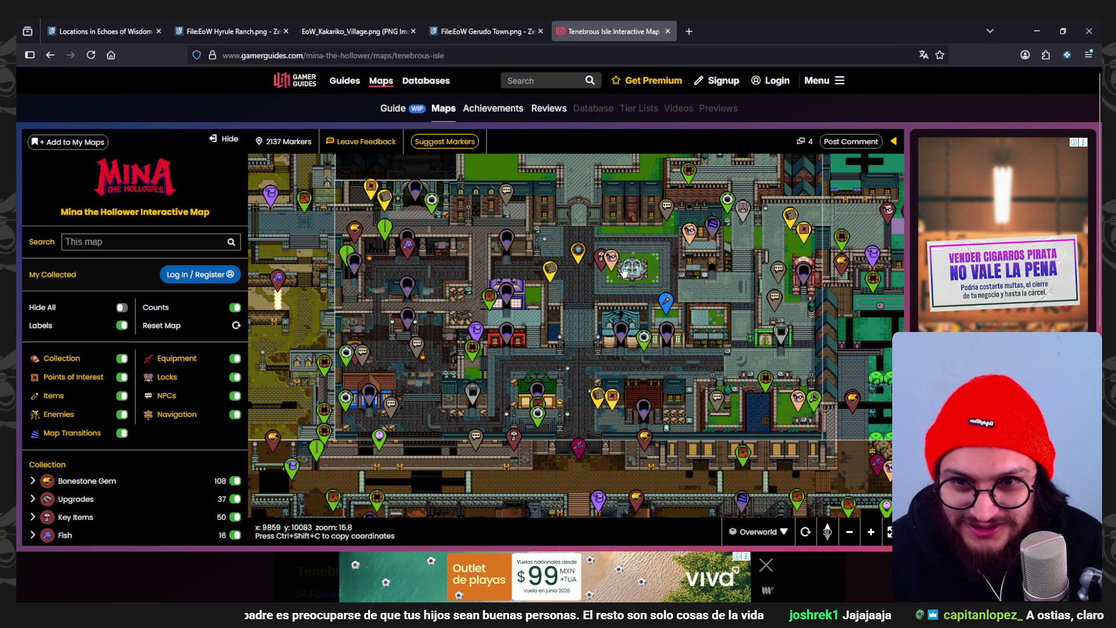
drag(647, 354, 661, 522)
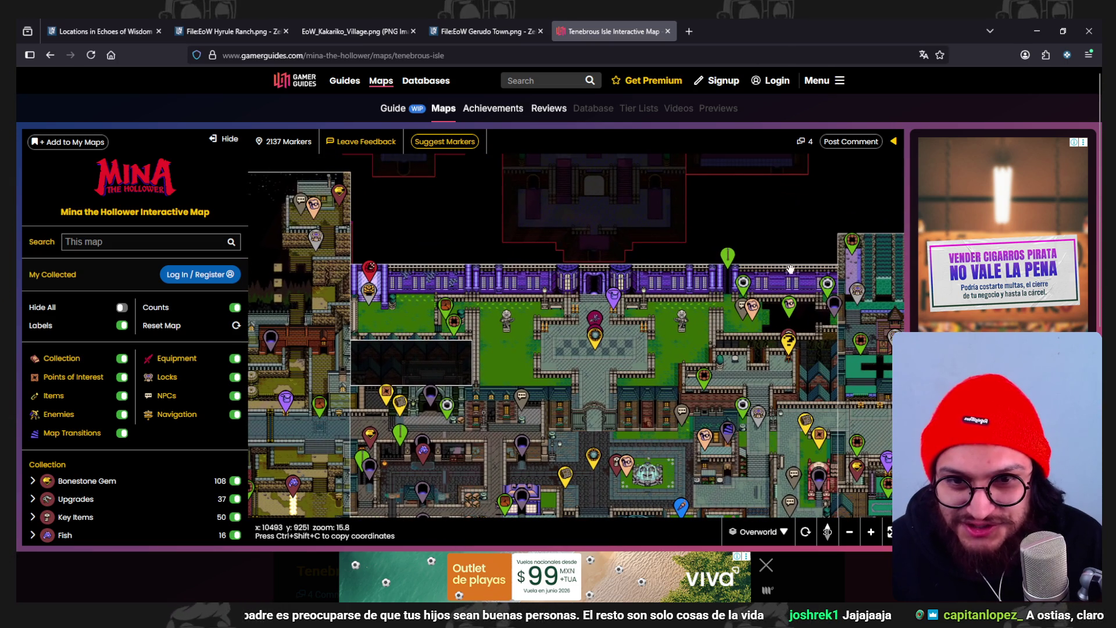
drag(714, 442, 692, 319)
scroll(520, 418, up, 1)
drag(520, 418, 631, 256)
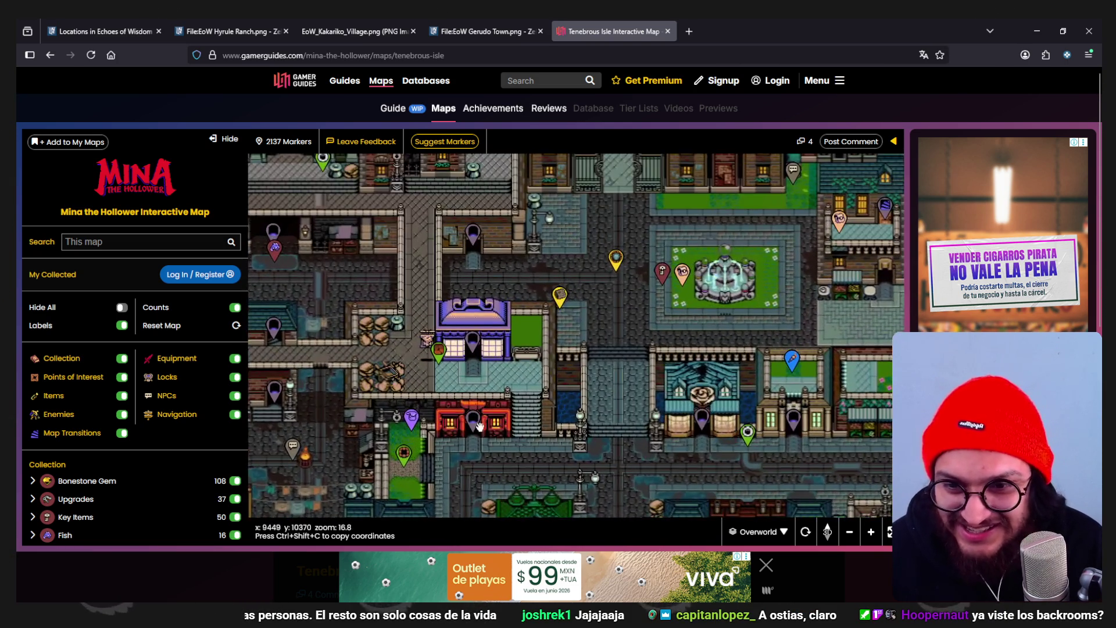
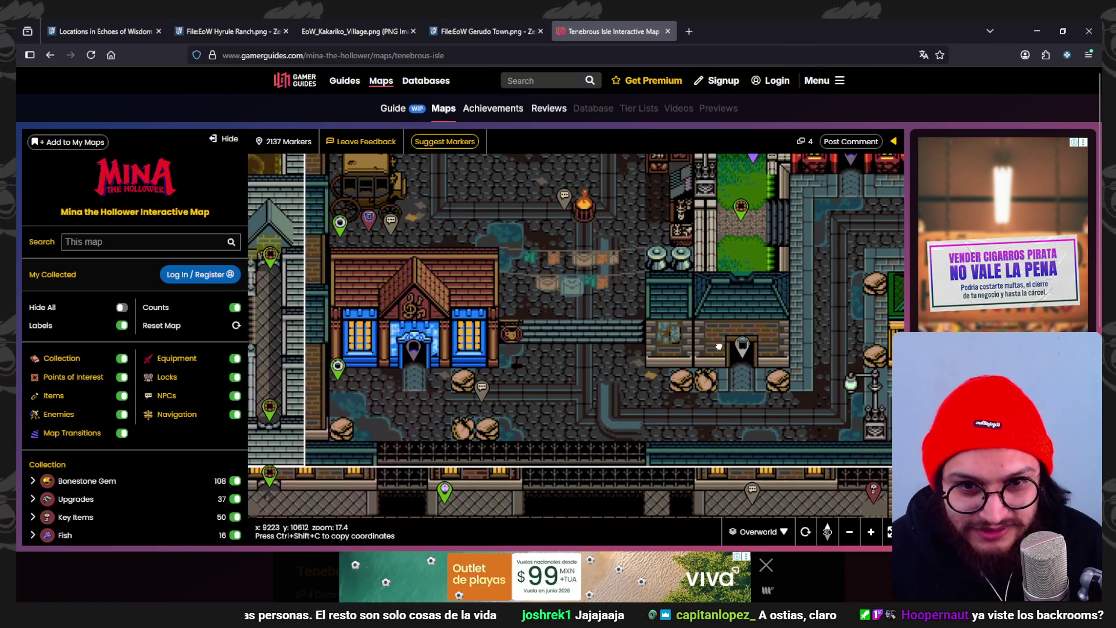
- Pan from the music house to the scales building and canal, zooming in on building entrances
drag(825, 273, 621, 316)
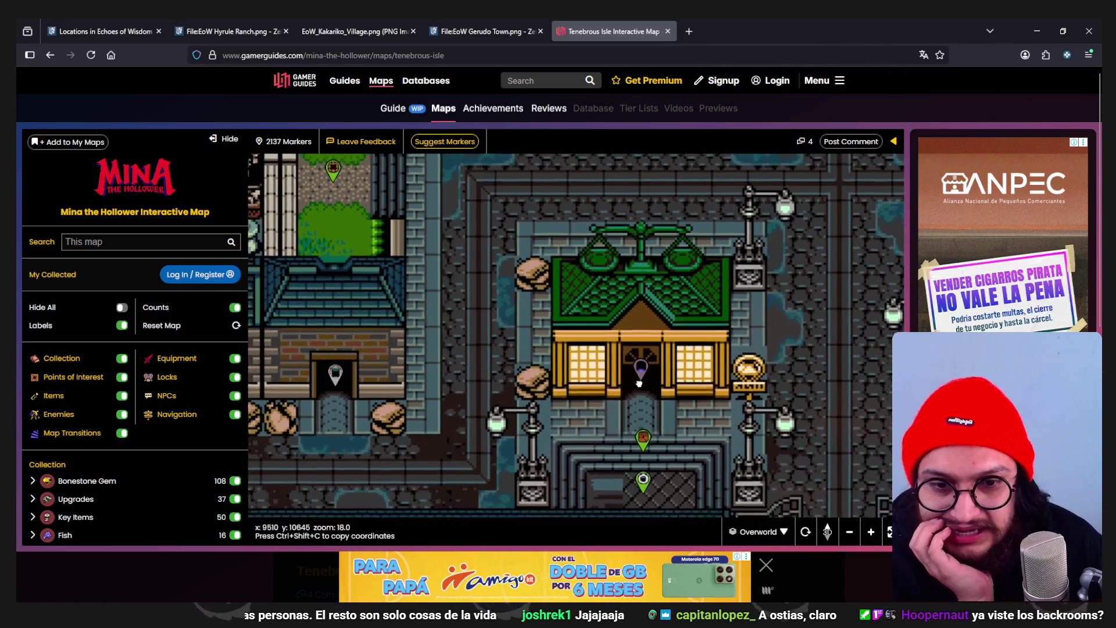
mouse_move(574, 390)
mouse_down()
mouse_move(679, 351)
mouse_move(534, 264)
mouse_move(325, 241)
mouse_up()
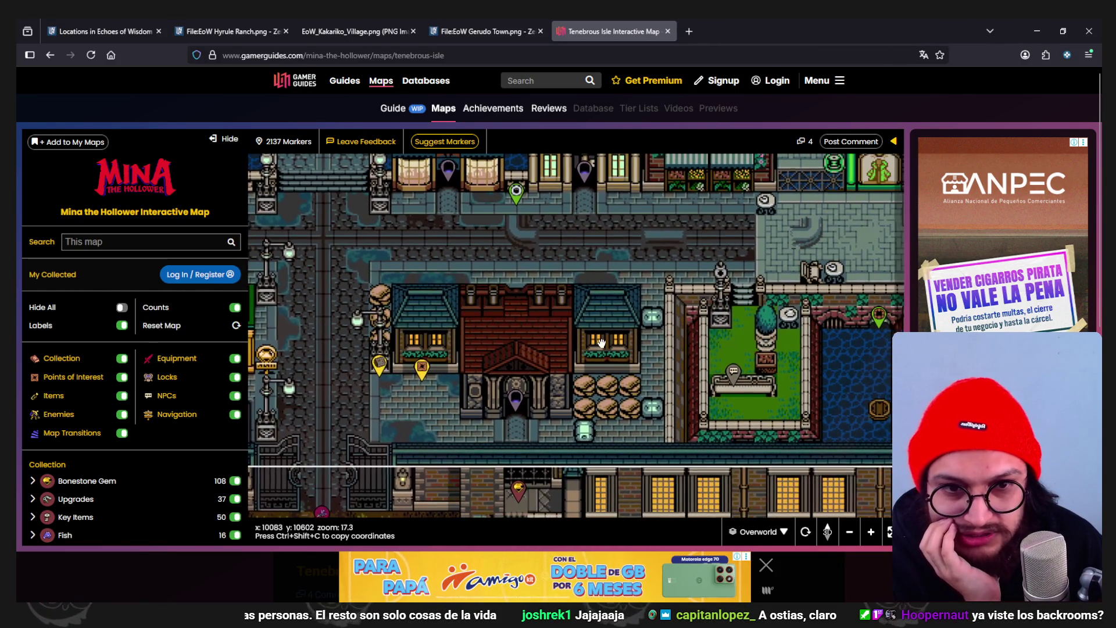
scroll(572, 280, up, 2)
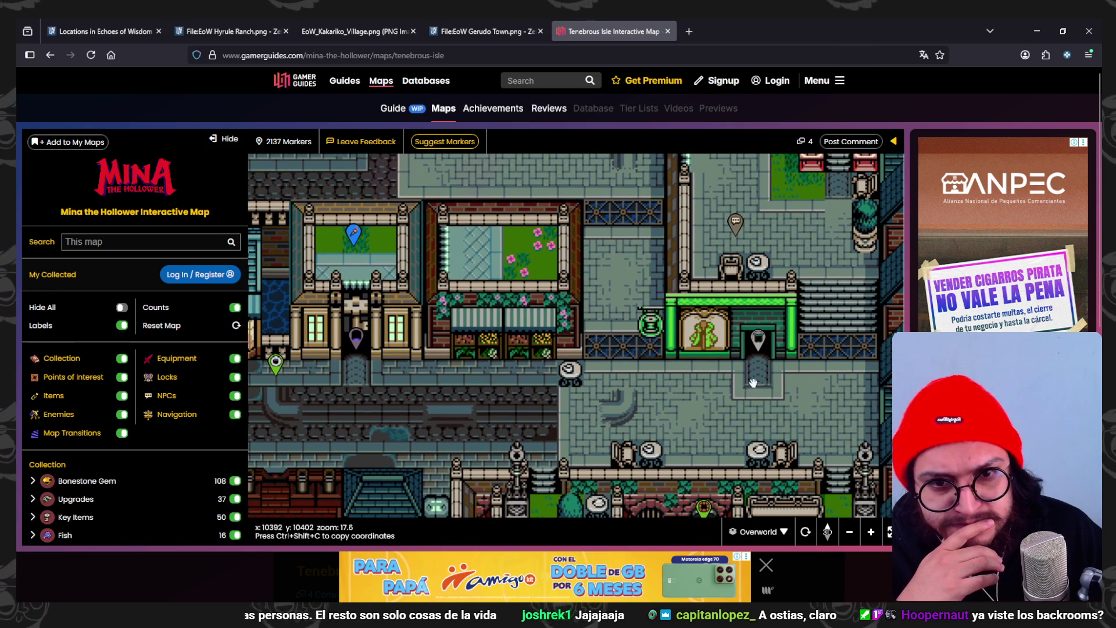
drag(490, 307, 772, 451)
scroll(772, 451, down, 2)
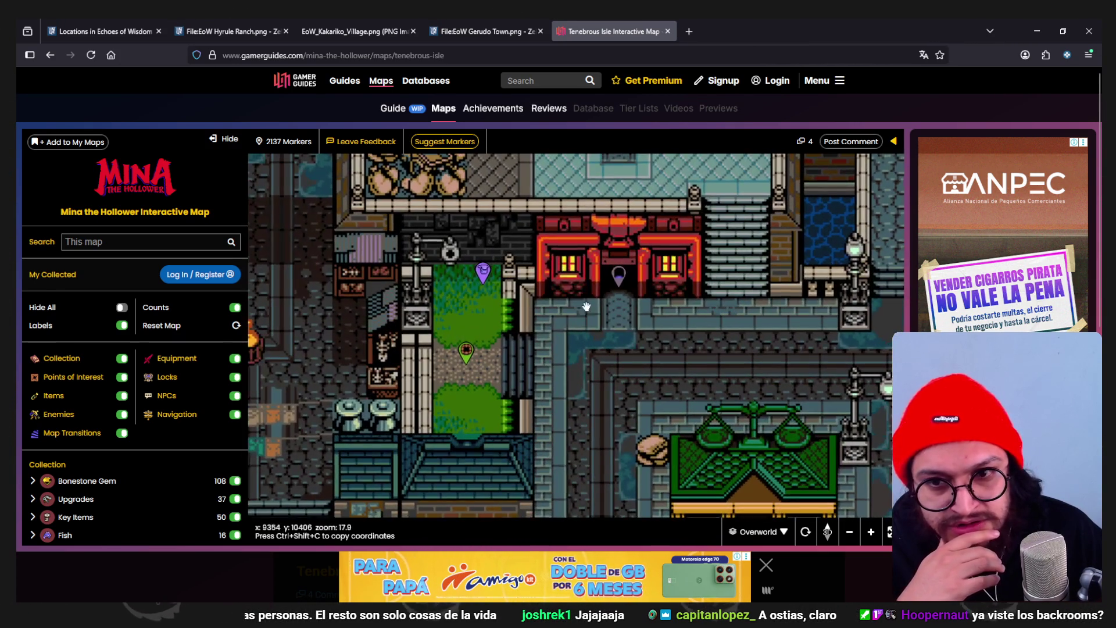
scroll(640, 246, up, 1)
scroll(645, 336, down, 1)
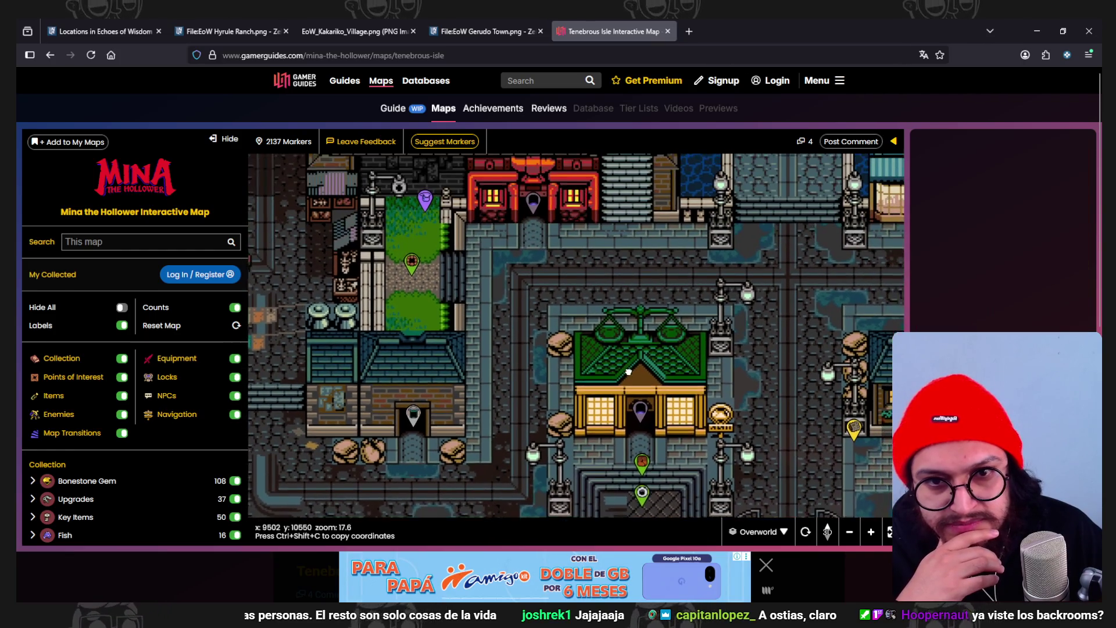
scroll(668, 291, up, 2)
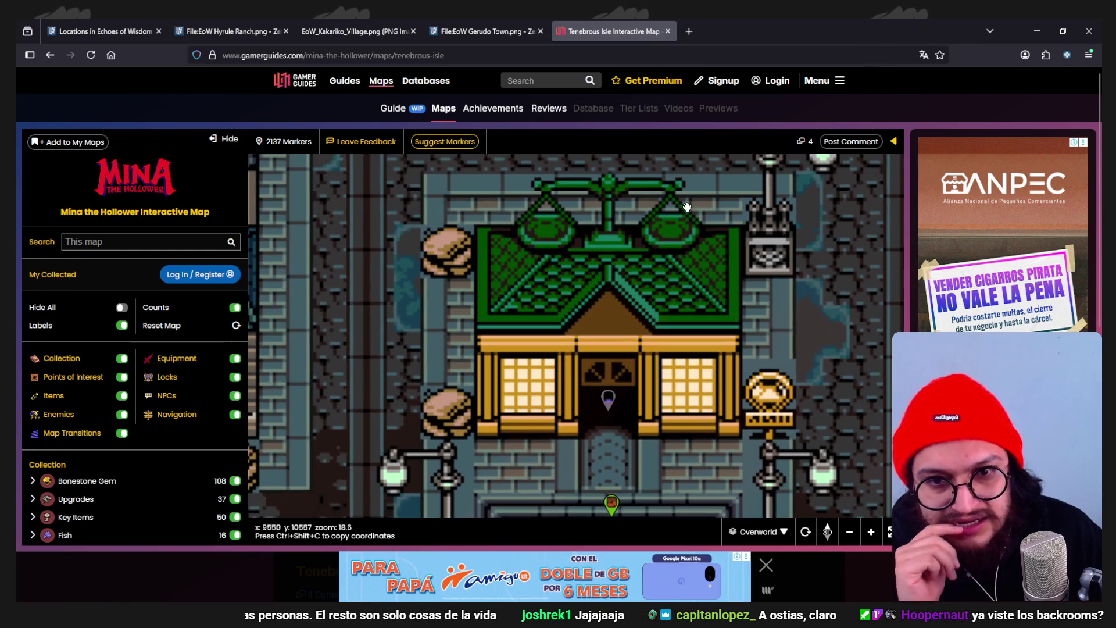
- Move down to the red and purple buildings, then centre the fountain plaza
mouse_move(588, 206)
mouse_down()
mouse_move(633, 314)
mouse_move(697, 372)
mouse_up()
scroll(697, 350, down, 1)
scroll(697, 350, down, 1)
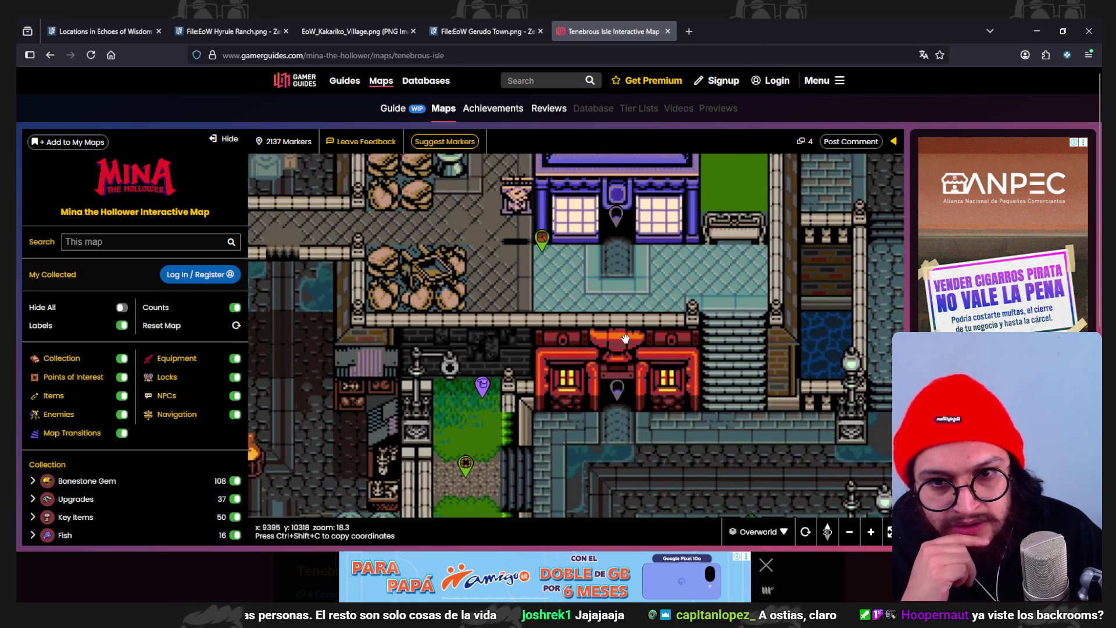
drag(626, 338, 613, 417)
scroll(613, 417, down, 1)
scroll(613, 417, up, 1)
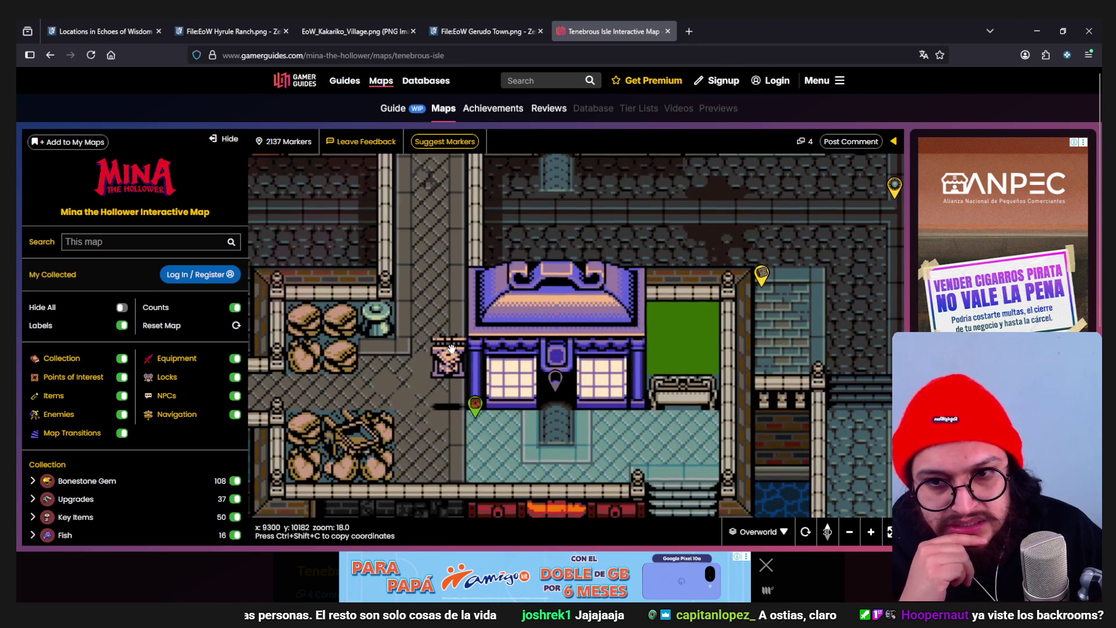
scroll(693, 270, down, 3)
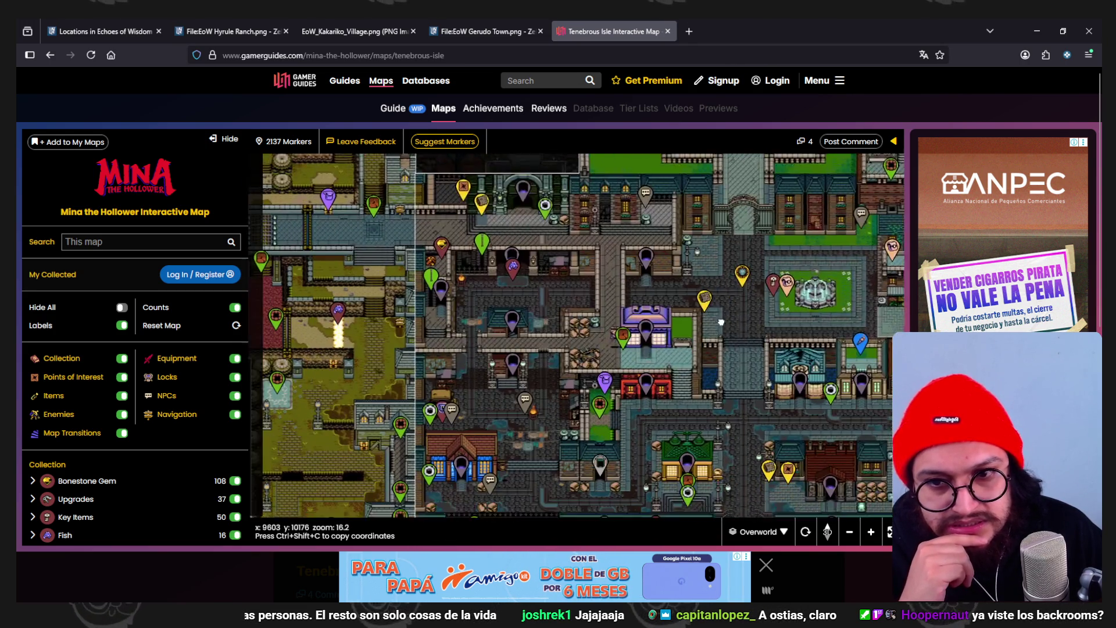
drag(693, 270, 324, 354)
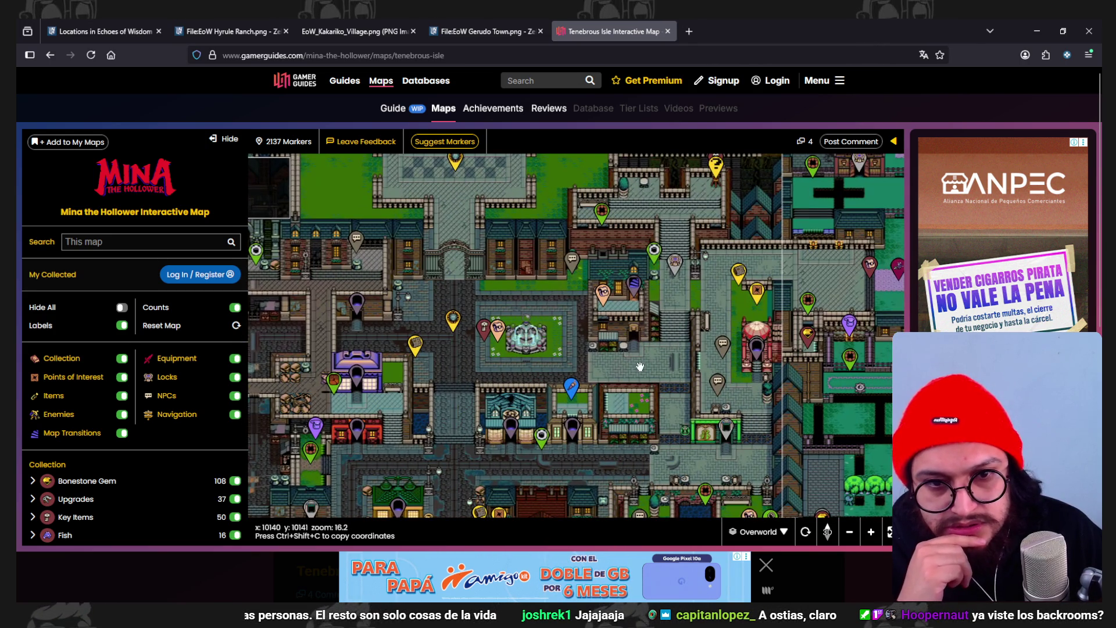
scroll(665, 342, up, 2)
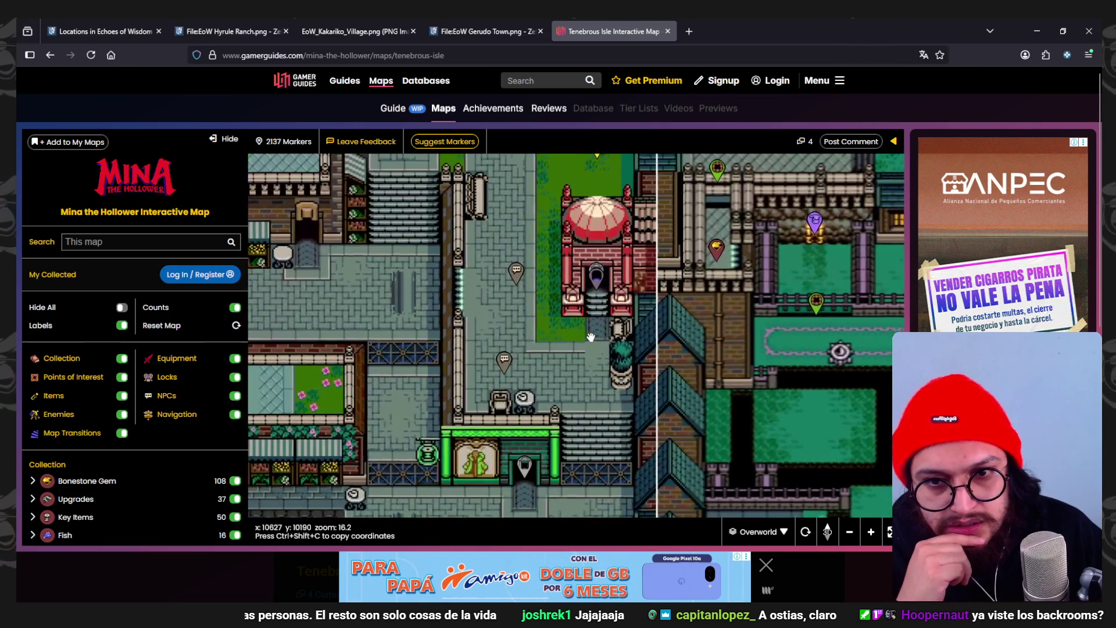
scroll(577, 439, up, 2)
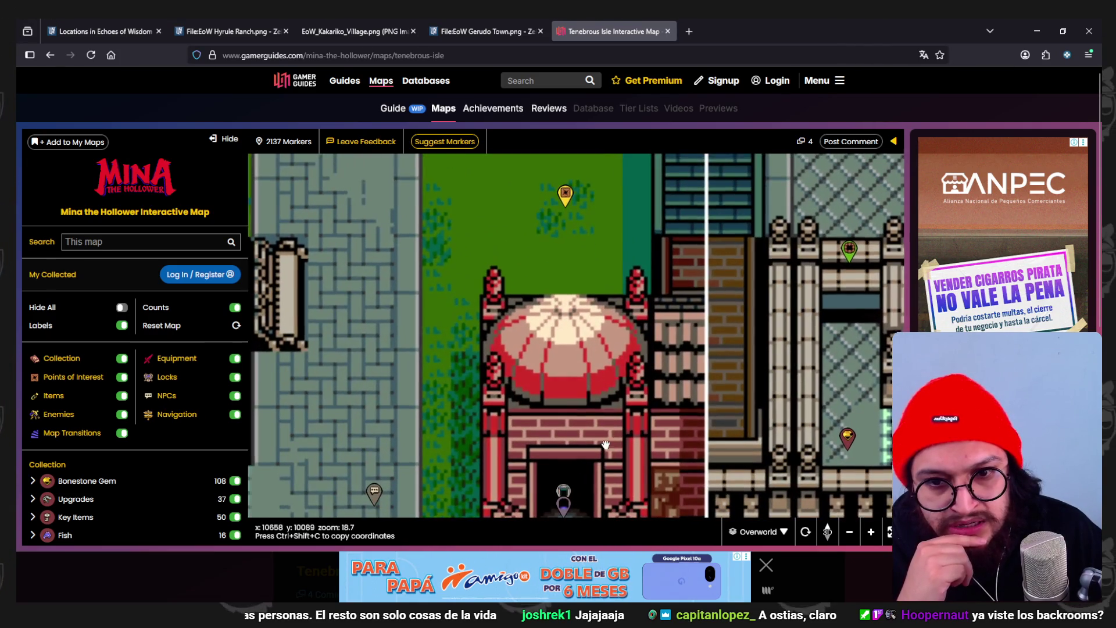
scroll(666, 468, down, 3)
scroll(666, 468, down, 2)
mouse_move(295, 410)
mouse_down()
mouse_move(479, 370)
mouse_move(507, 404)
mouse_up()
- Zoom out around the fountain plaza and look toward the Stairs To Cave Network
scroll(514, 346, down, 3)
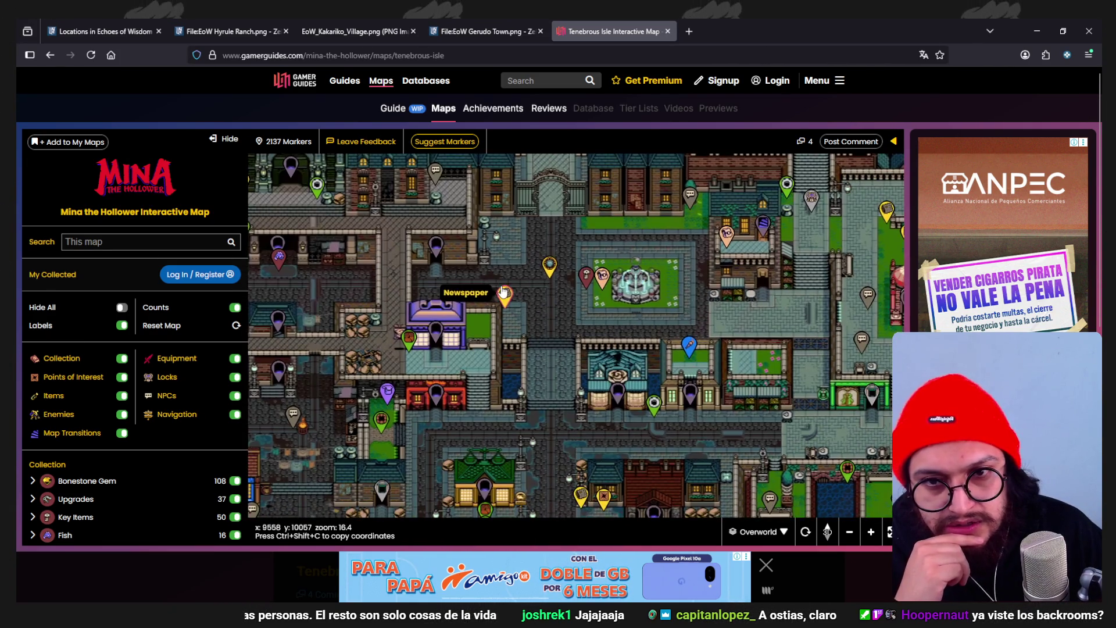
drag(513, 345, 735, 349)
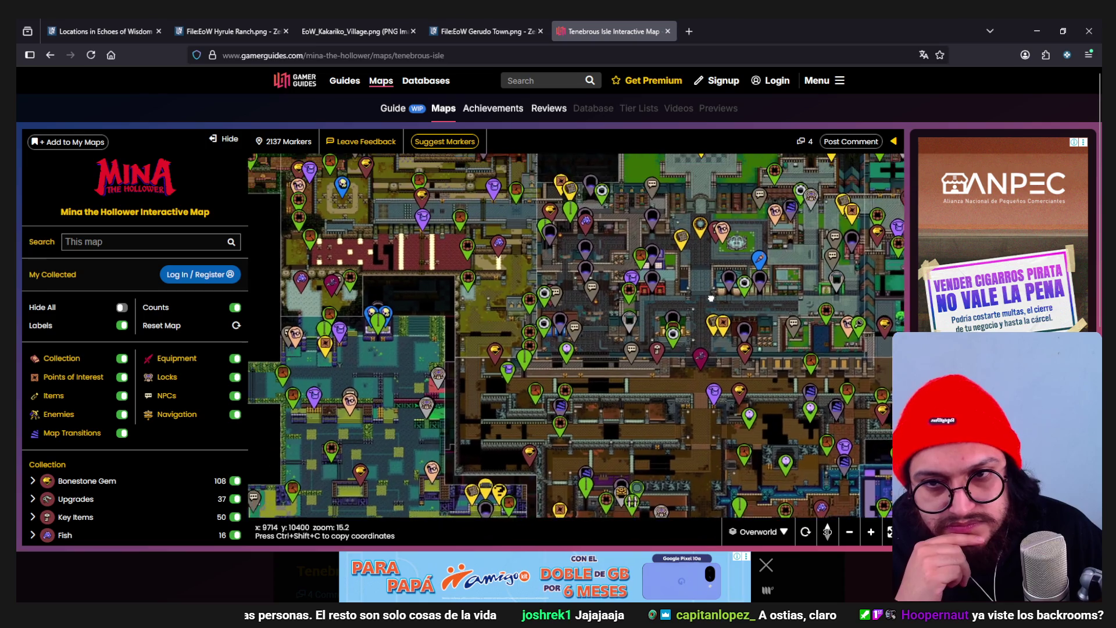
mouse_move(576, 200)
mouse_down()
mouse_move(637, 412)
mouse_move(494, 337)
mouse_up()
drag(639, 418, 494, 343)
drag(715, 406, 594, 365)
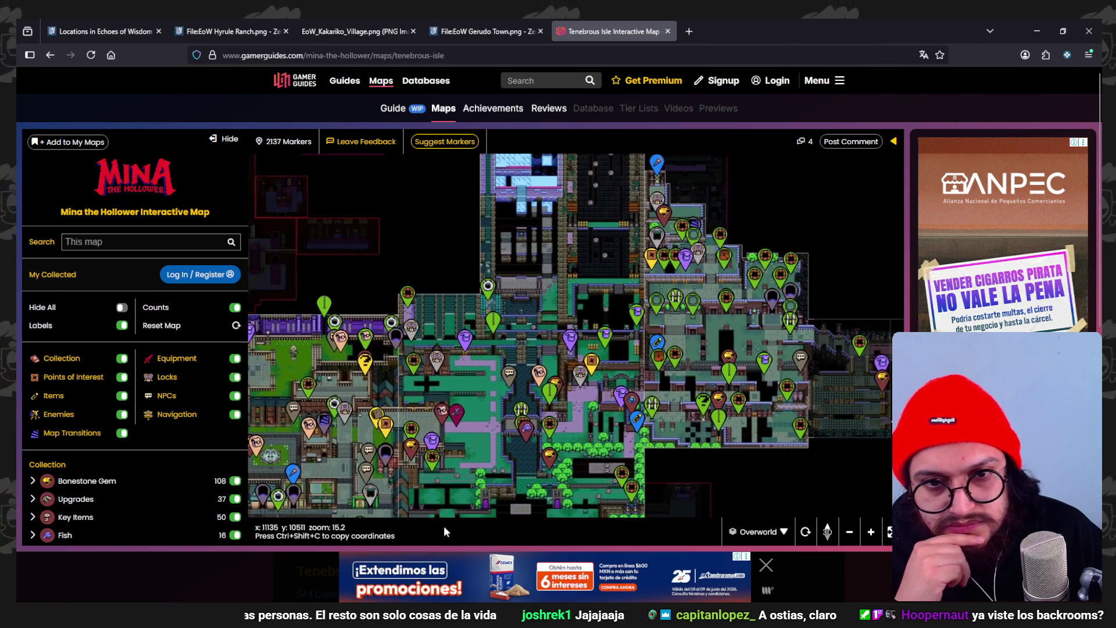
drag(454, 420, 550, 376)
scroll(550, 377, up, 5)
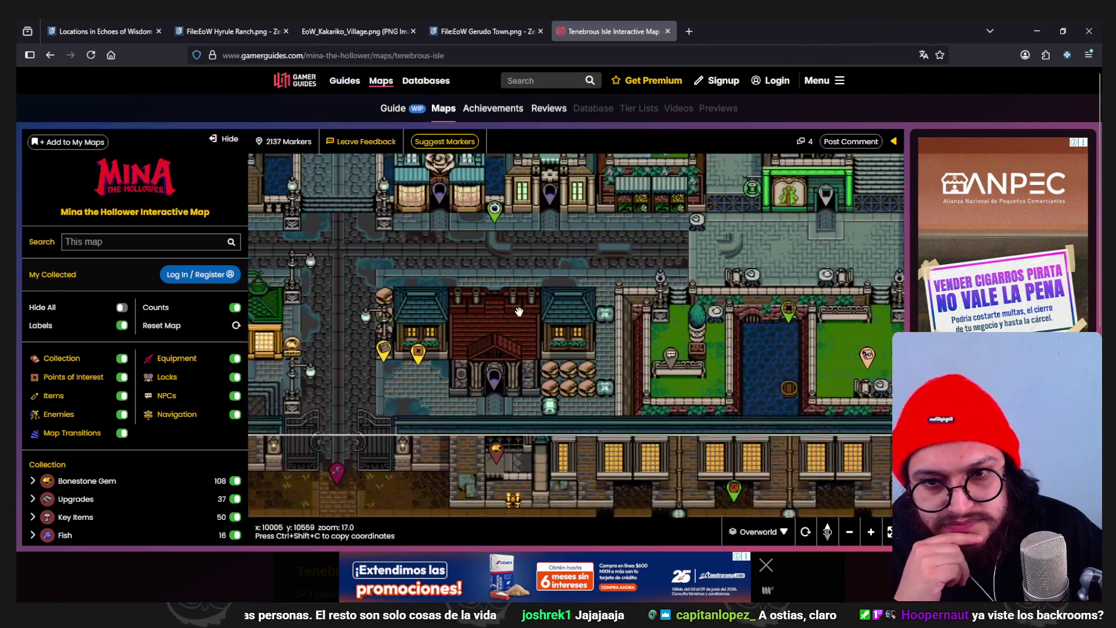
mouse_move(556, 362)
mouse_down()
mouse_move(530, 408)
mouse_move(526, 349)
mouse_move(693, 335)
mouse_move(683, 400)
mouse_up()
- Survey the north-west town and the shops below the plaza, then minimize the browser
scroll(595, 318, down, 2)
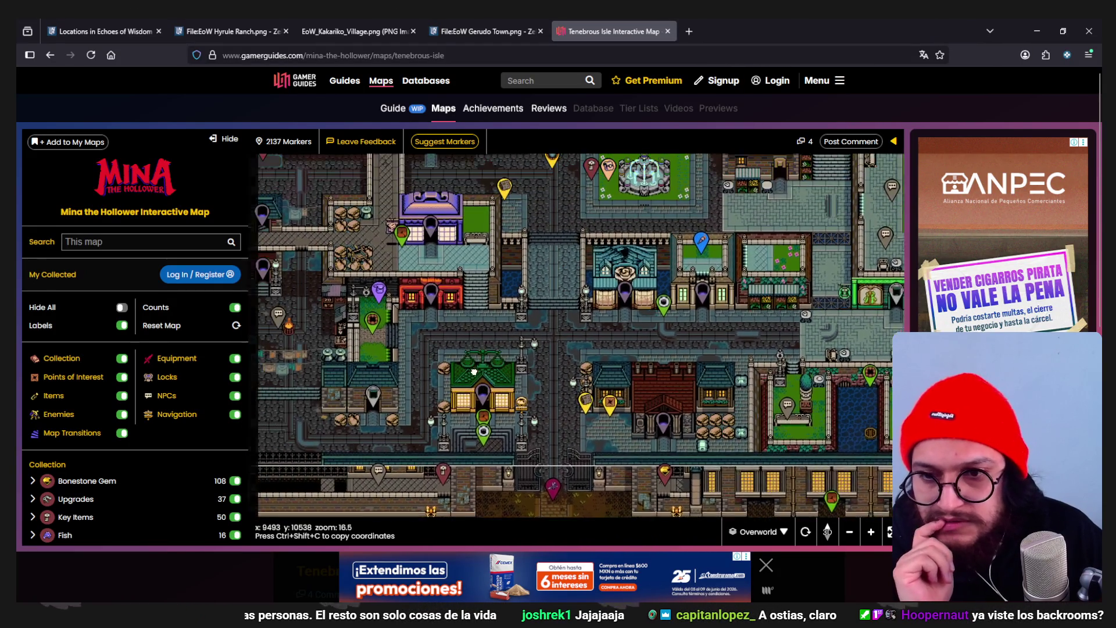
mouse_move(595, 318)
mouse_down()
mouse_move(640, 332)
mouse_move(663, 361)
mouse_move(674, 416)
mouse_up()
scroll(599, 340, up, 2)
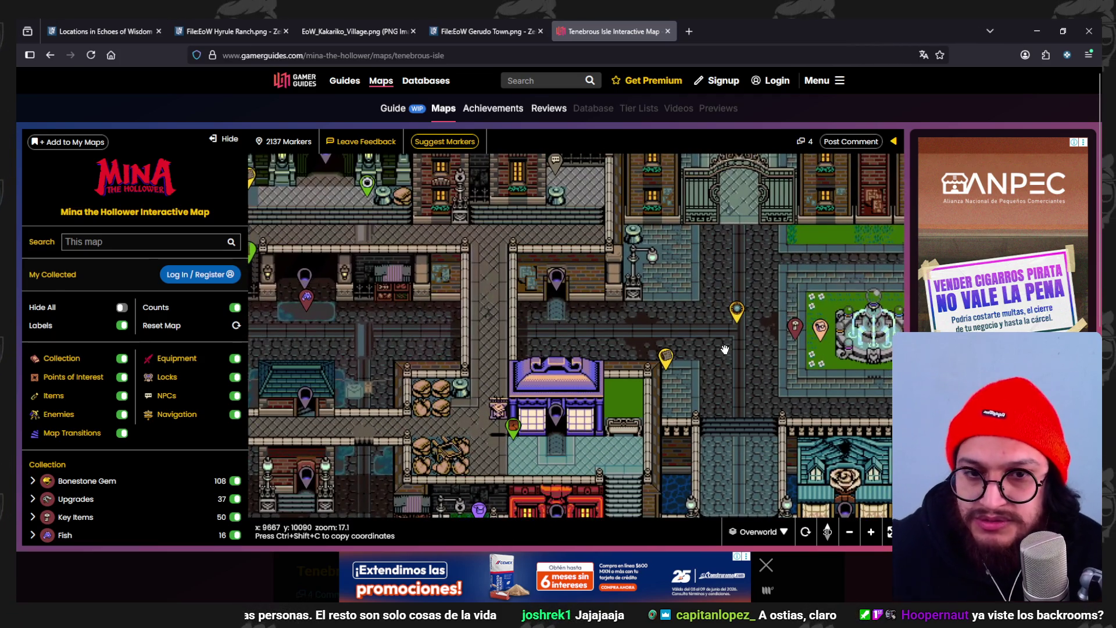
drag(721, 342, 503, 342)
scroll(503, 342, up, 2)
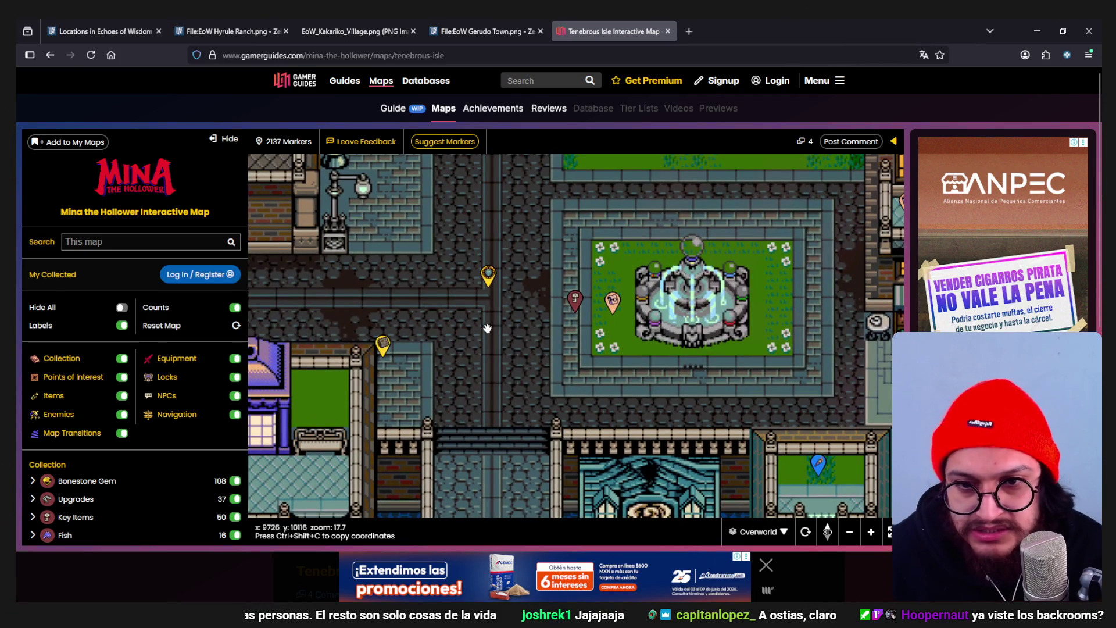
scroll(487, 329, down, 3)
mouse_move(523, 433)
mouse_down()
mouse_move(503, 333)
mouse_move(424, 308)
mouse_move(414, 316)
mouse_move(520, 168)
mouse_up()
mouse_move(288, 287)
mouse_down()
mouse_move(555, 280)
mouse_move(690, 399)
mouse_move(737, 318)
mouse_up()
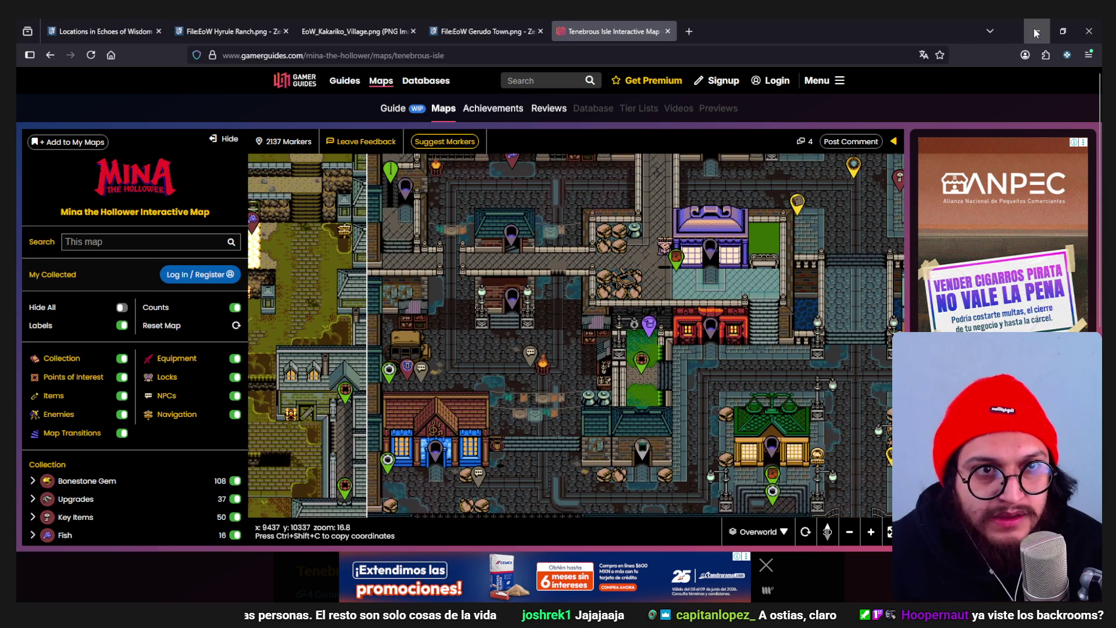
click(1035, 34)
- Write 'Llevar algo o traer algo de punto A a punto B' under Pueblo - Casas, starting another sub-bullet
click(482, 340)
text(Algui)
key(BackSpace)
key(BackSpace)
key(BackSpace)
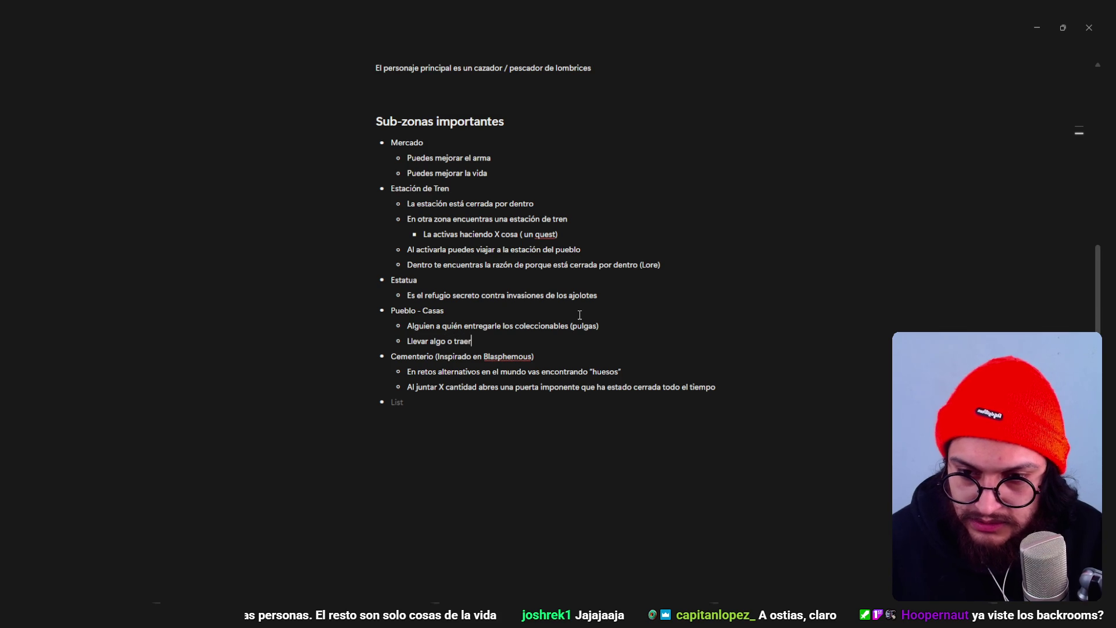
text(A a punto B)
key(Return)
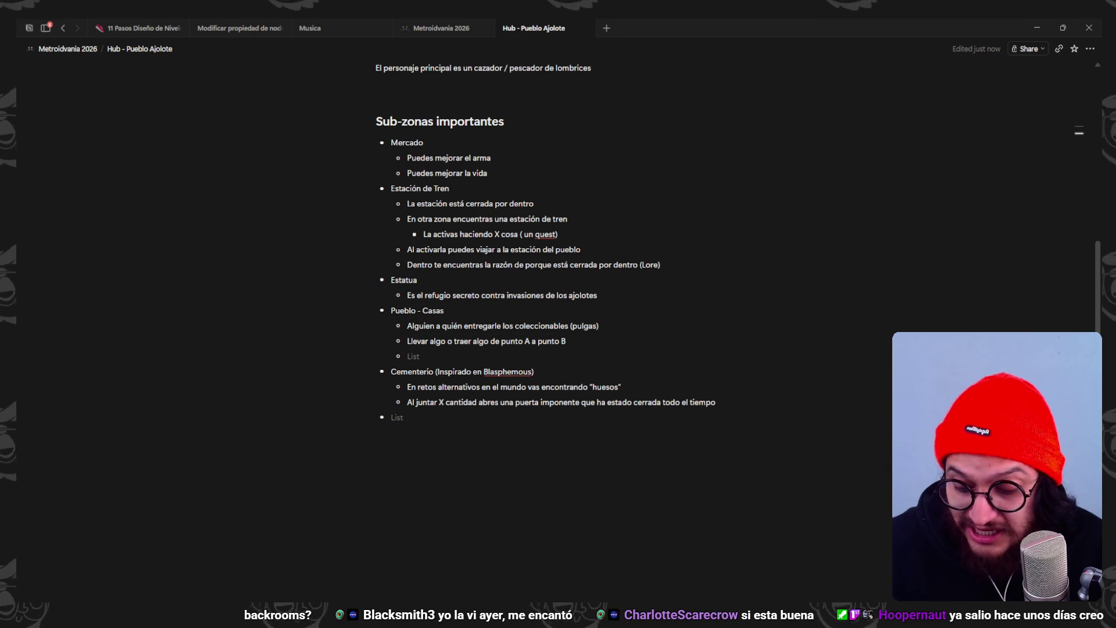
- Scroll through the notes and switch to the Metroidvania 2026 page
scroll(537, 256, up, 4)
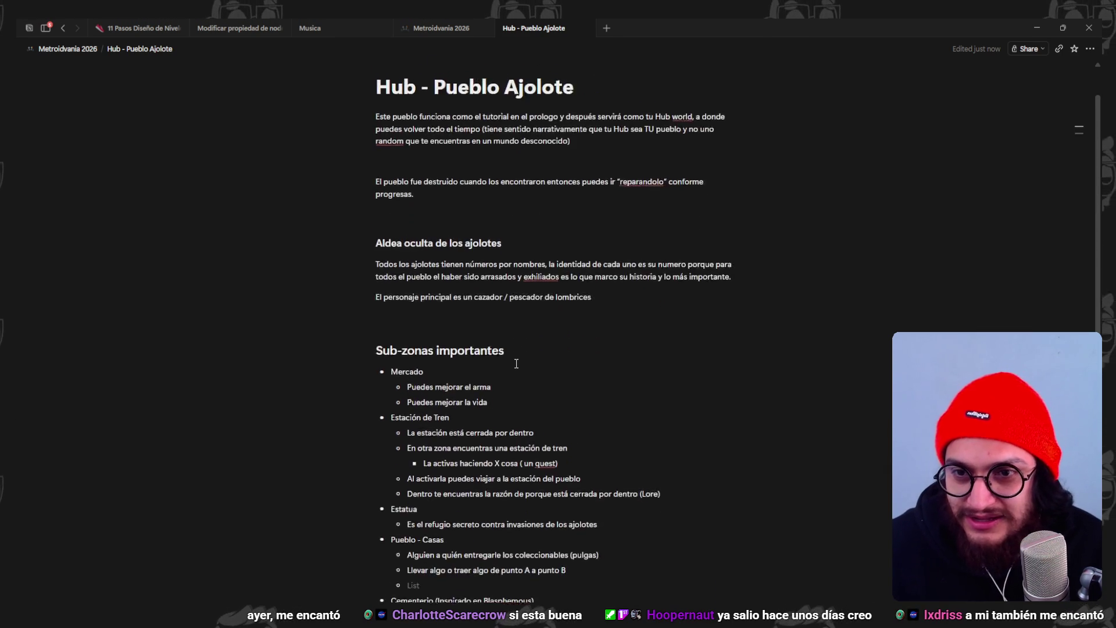
scroll(520, 395, down, 4)
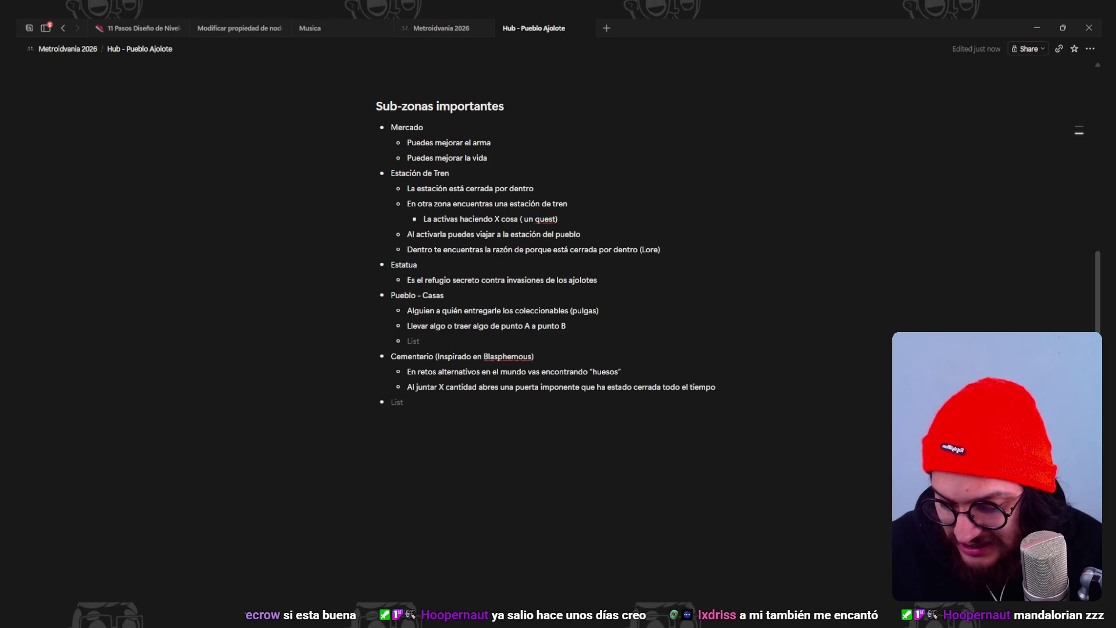
scroll(493, 243, up, 2)
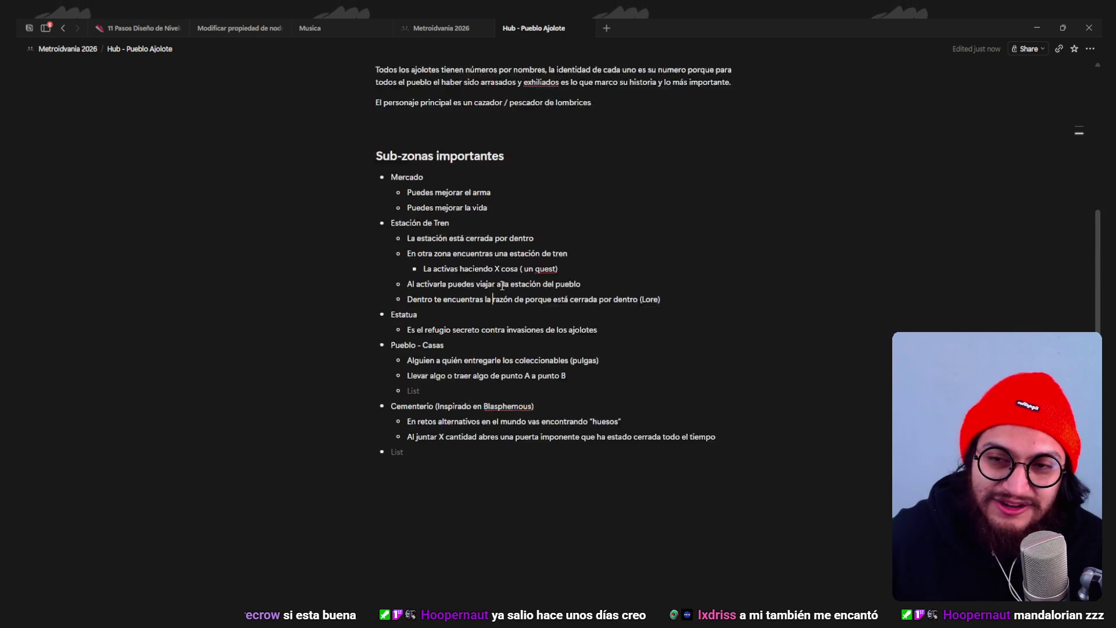
scroll(455, 207, up, 3)
scroll(455, 358, down, 4)
scroll(457, 360, up, 1)
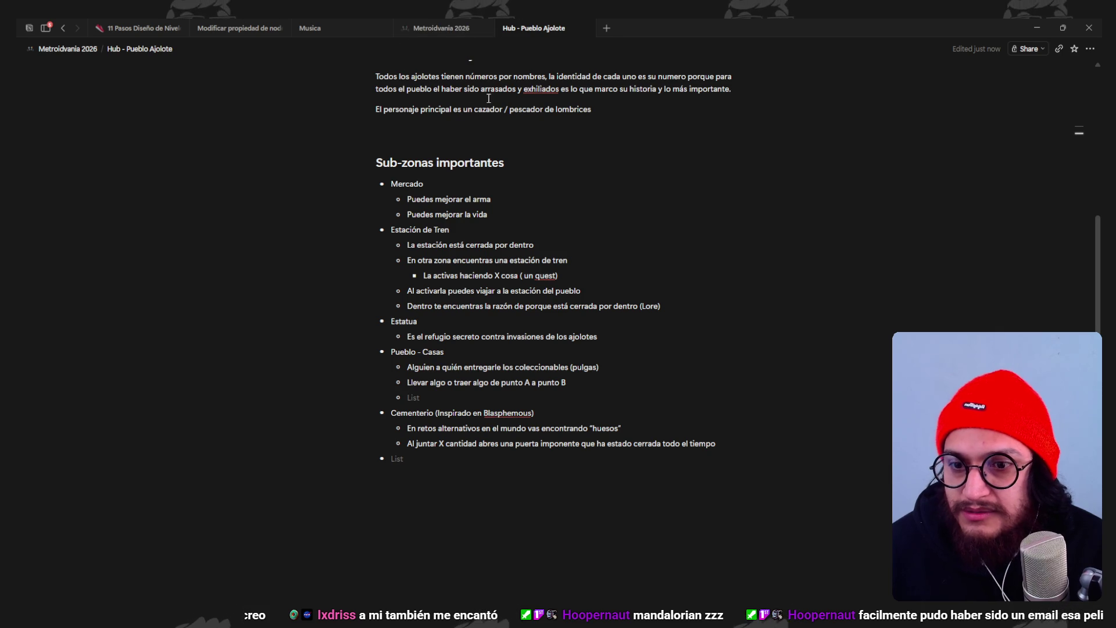
click(416, 33)
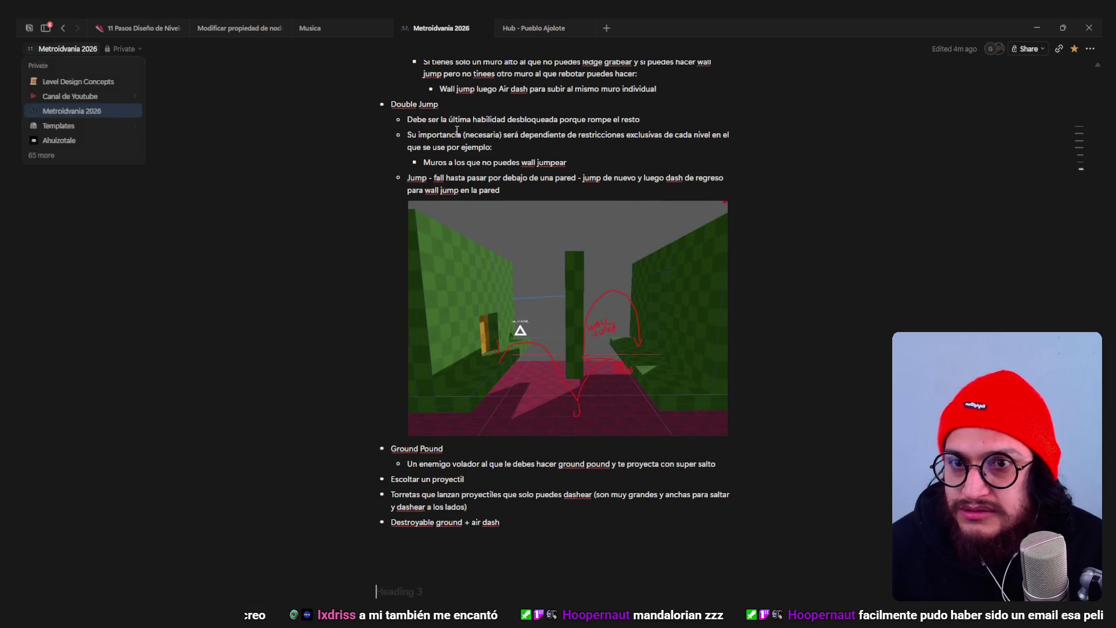
- Review the Contenido por zona bullet list, then return to the Hub - Pueblo Ajolote page
scroll(437, 119, up, 20)
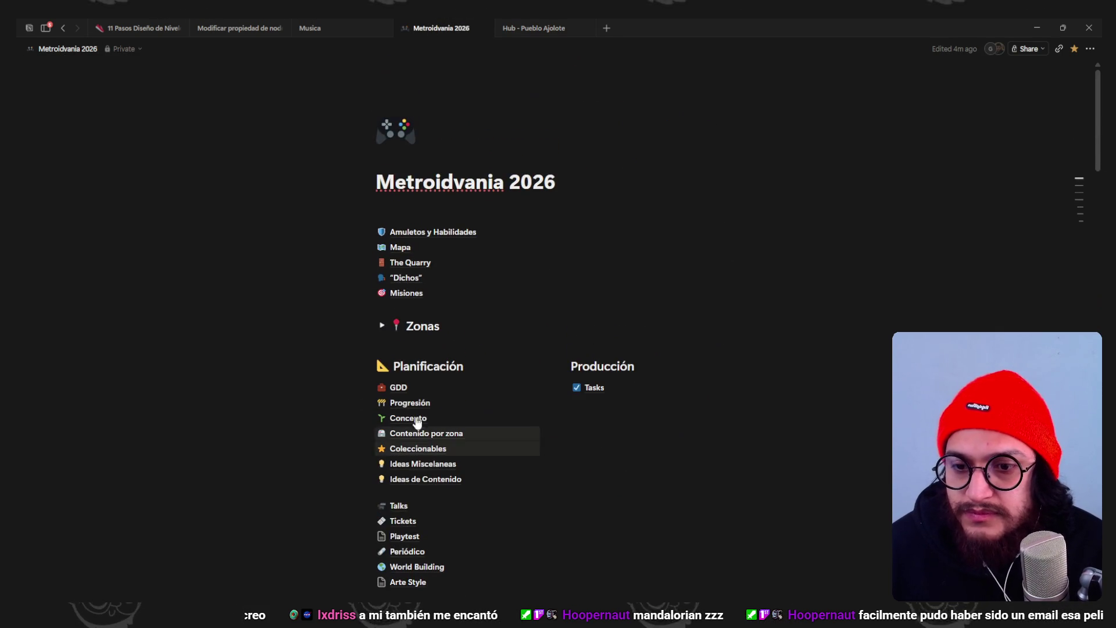
click(438, 436)
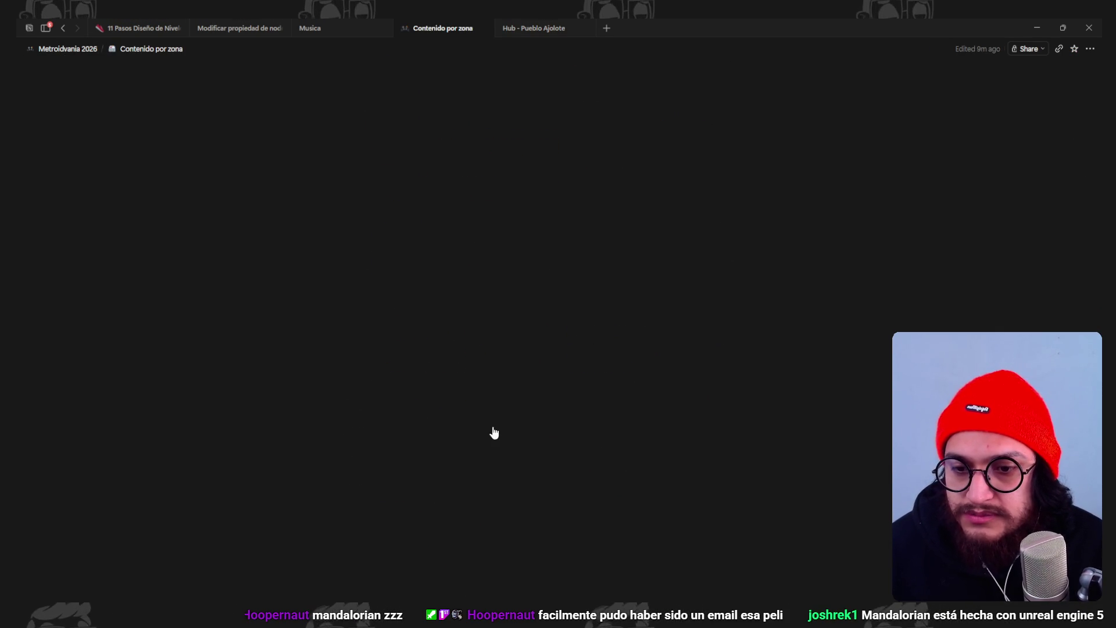
scroll(575, 329, down, 5)
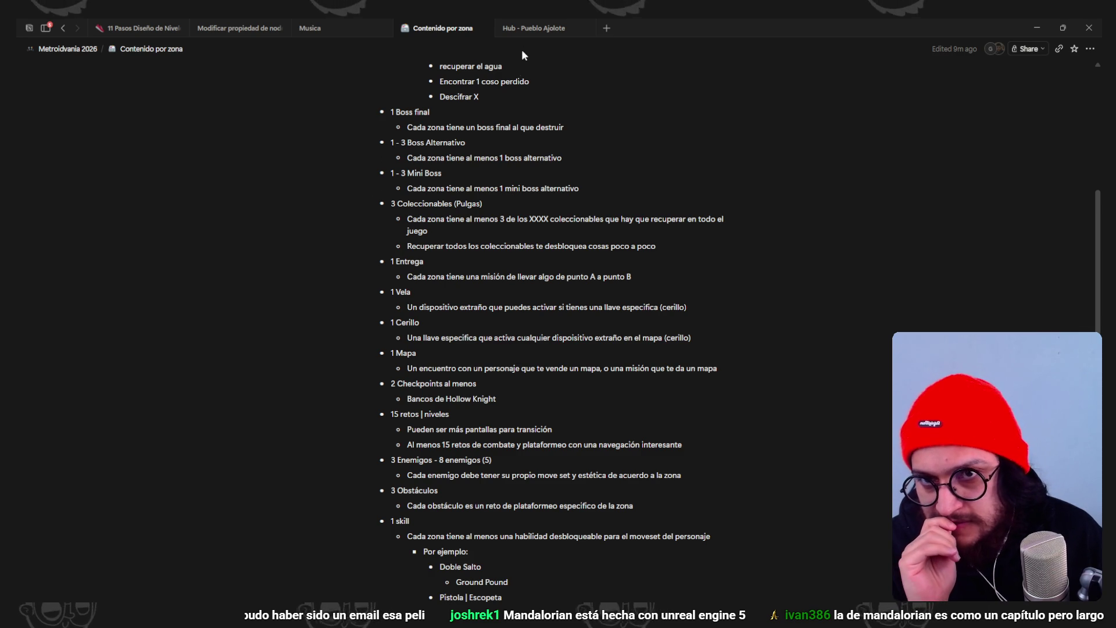
click(524, 28)
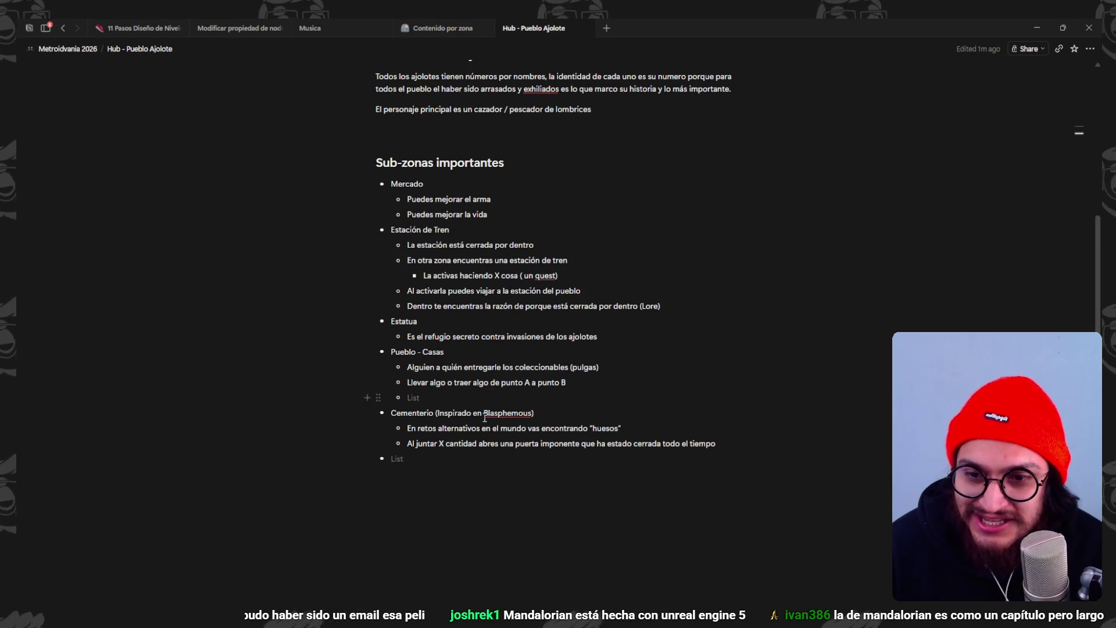
- Add the PUERTA DE QUARRY bullet with an indented sub-bullet beneath it
text(QP)
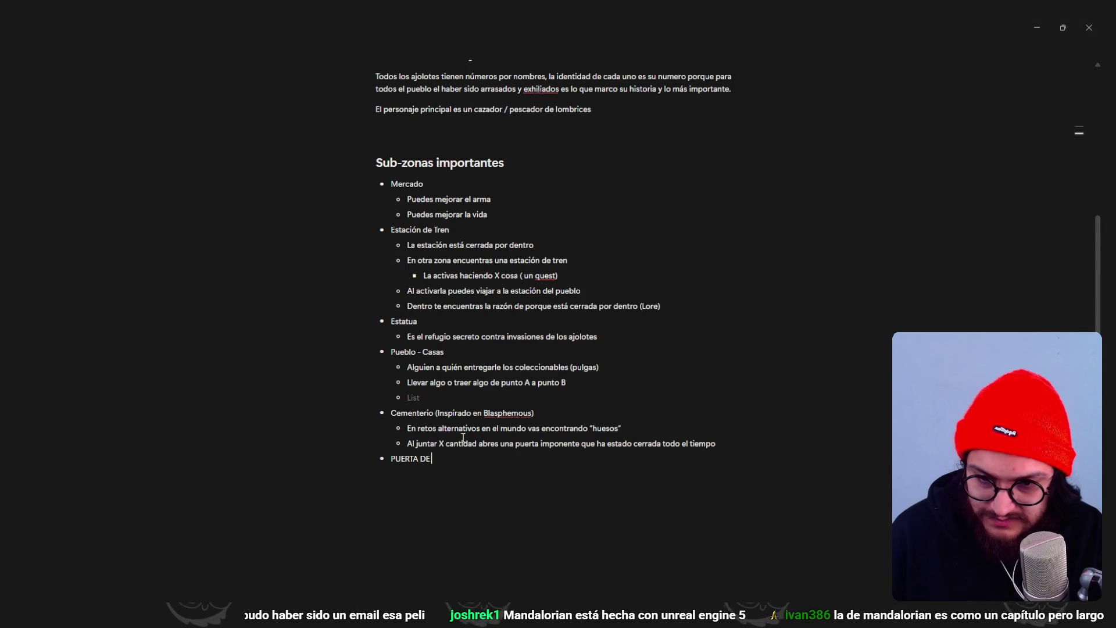
text(QUARR)
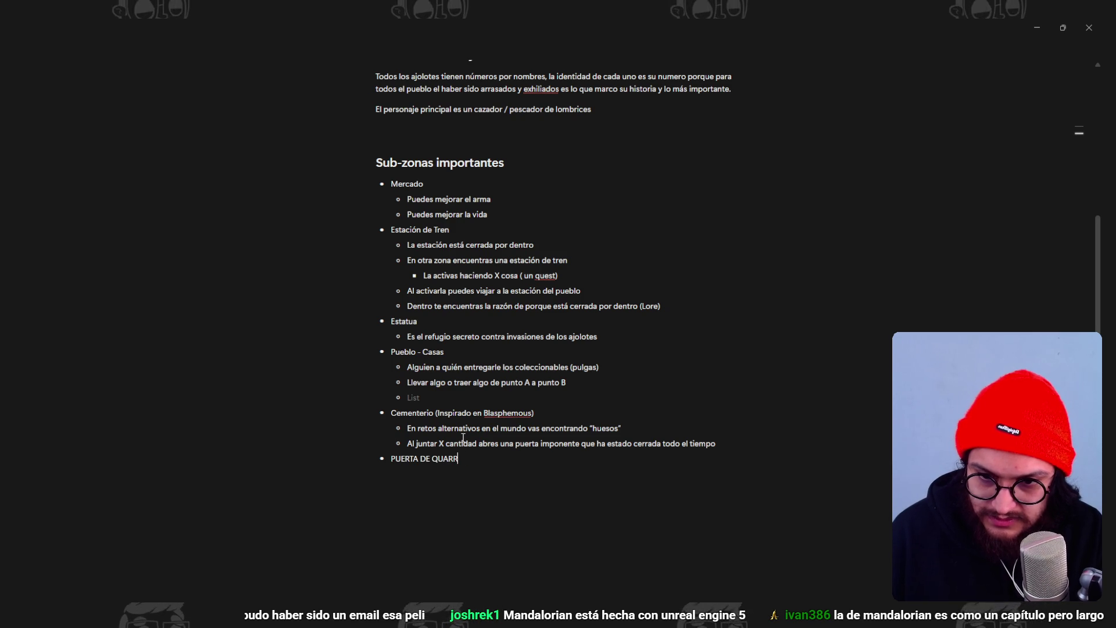
text(Y)
key(Return)
key(Tab)
text(SPOILERSSSSSSSSSSSSS)
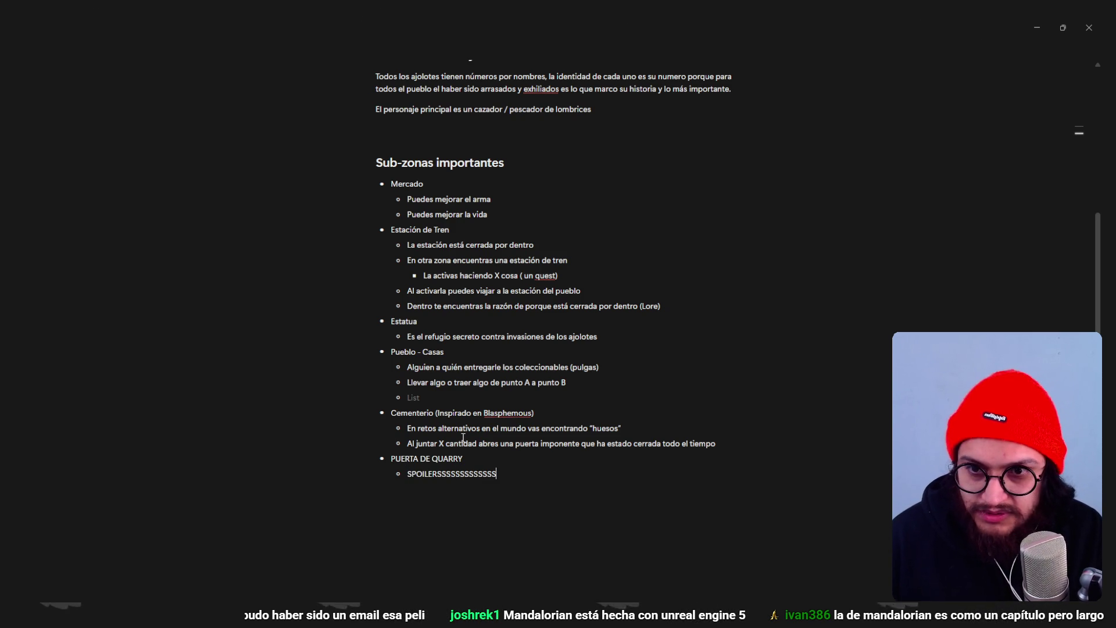
scroll(457, 189, up, 4)
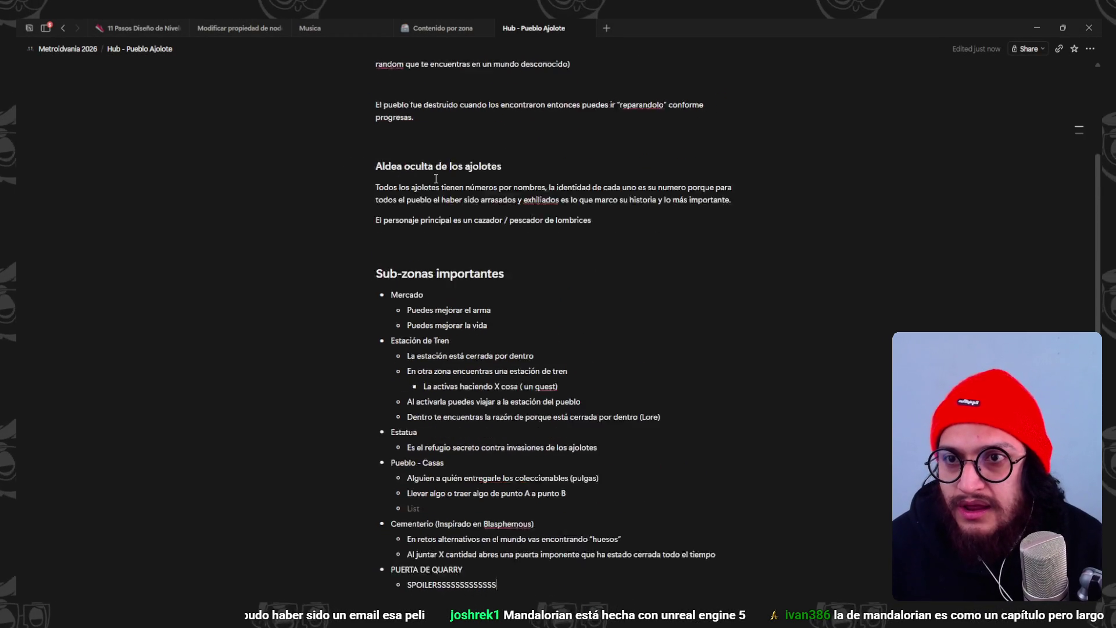
scroll(458, 189, down, 3)
- Insert a collapsible Heading 3 toggle titled SPOILER below it
key(Return)
text(/)
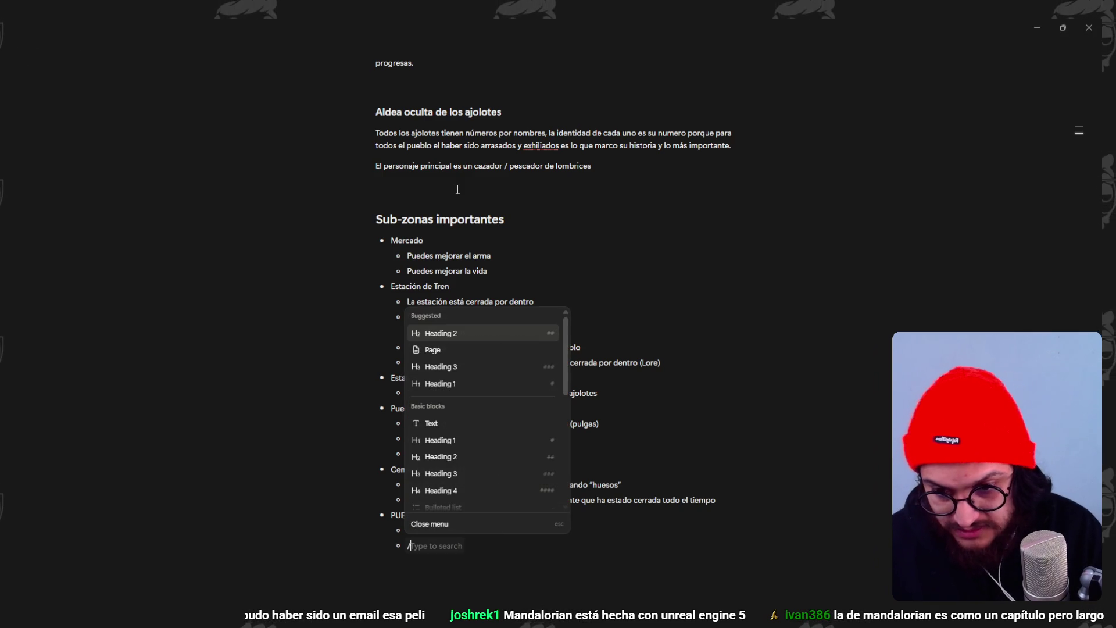
text(expan)
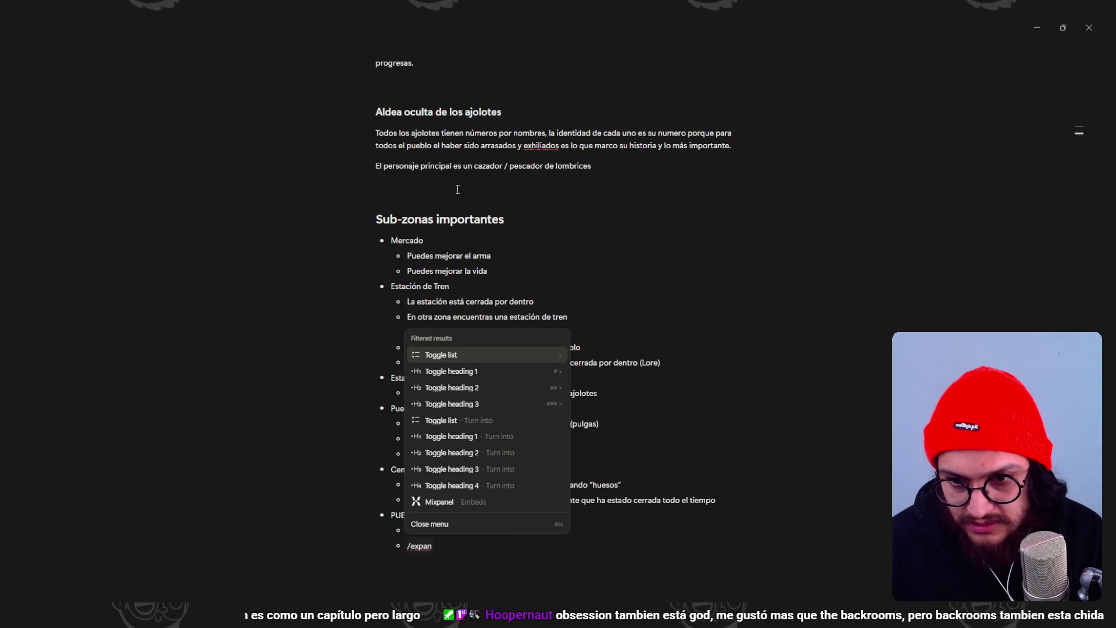
key(Down)
key(Up)
key(Down)
key(Down)
key(Down)
key(Down)
key(Down)
key(Down)
key(Up)
key(Up)
key(Up)
key(Up)
key(Up)
key(Up)
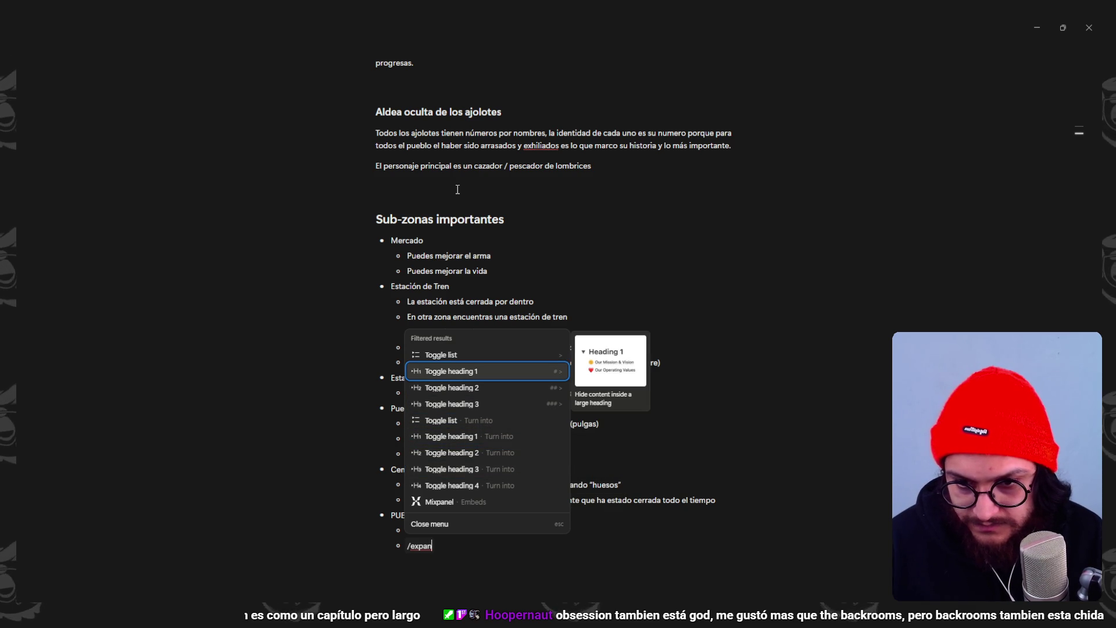
key(Down)
key(Down)
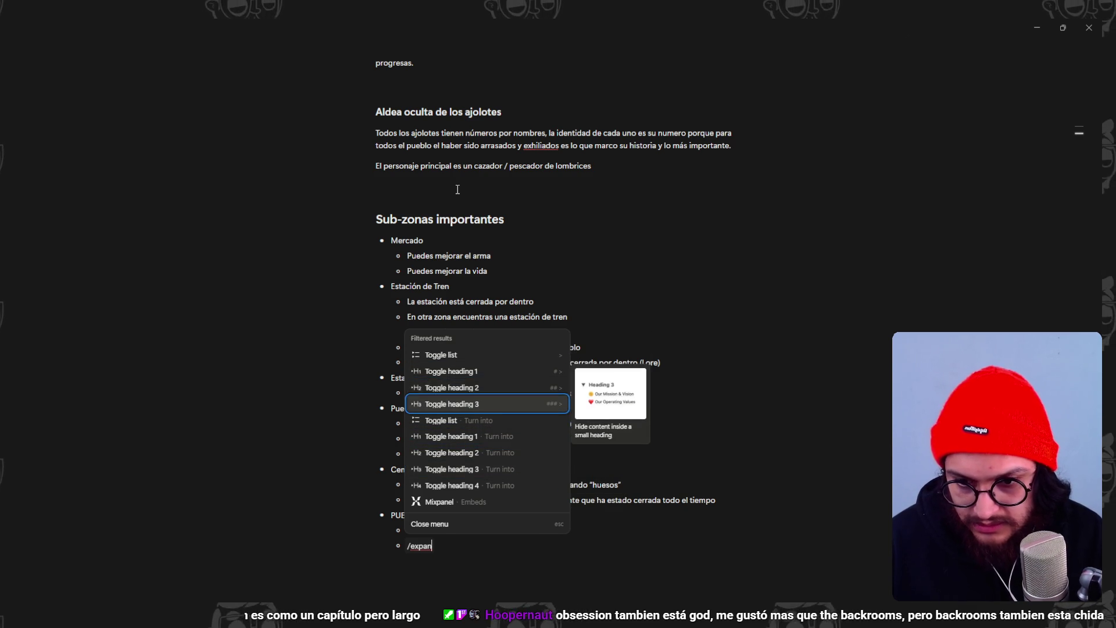
key(Return)
scroll(406, 273, down, 2)
scroll(407, 273, down, 1)
text(SPOILER)
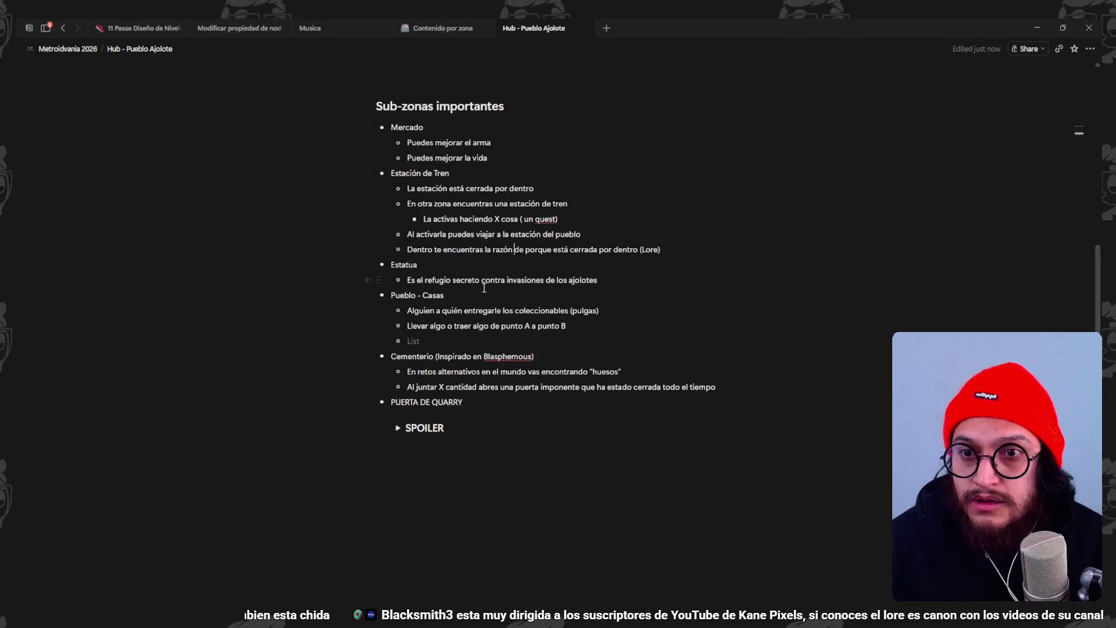
- Leave the toggle and place the cursor in the empty bullet under Pueblo - Casas
scroll(486, 286, up, 5)
scroll(449, 264, down, 4)
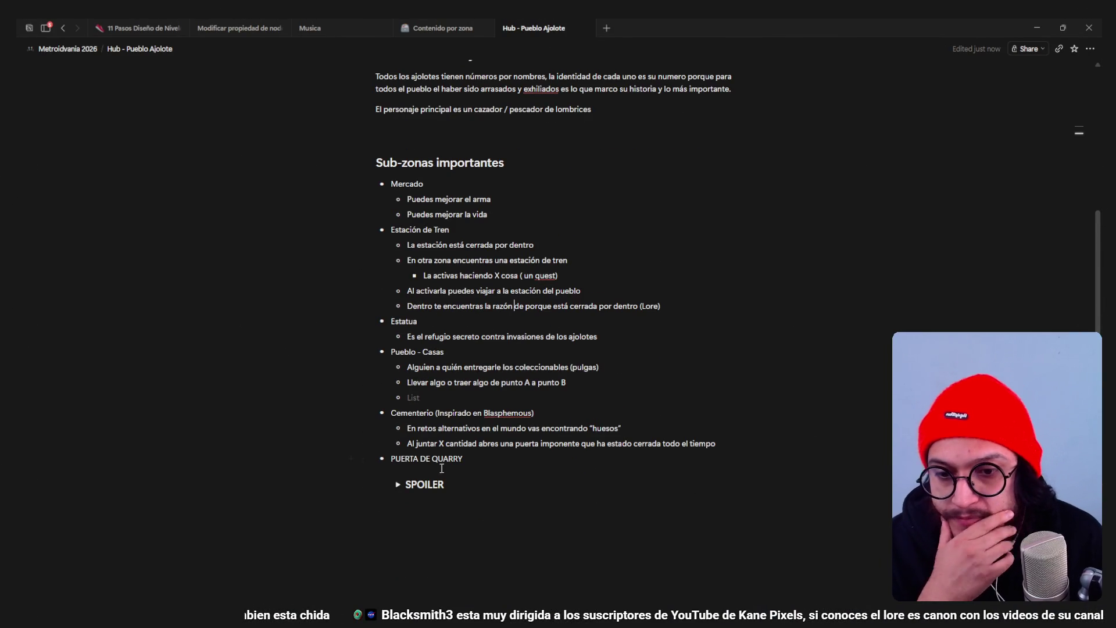
scroll(454, 419, up, 1)
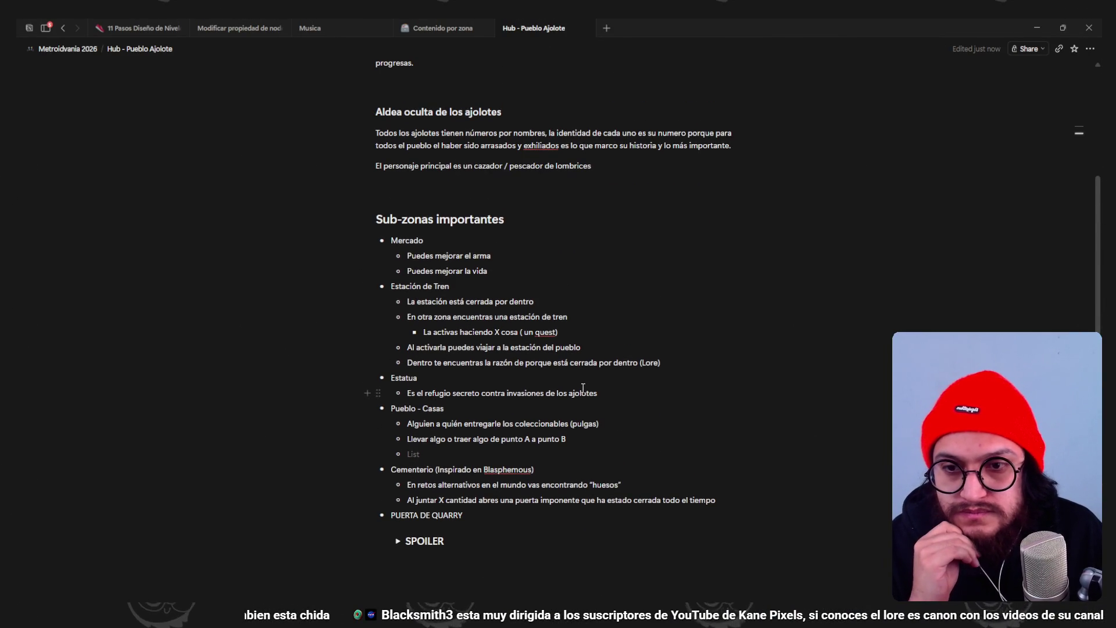
key(Escape)
click(412, 453)
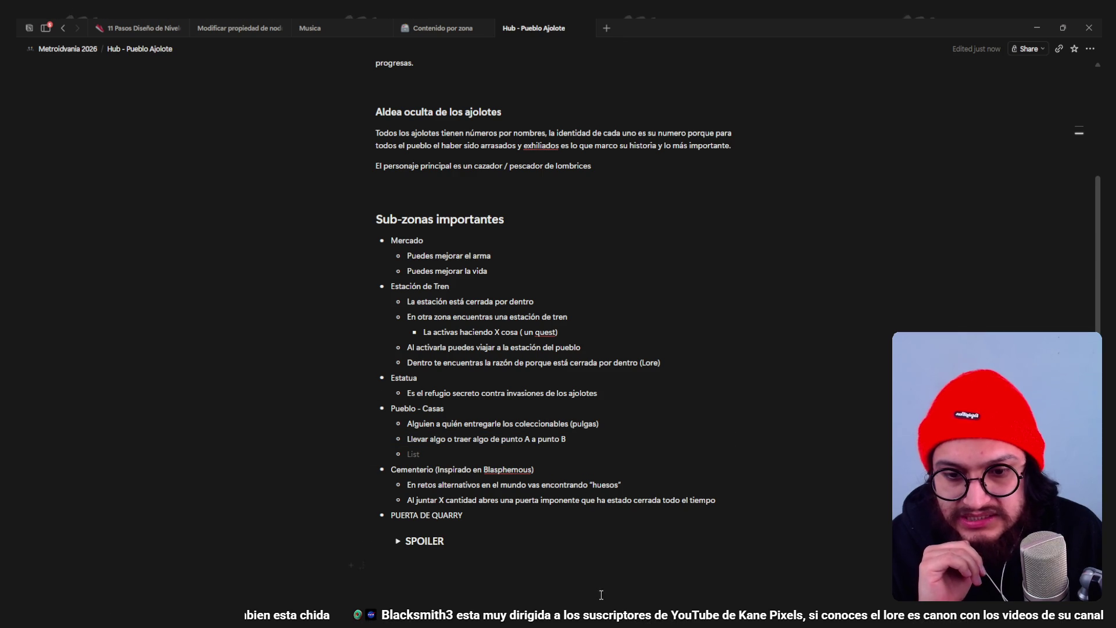
- Switch to Blender and orbit up to a higher view of the castle
key(alt+Tab)
key(alt+Tab)
scroll(578, 340, down, 4)
scroll(557, 374, up, 8)
mouse_move(542, 367)
middle_down()
mouse_move(506, 371)
mouse_move(501, 235)
mouse_move(497, 372)
mouse_move(505, 245)
mouse_move(480, 261)
mouse_move(562, 277)
middle_up()
- Inspect dome houses Cylinder.131 and Cylinder.130 from several orbit angles, then return to Notion
click(562, 277)
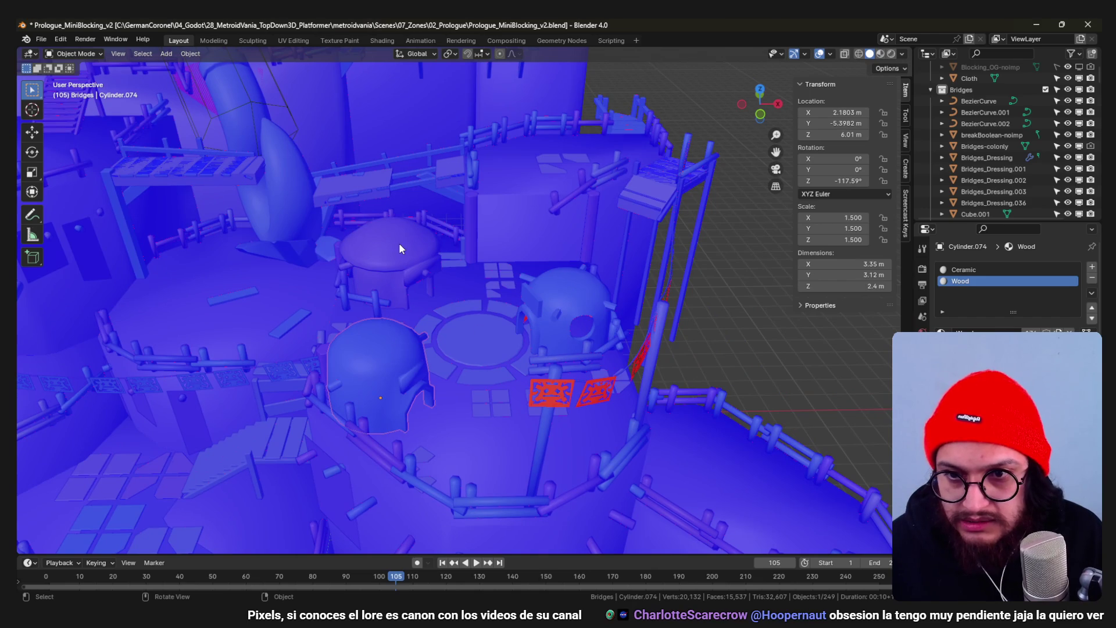
mouse_move(528, 345)
middle_down()
mouse_move(435, 342)
mouse_move(499, 293)
mouse_move(552, 314)
mouse_move(504, 319)
mouse_move(444, 382)
mouse_move(479, 341)
mouse_move(483, 379)
middle_up()
middle_drag(433, 349, 444, 343)
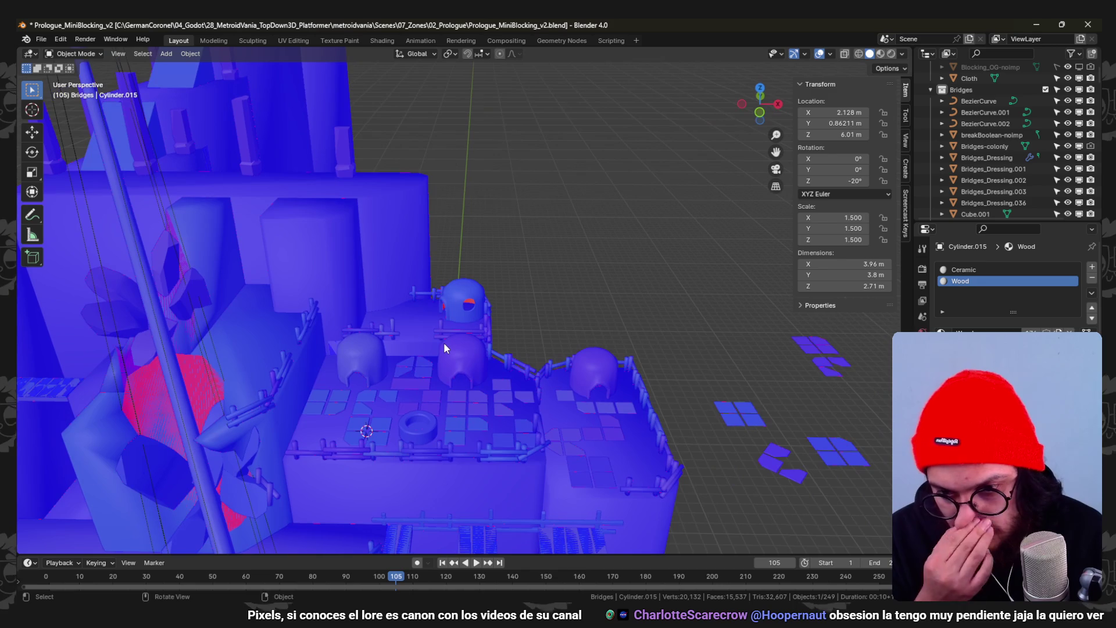
click(459, 298)
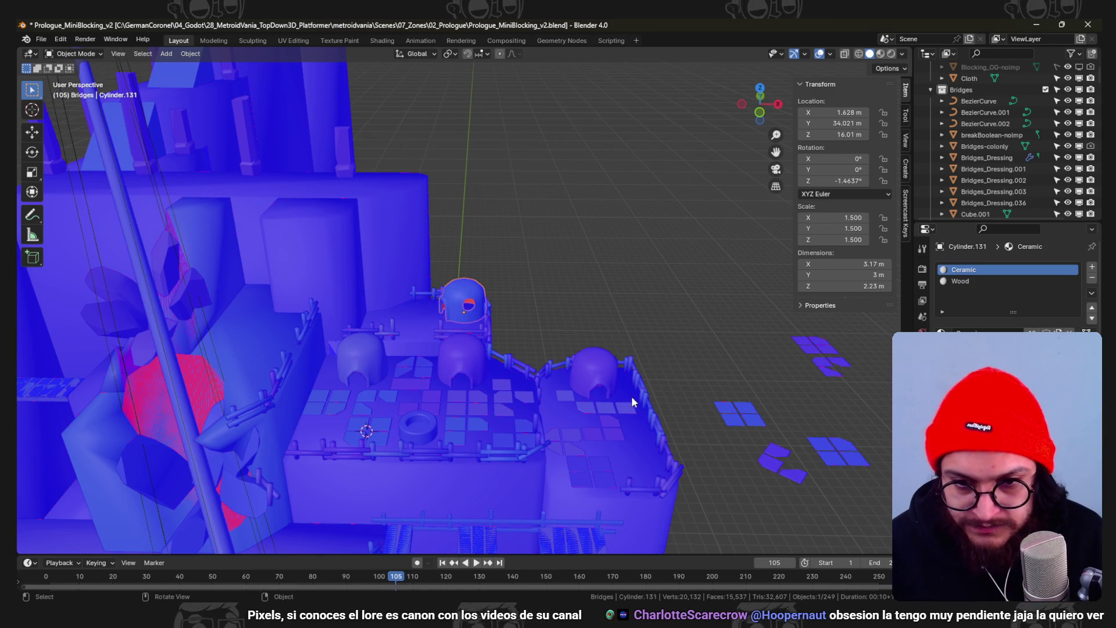
click(598, 366)
mouse_move(598, 367)
middle_down()
mouse_move(557, 281)
mouse_move(558, 215)
mouse_move(546, 235)
middle_up()
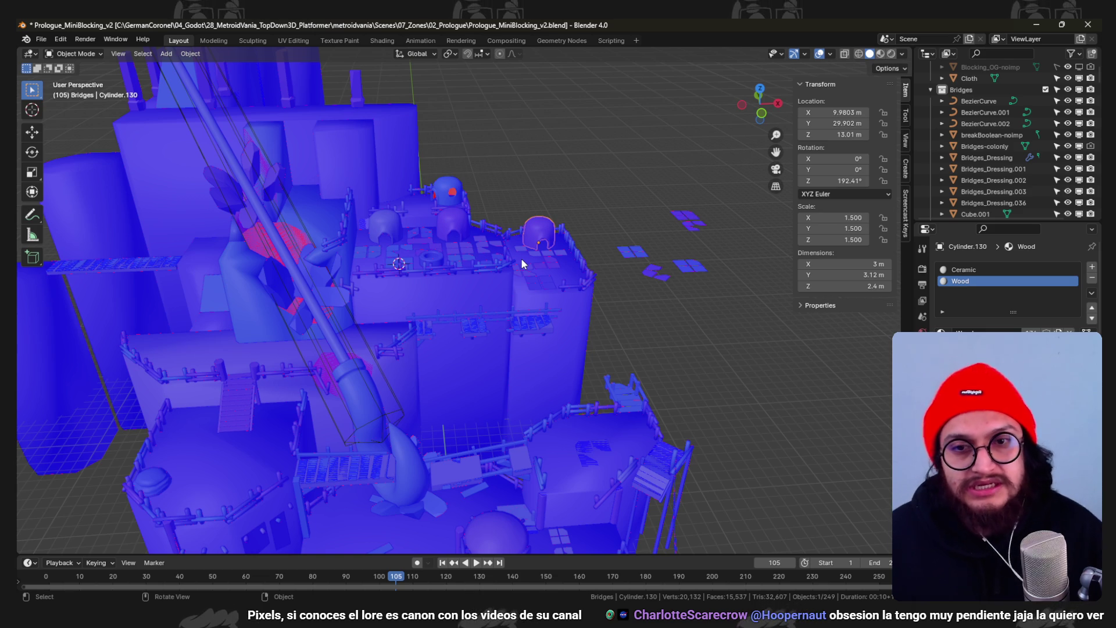
mouse_move(519, 234)
middle_down()
mouse_move(483, 301)
mouse_move(522, 216)
mouse_move(453, 300)
mouse_move(557, 260)
mouse_move(517, 289)
mouse_move(379, 259)
mouse_move(387, 208)
mouse_move(367, 228)
mouse_move(377, 339)
mouse_move(508, 235)
mouse_move(532, 562)
middle_up()
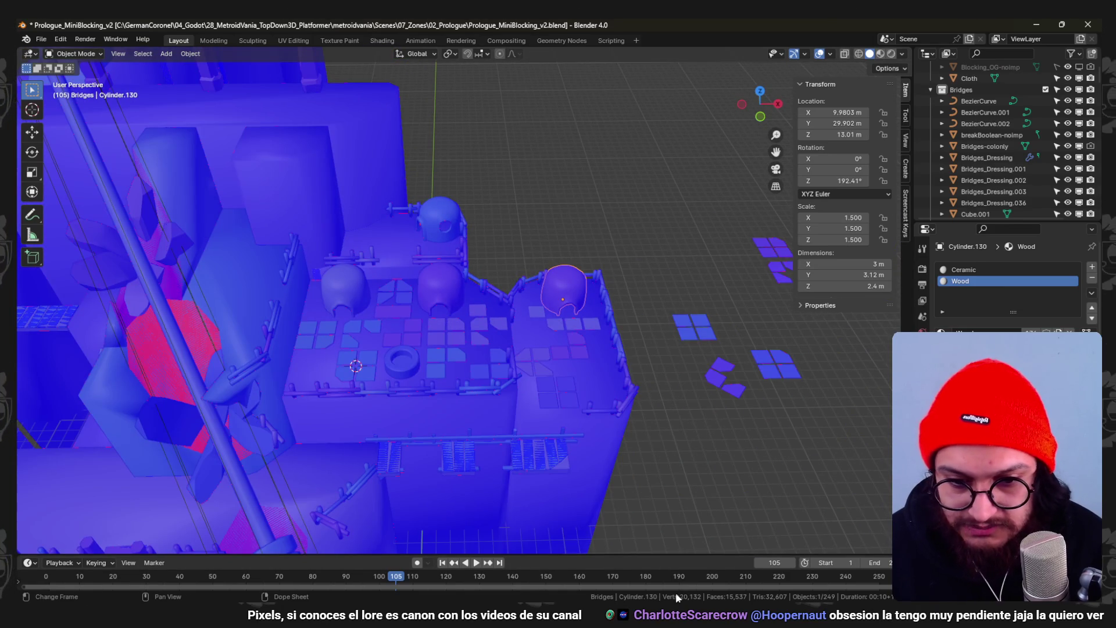
key(alt+Tab)
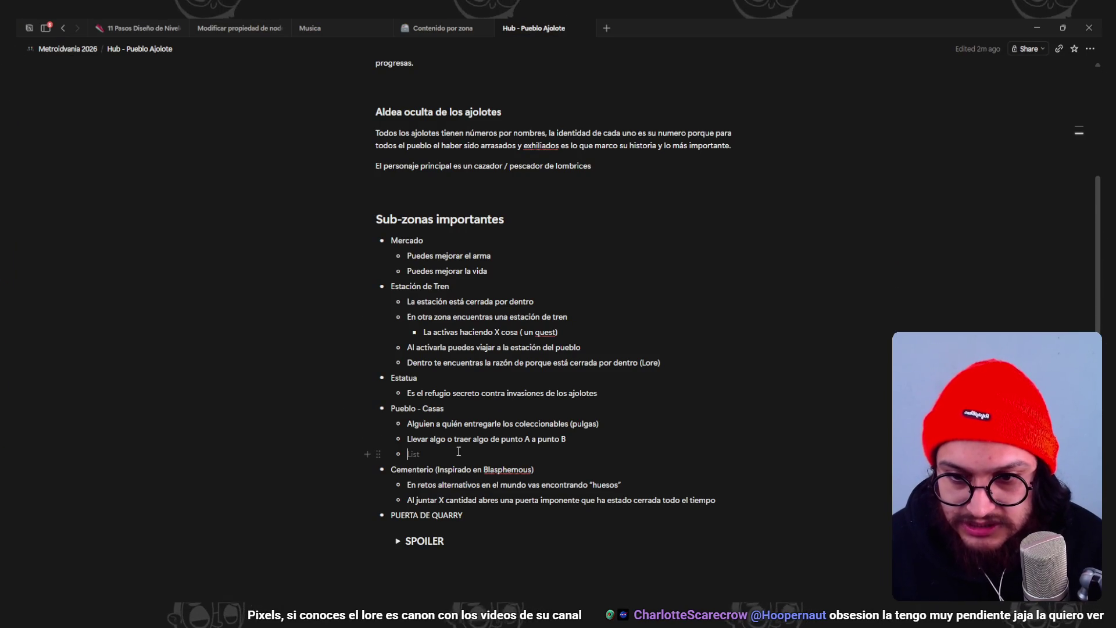
- Highlight the line about delivering the collectibles to reread it
scroll(606, 383, down, 2)
drag(599, 313, 462, 313)
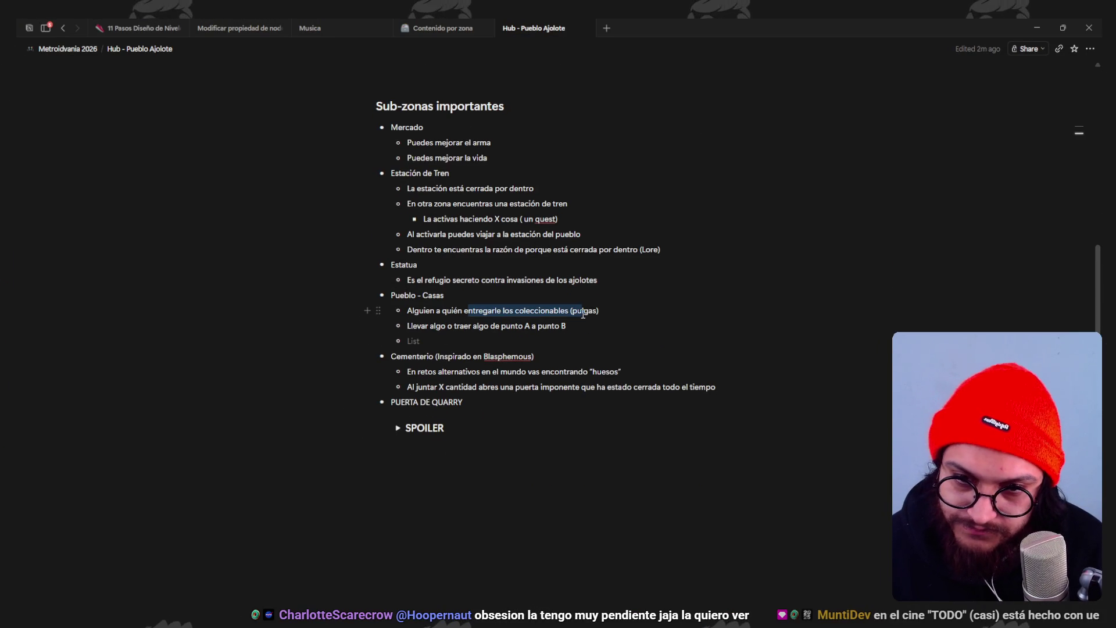
click(515, 325)
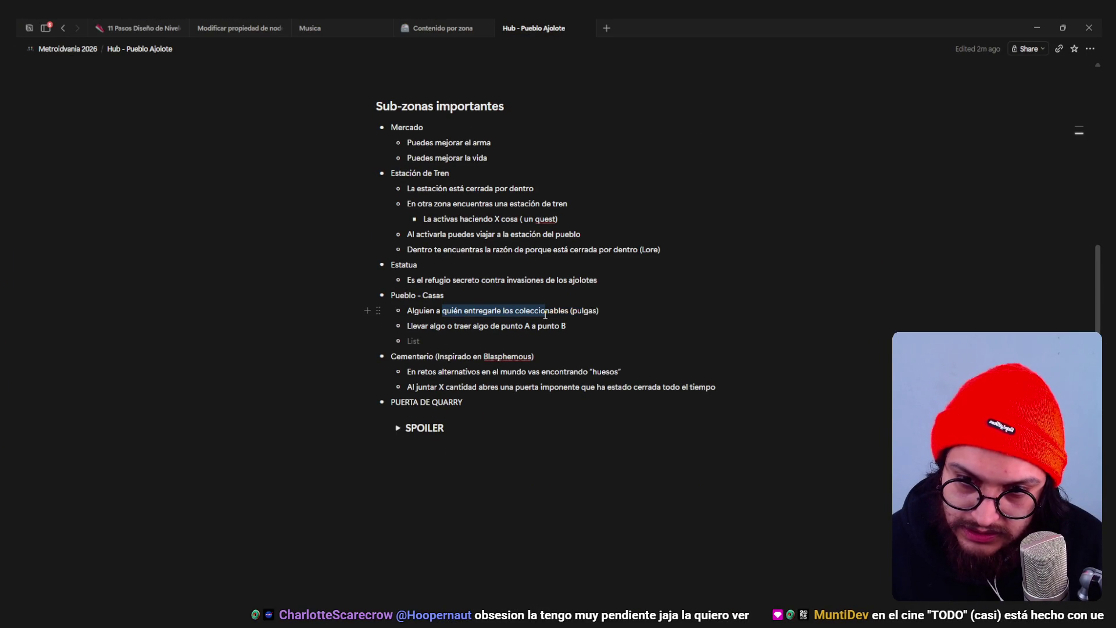
click(572, 310)
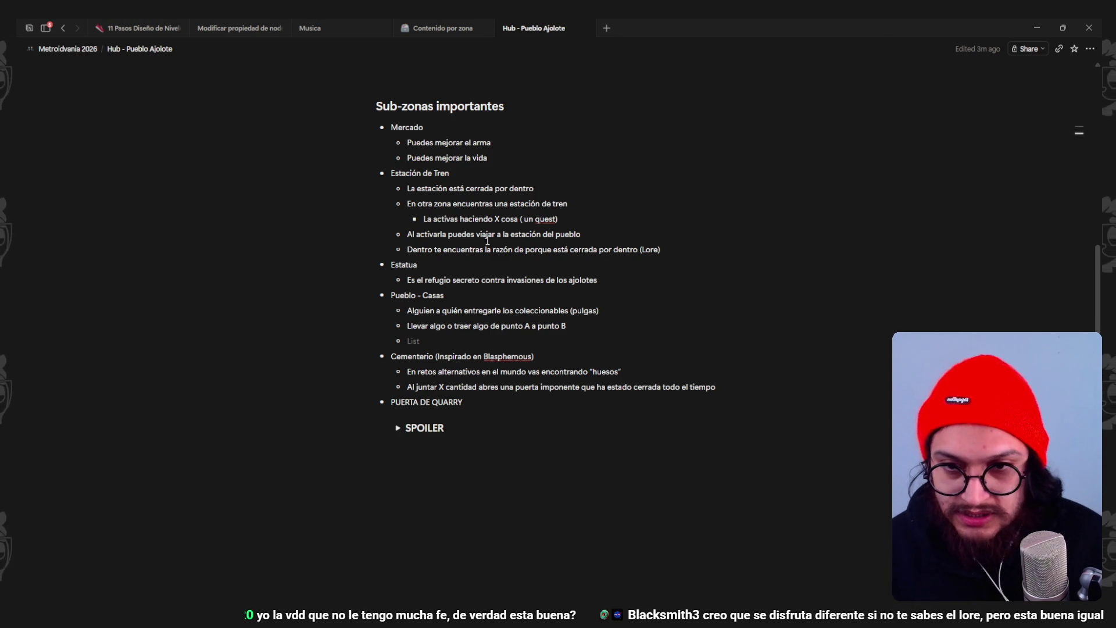
- Reread the Estatua, Alguien and Llevar algo lines, check Contenido por zona, then come back
scroll(458, 265, up, 1)
scroll(456, 354, down, 1)
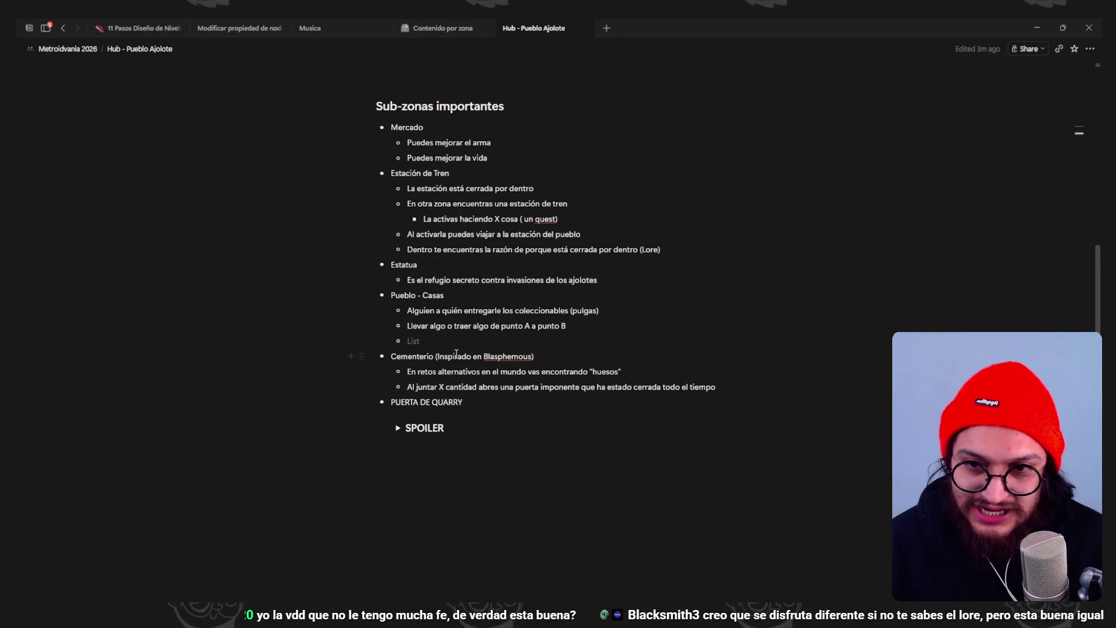
click(552, 266)
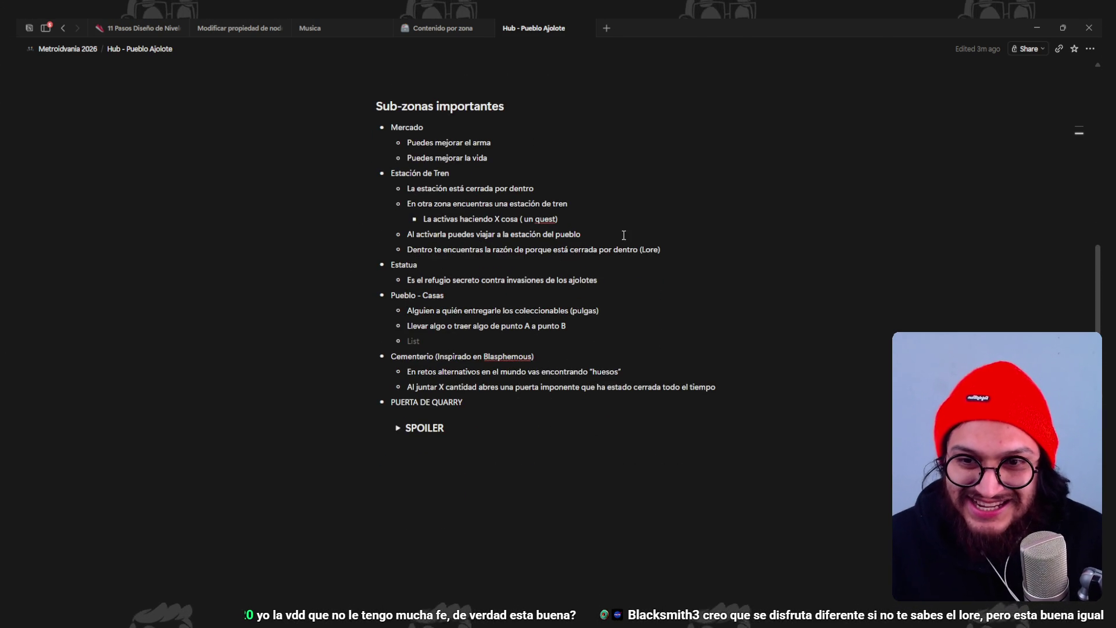
click(437, 326)
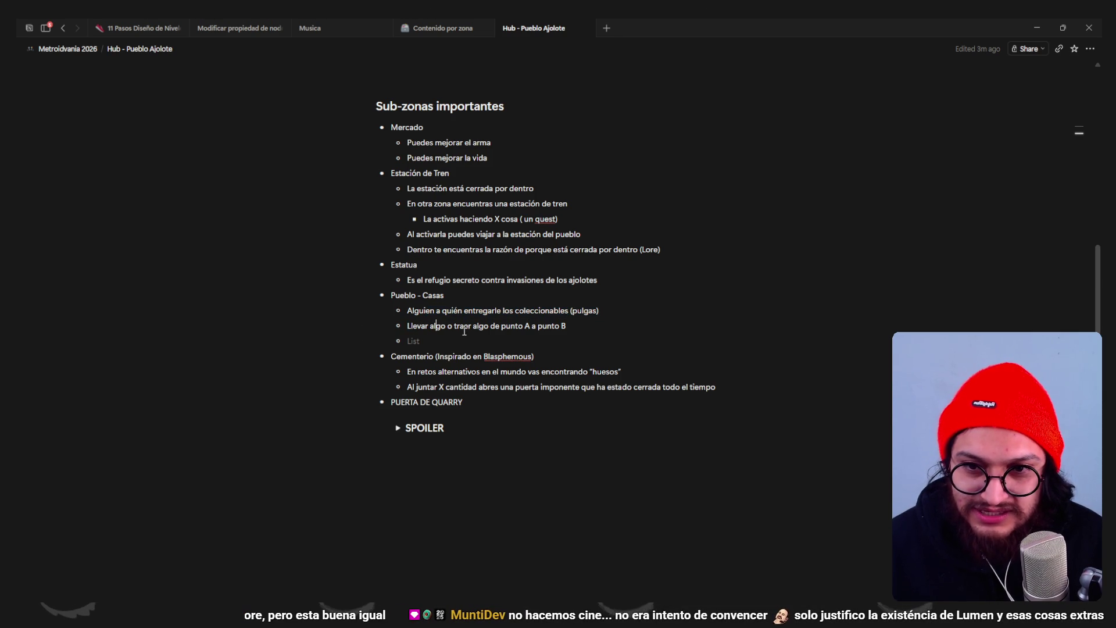
click(549, 321)
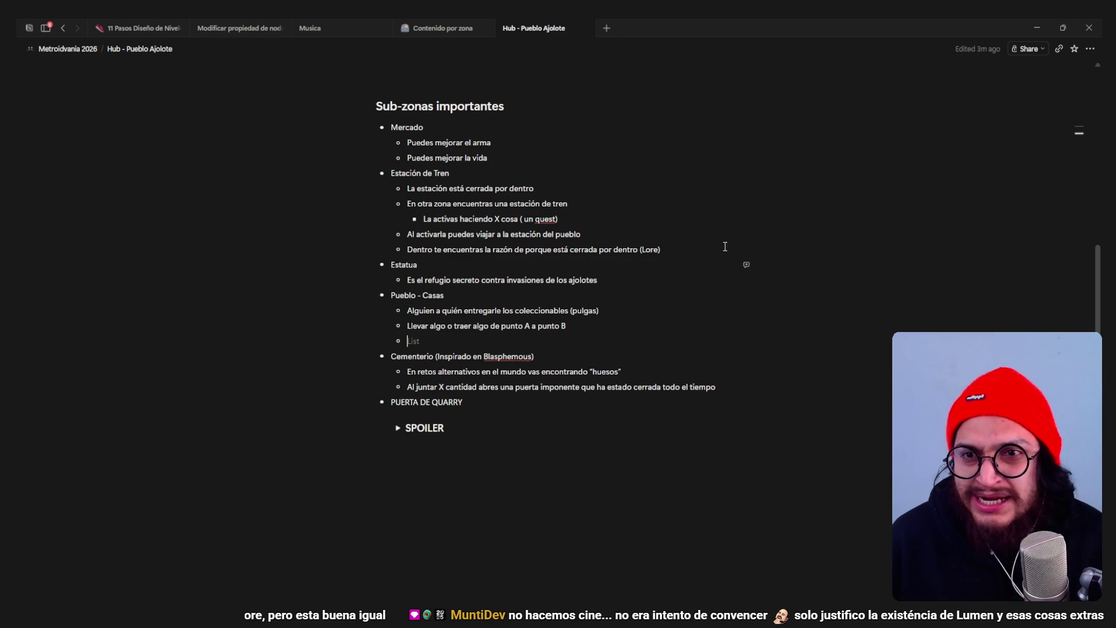
click(453, 29)
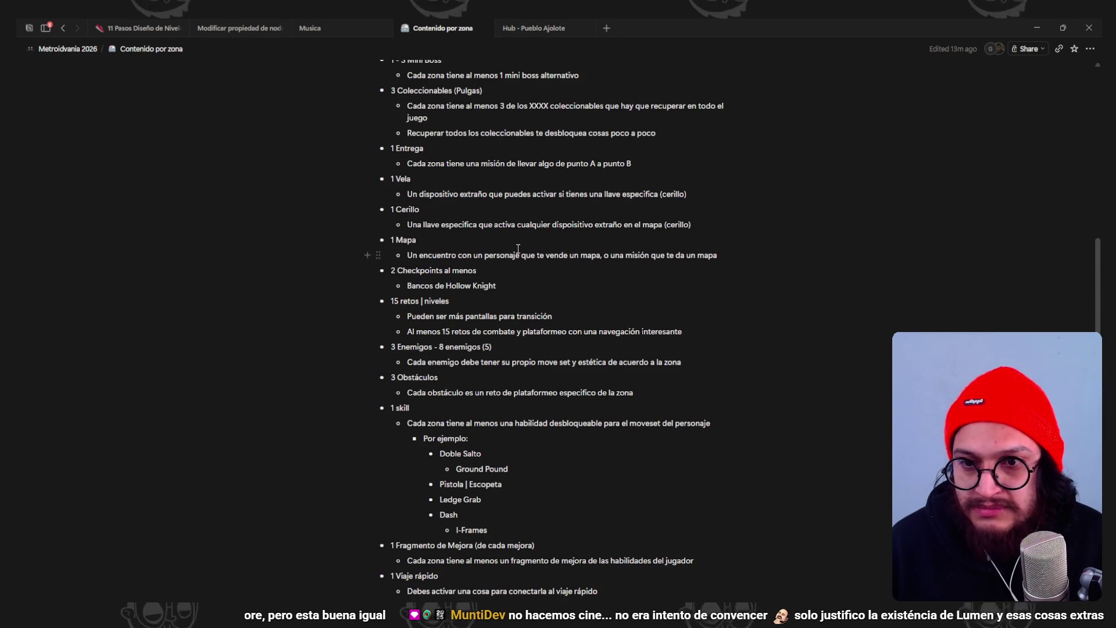
click(555, 32)
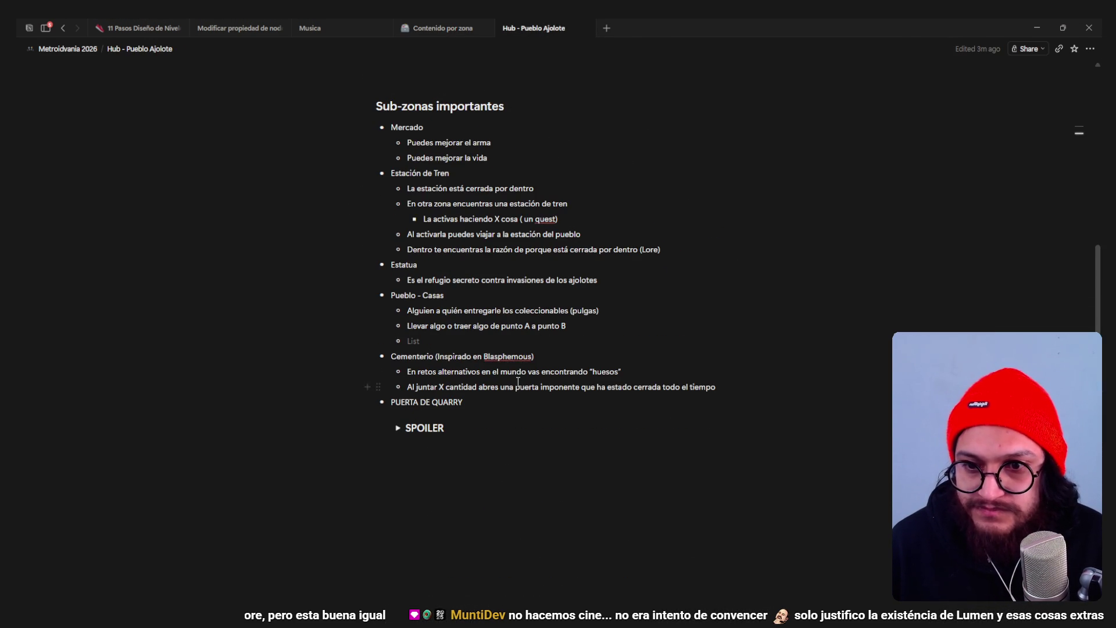
- Replace 'Mapa' with 'Cartografo' as the new Pueblo - Casas sub-bullet
text(Mapa)
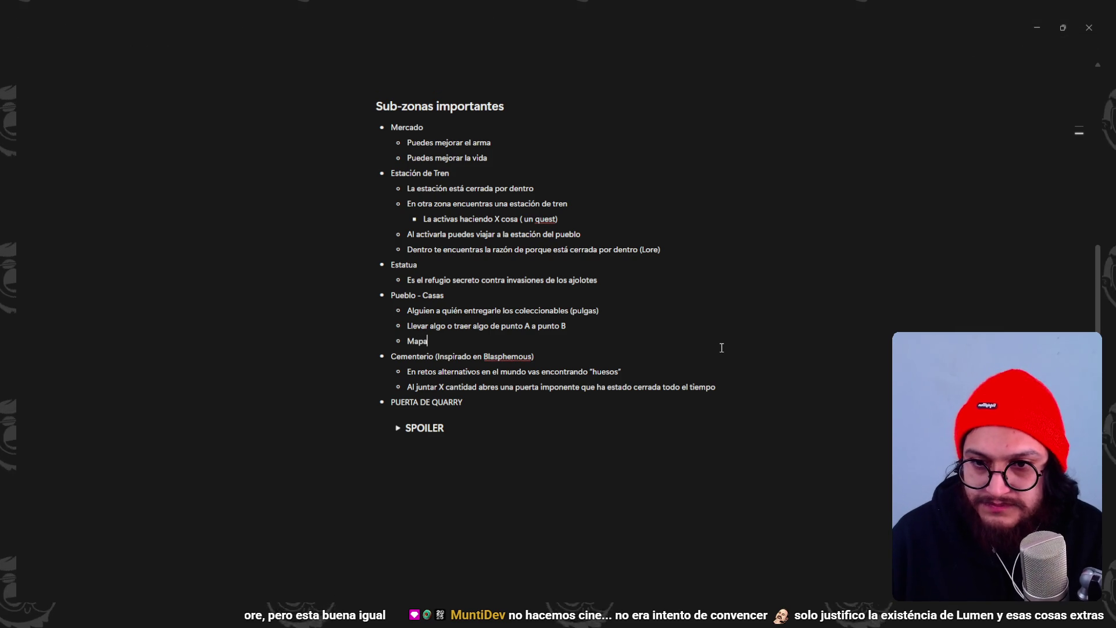
key(BackSpace)
key(BackSpace)
key(BackSpace)
text(Cartografo)
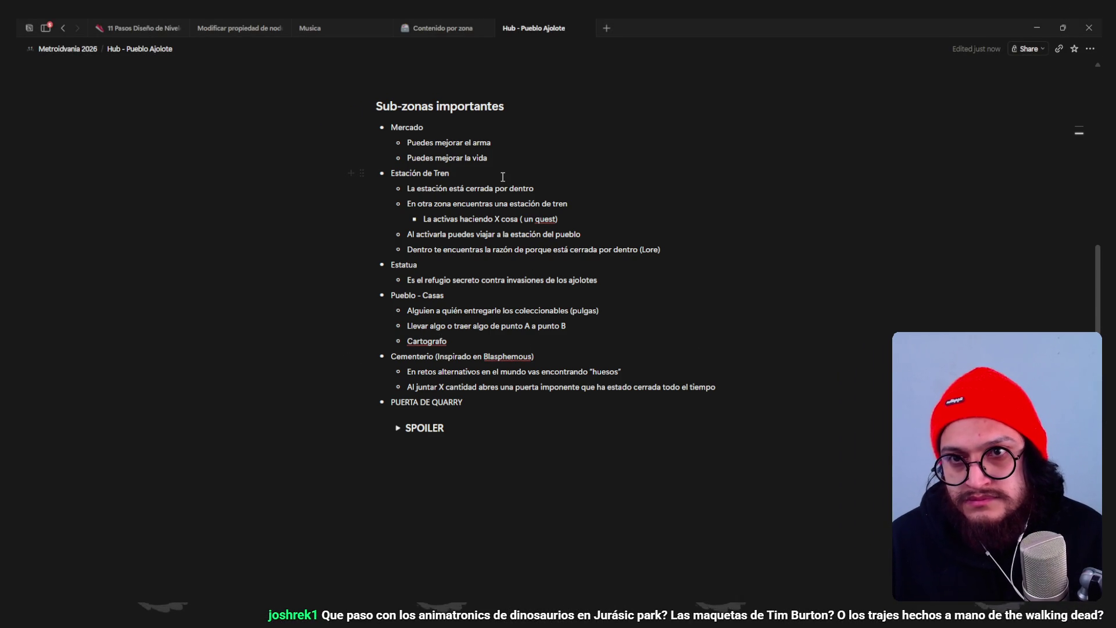
- Under Mercado, add 'Puedes comprar cosas' with indented sub-points 'Cosas para el mapa' and 'Trinkets'
click(504, 157)
key(Return)
text(Puedes compra)
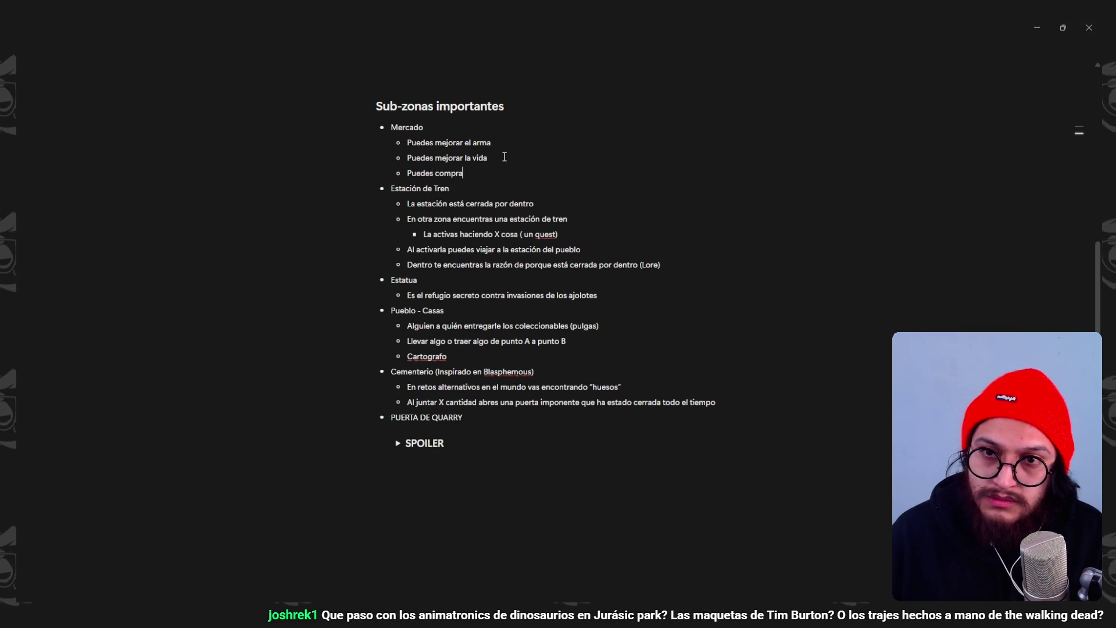
text(r cosas)
key(Return)
key(Tab)
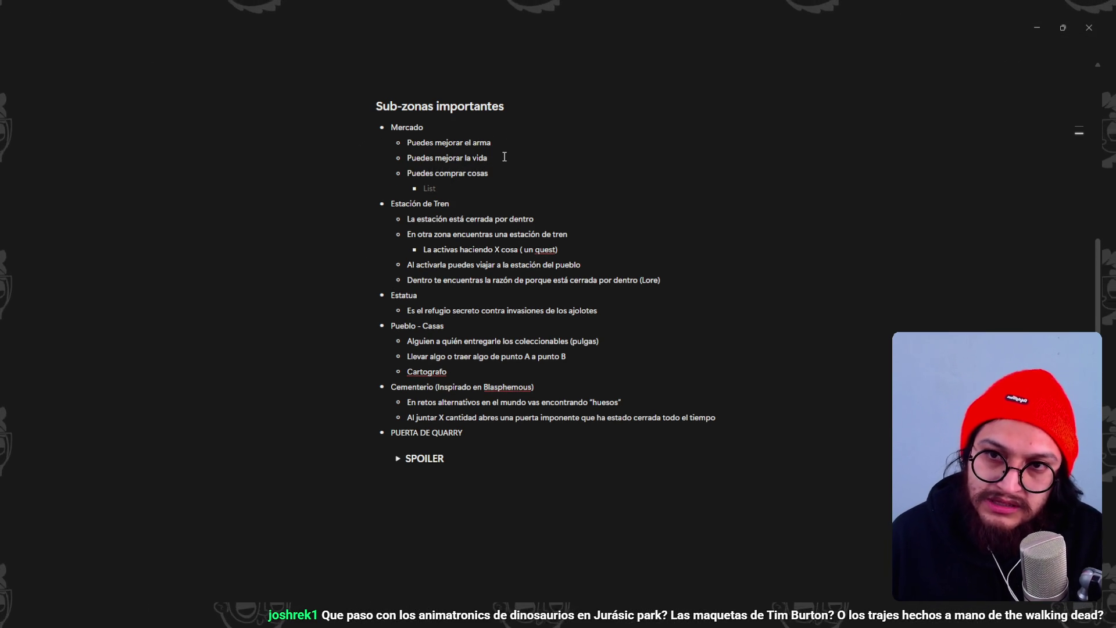
text(Cosas p)
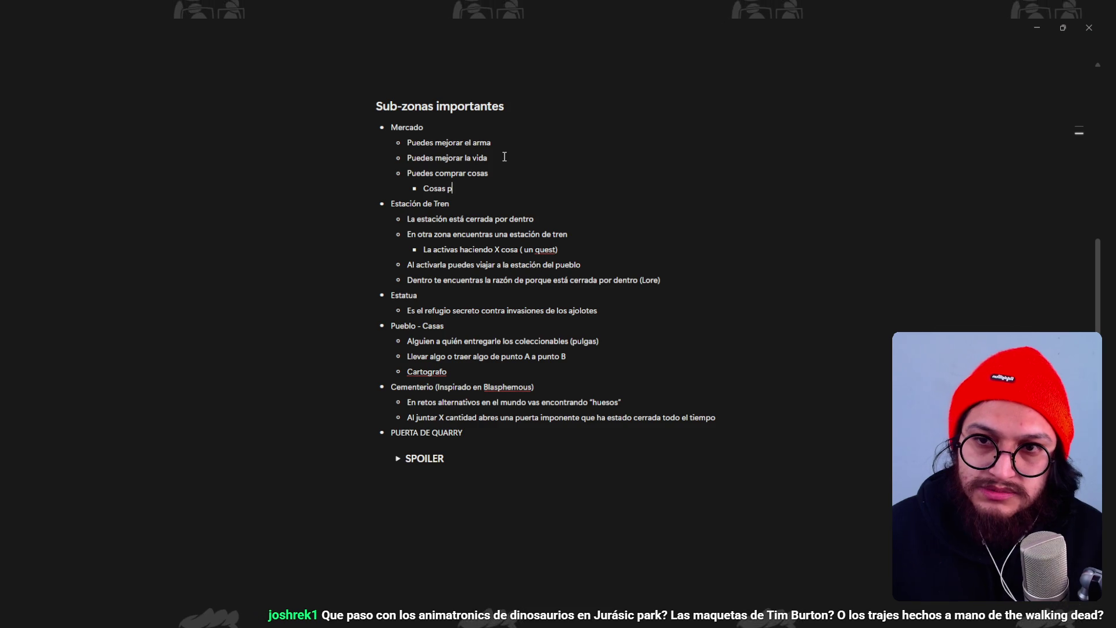
text(ara el map)
key(Return)
text(C)
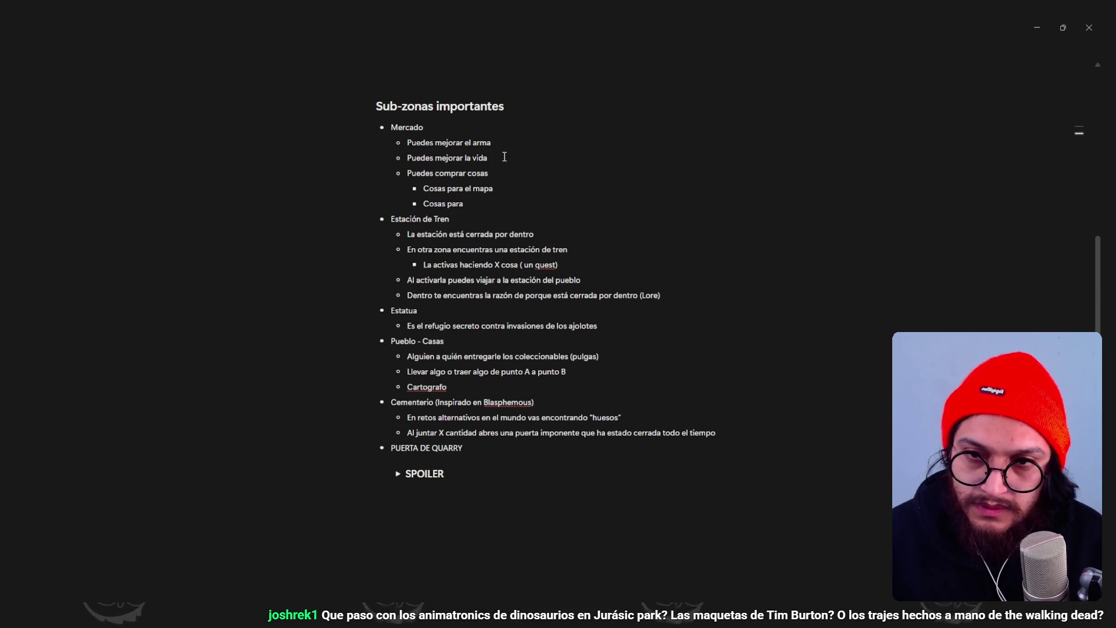
key(BackSpace)
key(BackSpace)
key(BackSpace)
text(Trinkets)
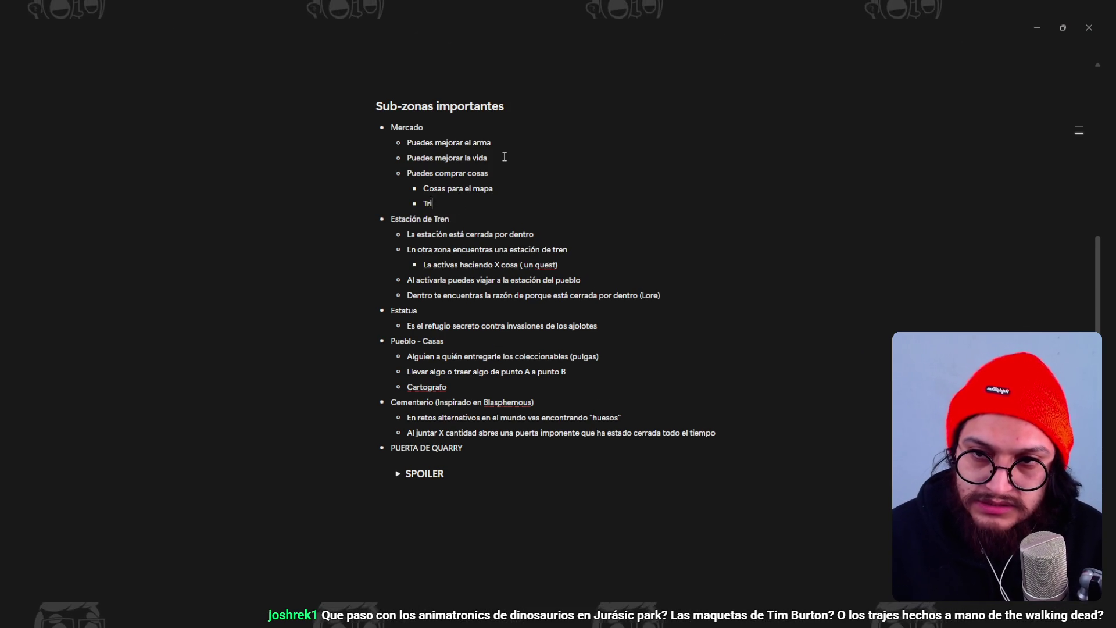
key(Return)
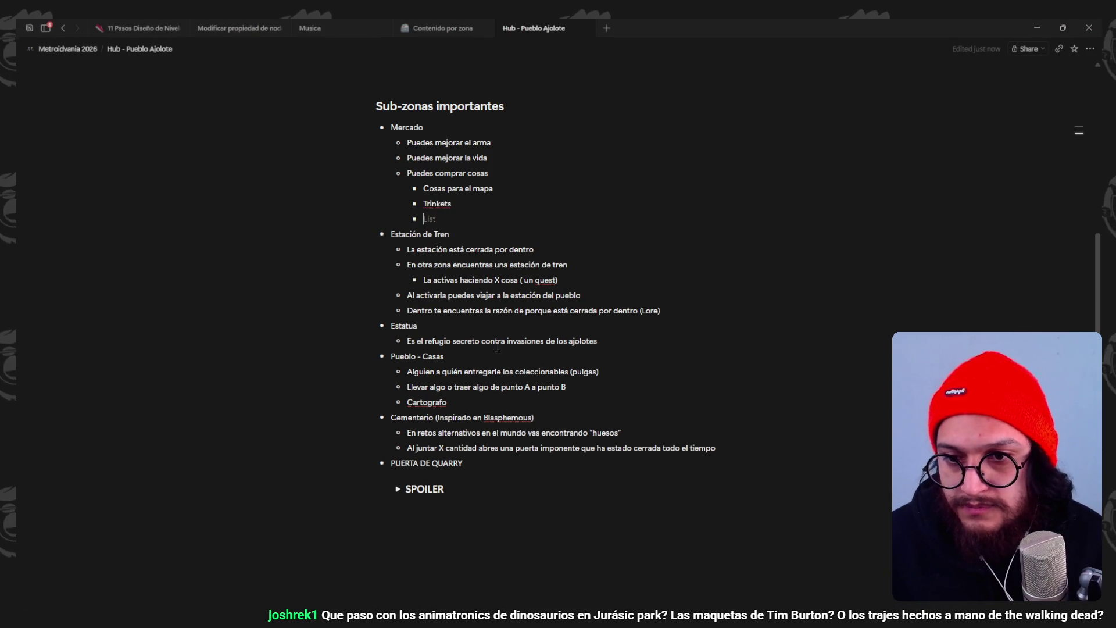
- Correct 'Cartografo' to 'Cartógrafo' using the spell-check suggestion
scroll(463, 366, down, 1)
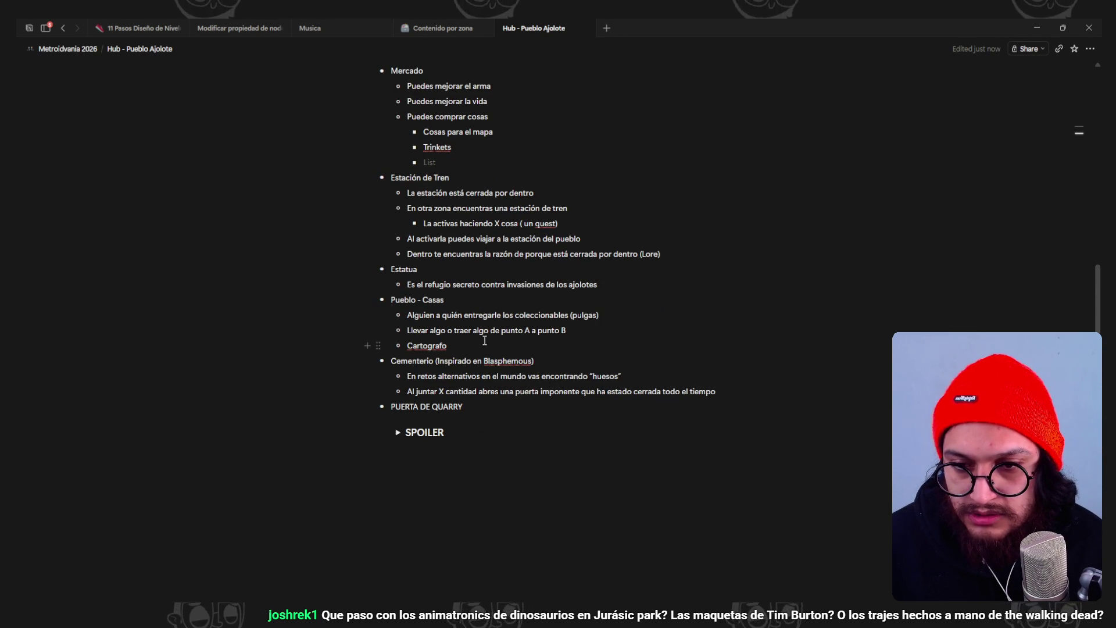
right_click(450, 349)
click(465, 361)
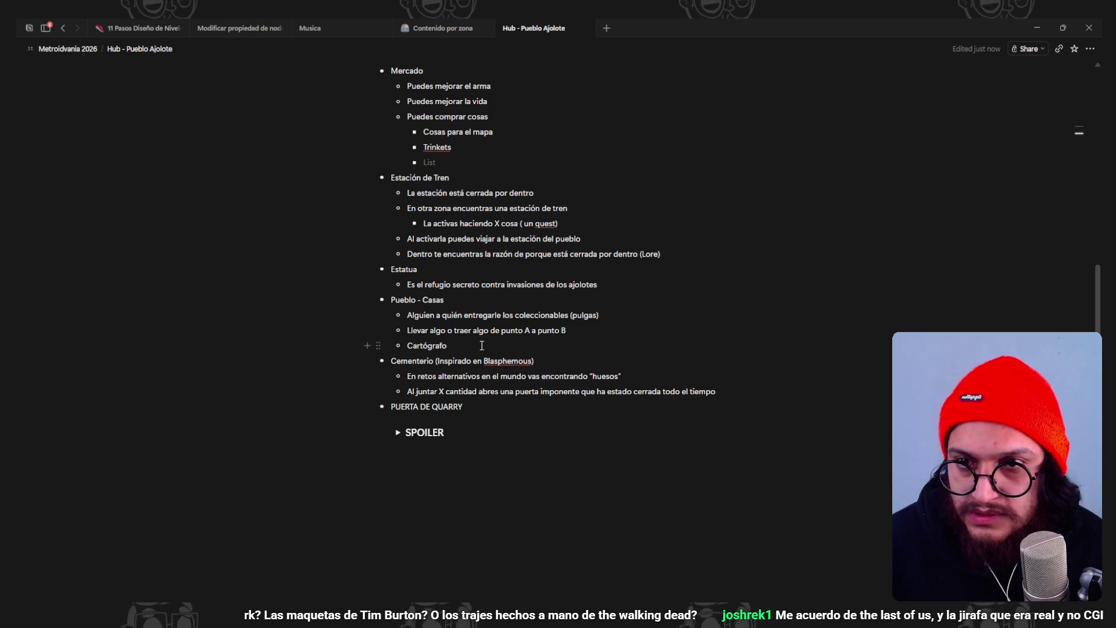
scroll(458, 204, up, 2)
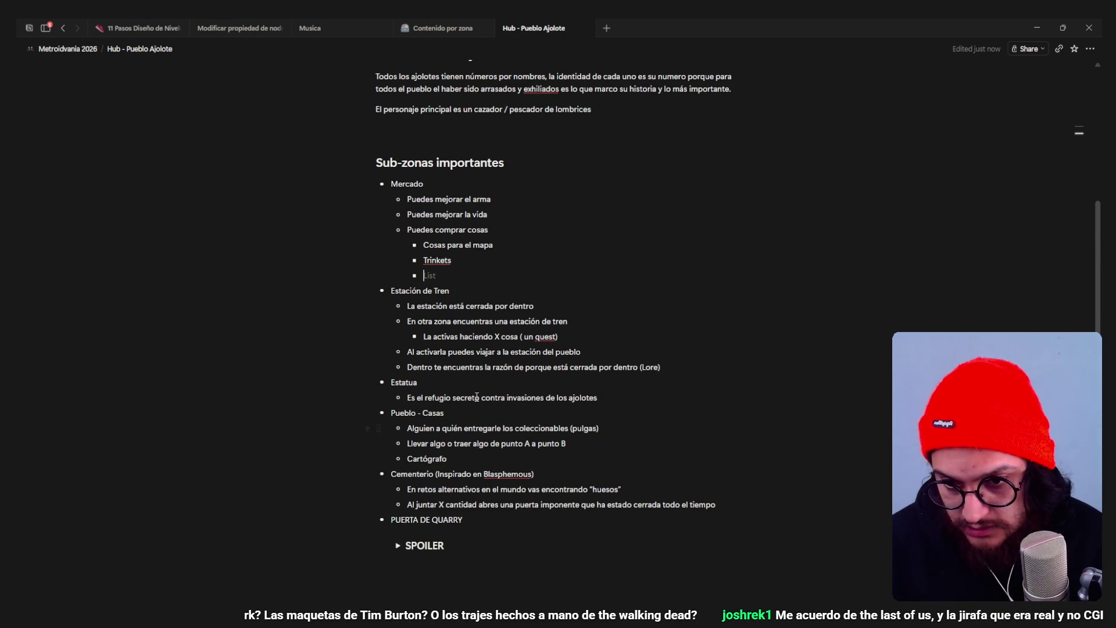
- Open the Silksong Interactive Map in a new browser tab from a 'silksong' search
click(581, 546)
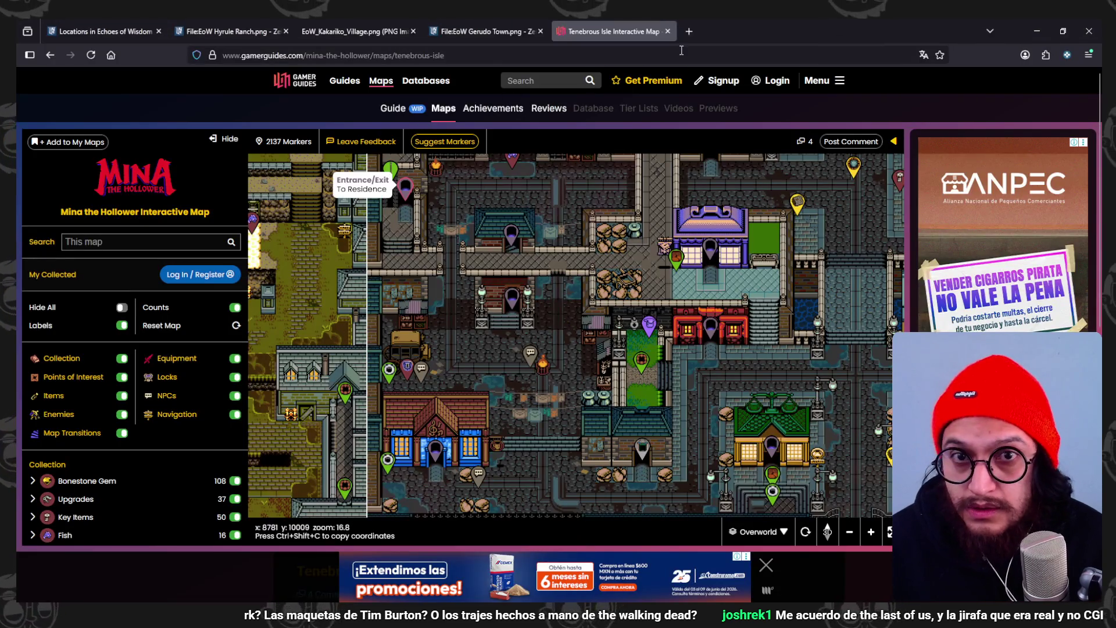
click(694, 30)
text(silksong)
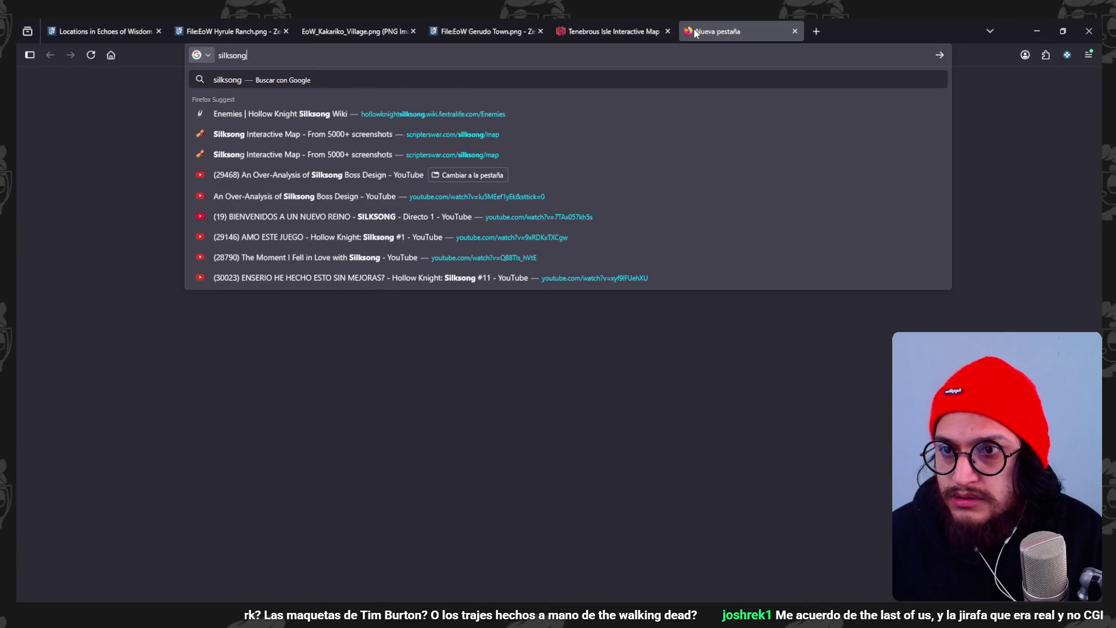
click(387, 265)
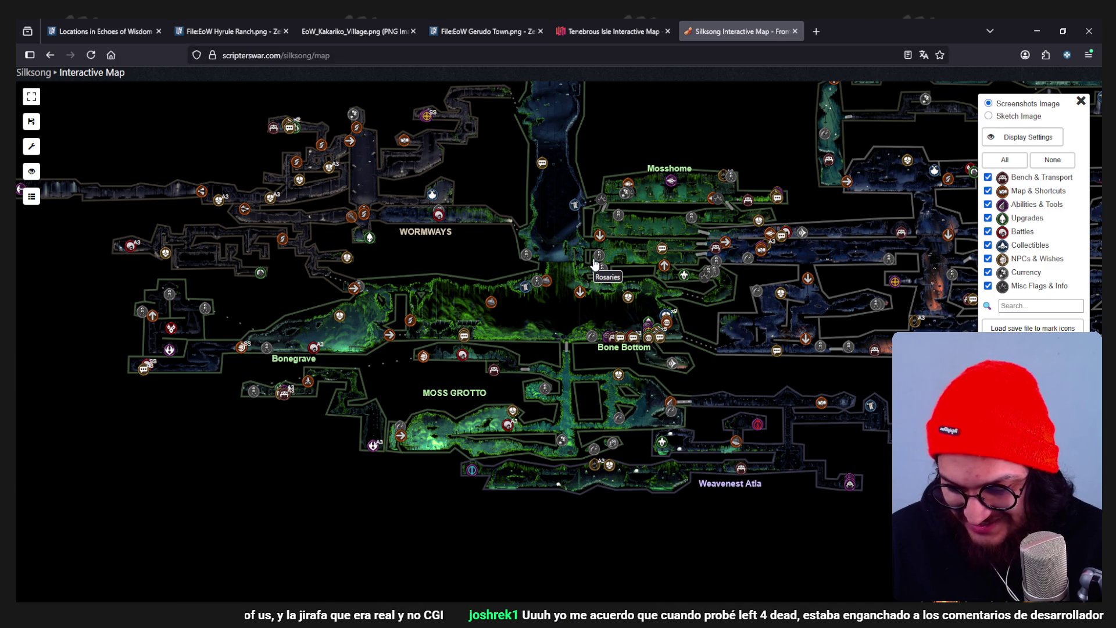
- Pan and zoom the map past The Marrow toward Bellhart, Shellwood and Moss Grotto
drag(718, 135, 518, 200)
mouse_move(959, 250)
mouse_down()
mouse_move(745, 230)
mouse_move(425, 127)
mouse_up()
scroll(561, 411, down, 5)
scroll(561, 411, up, 3)
scroll(561, 411, up, 3)
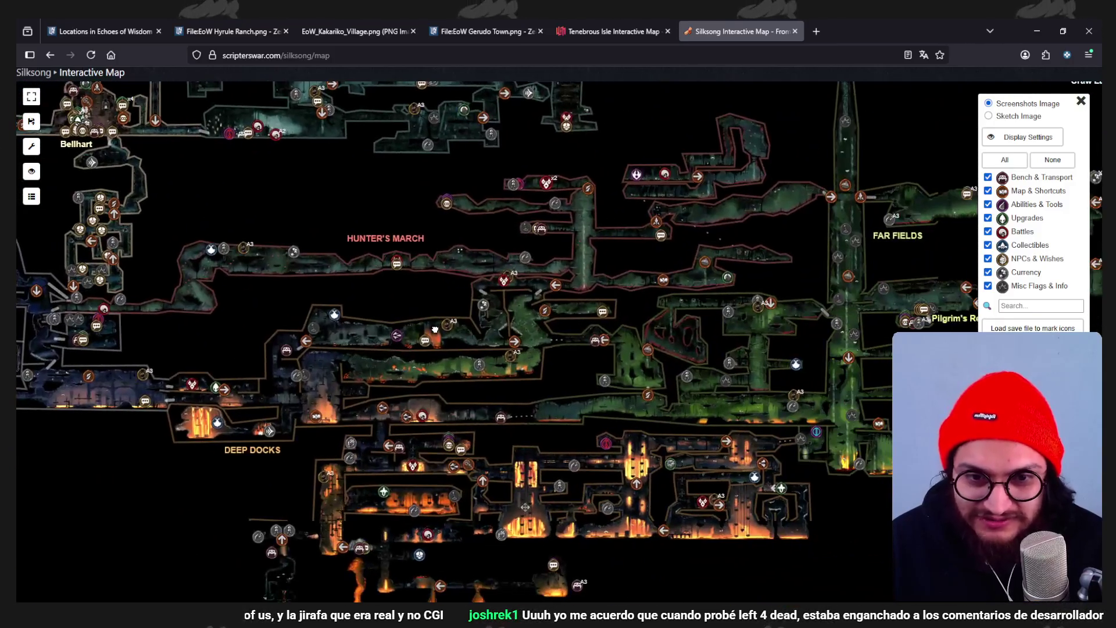
scroll(315, 292, down, 3)
scroll(314, 293, down, 3)
mouse_move(315, 293)
mouse_down()
mouse_move(613, 329)
mouse_move(559, 263)
mouse_move(370, 427)
mouse_up()
scroll(613, 329, up, 3)
scroll(614, 329, down, 3)
scroll(559, 263, up, 3)
- Shift the map past Grand Gate to centre Bellhart's markers, bells and ladder
drag(604, 253, 830, 339)
drag(443, 344, 568, 351)
scroll(568, 351, up, 5)
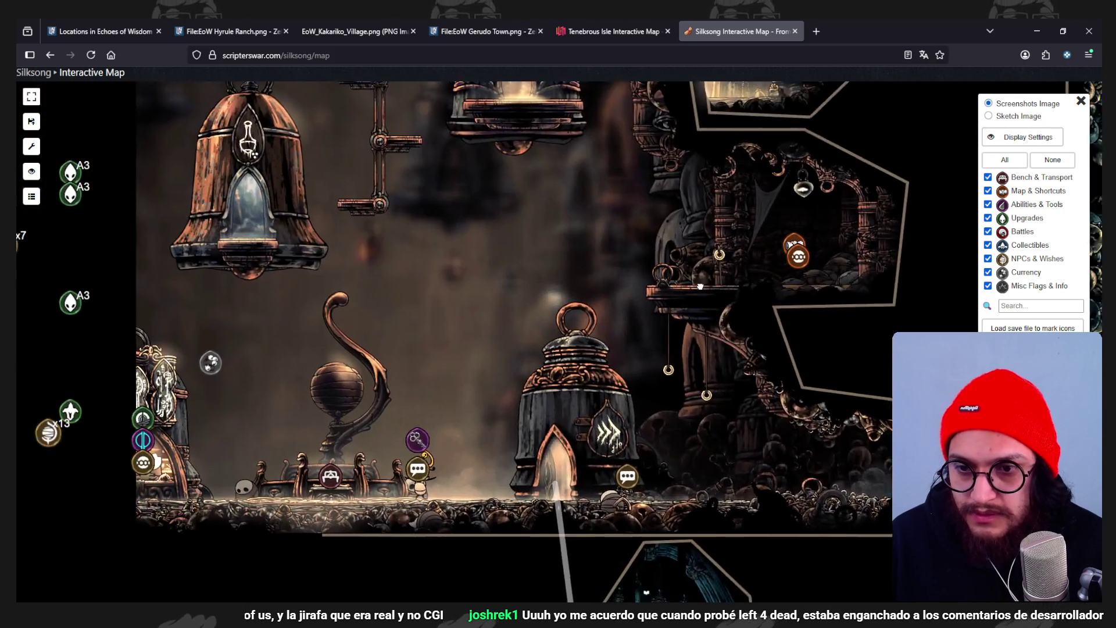
drag(699, 286, 742, 316)
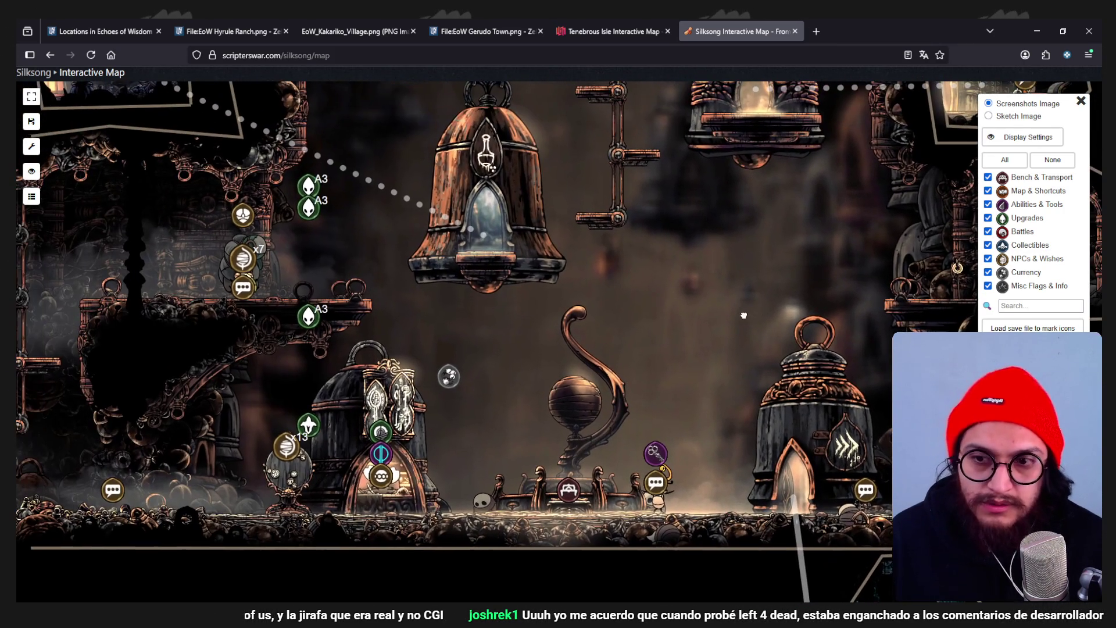
mouse_move(556, 254)
mouse_down()
mouse_move(555, 349)
mouse_move(602, 300)
mouse_move(600, 330)
mouse_move(627, 379)
mouse_up()
drag(487, 308, 573, 393)
mouse_move(498, 326)
mouse_down()
mouse_move(539, 360)
mouse_move(580, 266)
mouse_up()
- Look over the Bellhart rooms, ending on the upper rooms
drag(496, 414, 467, 284)
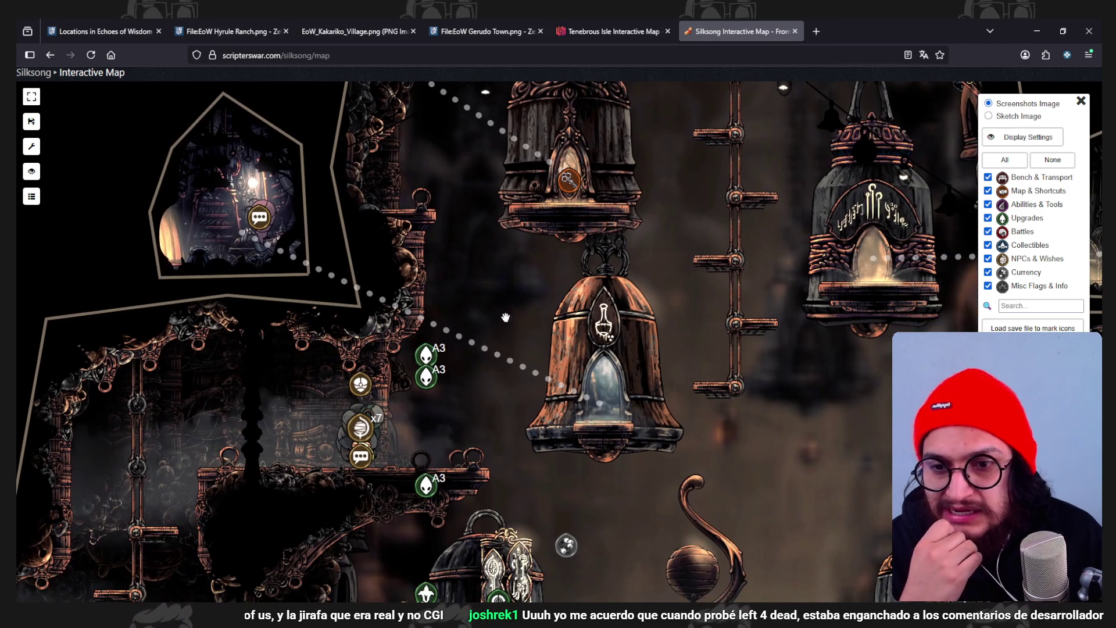
scroll(456, 312, down, 3)
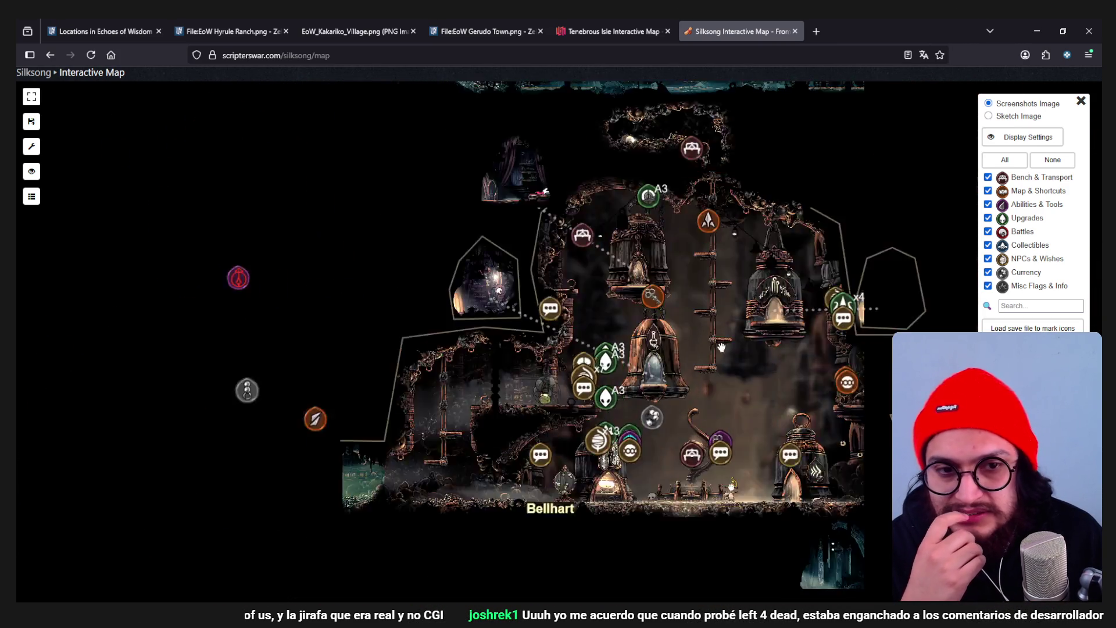
scroll(746, 363, up, 1)
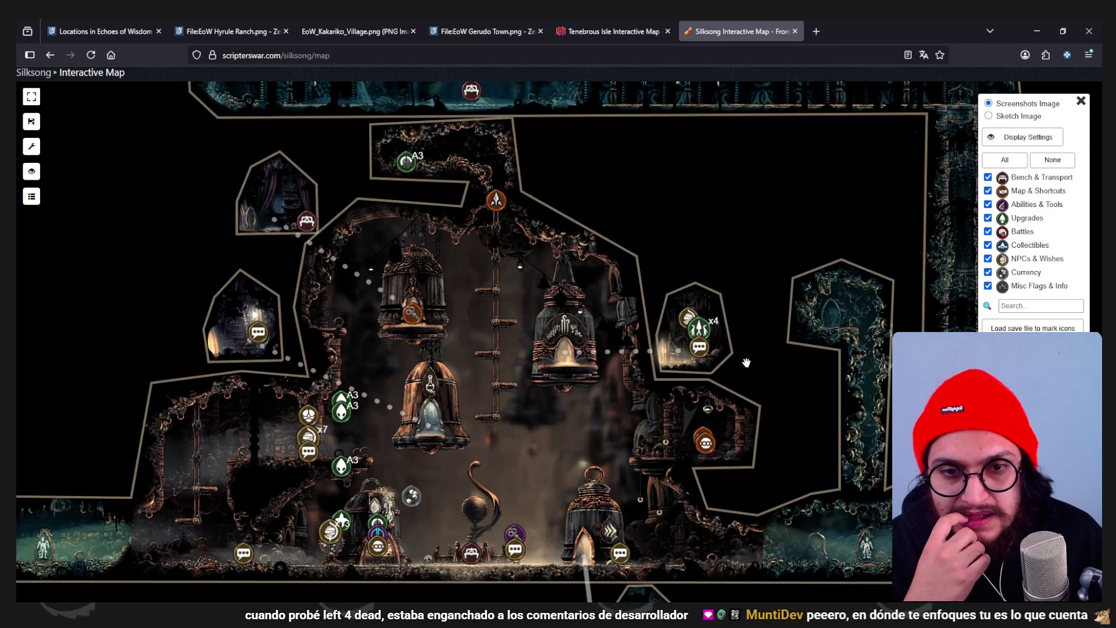
scroll(746, 363, up, 2)
scroll(744, 366, down, 1)
key(Down)
key(Down)
key(Down)
key(Left)
key(Left)
key(Left)
scroll(734, 345, down, 2)
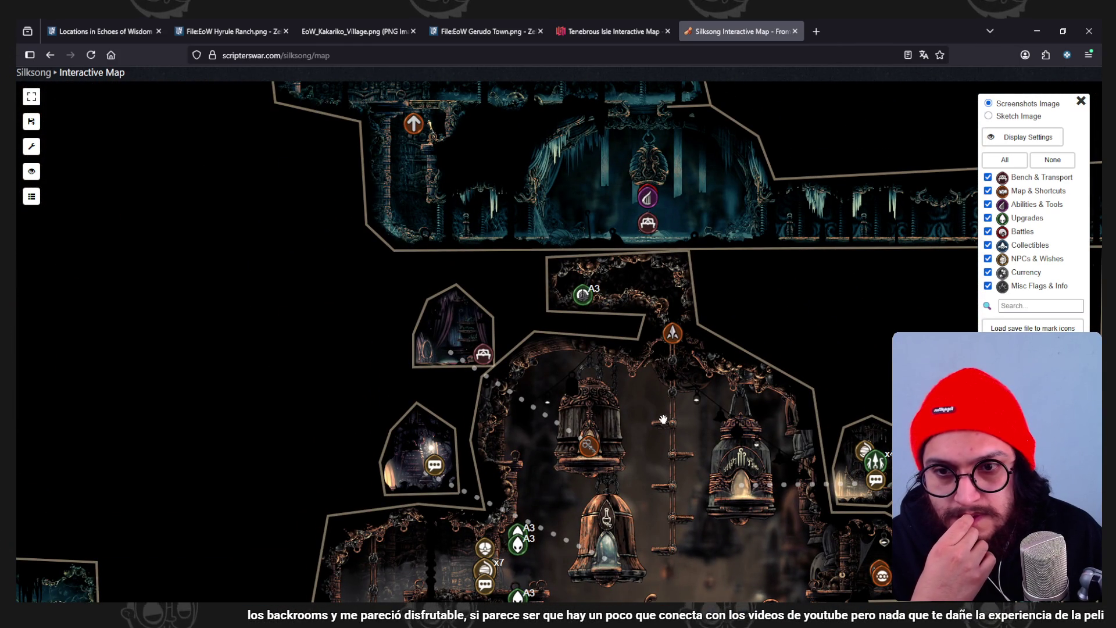
scroll(716, 340, down, 2)
mouse_move(717, 284)
mouse_down()
mouse_move(687, 398)
mouse_move(651, 401)
mouse_move(618, 374)
mouse_move(570, 152)
mouse_move(530, 510)
mouse_up()
scroll(461, 240, down, 2)
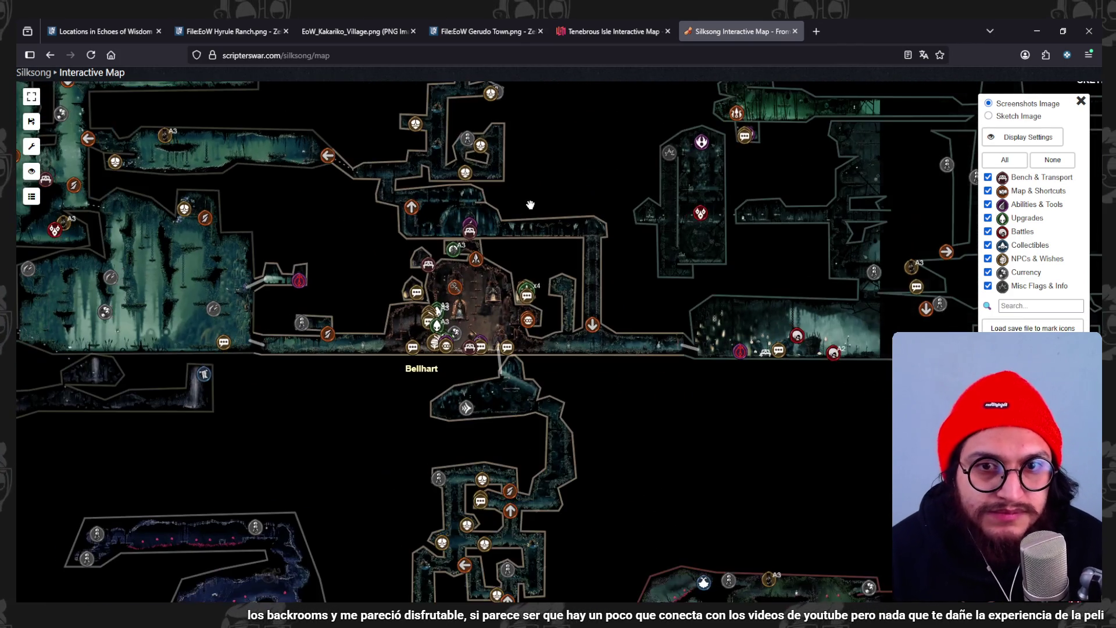
- Pan across Greymoor and frame the whole Halfway Home room
drag(833, 296, 494, 233)
drag(820, 269, 634, 362)
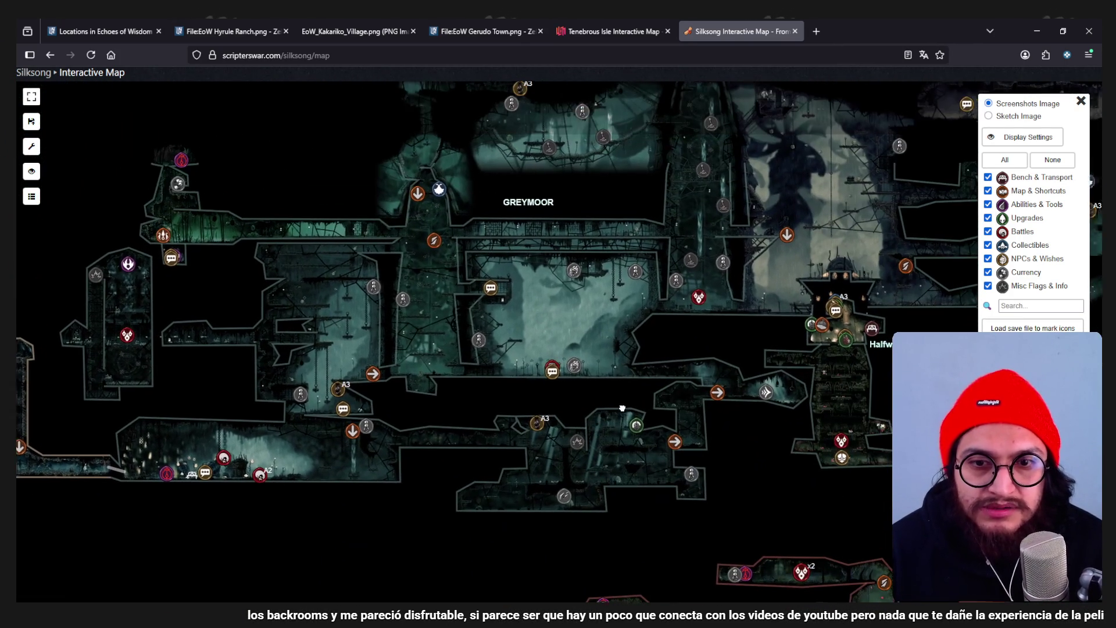
drag(843, 305, 622, 287)
scroll(621, 291, up, 3)
mouse_move(794, 444)
mouse_down()
mouse_move(794, 377)
mouse_move(640, 327)
mouse_up()
scroll(658, 398, up, 4)
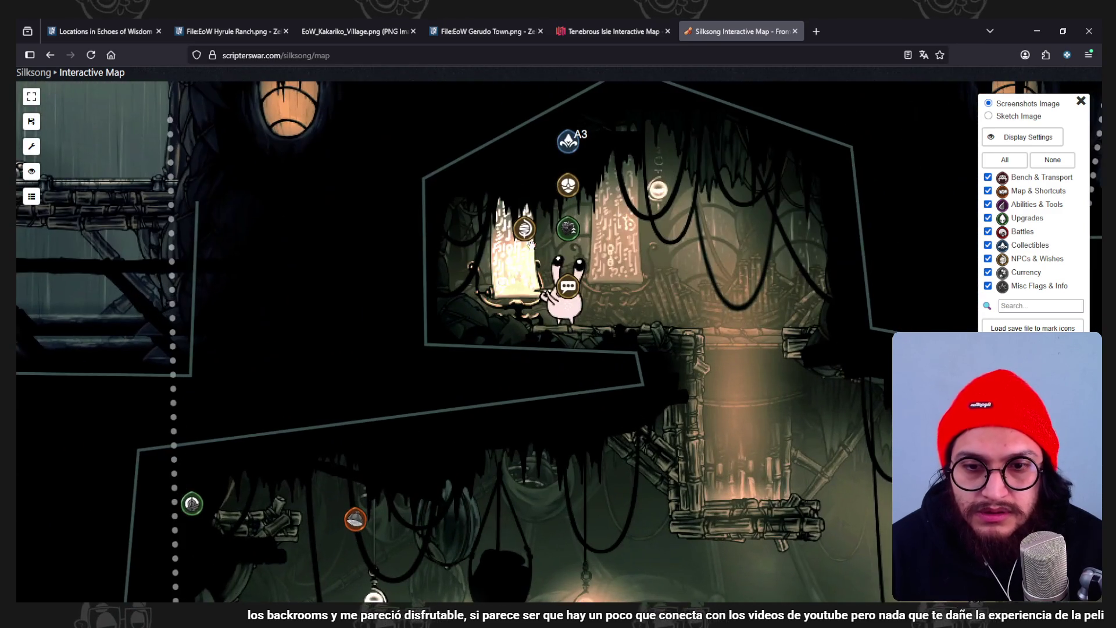
drag(658, 397, 624, 278)
scroll(623, 278, down, 3)
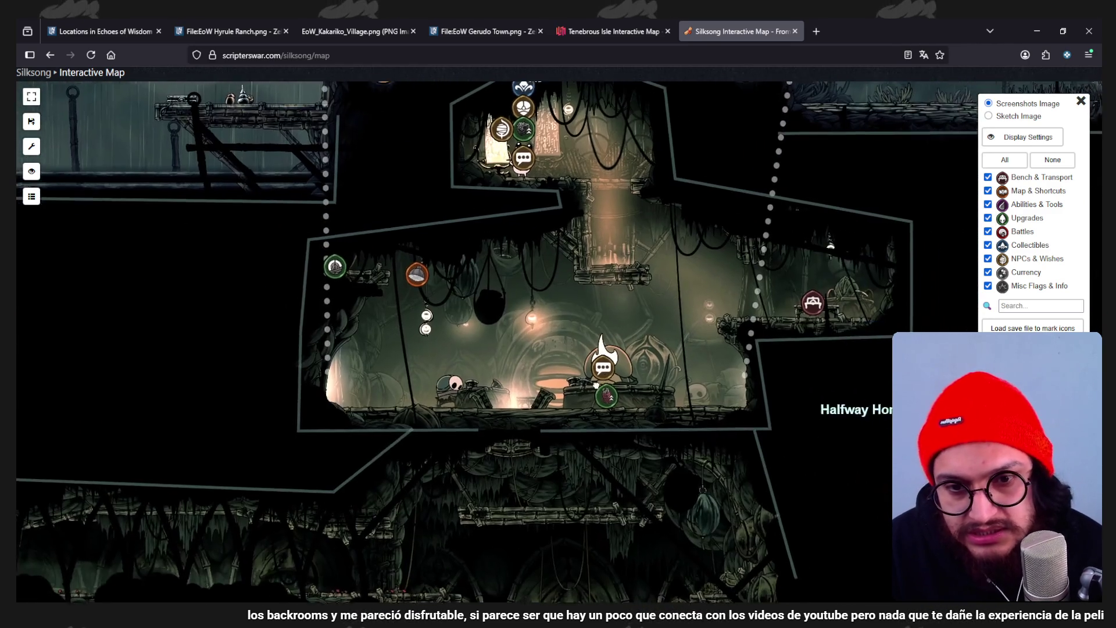
scroll(538, 448, up, 1)
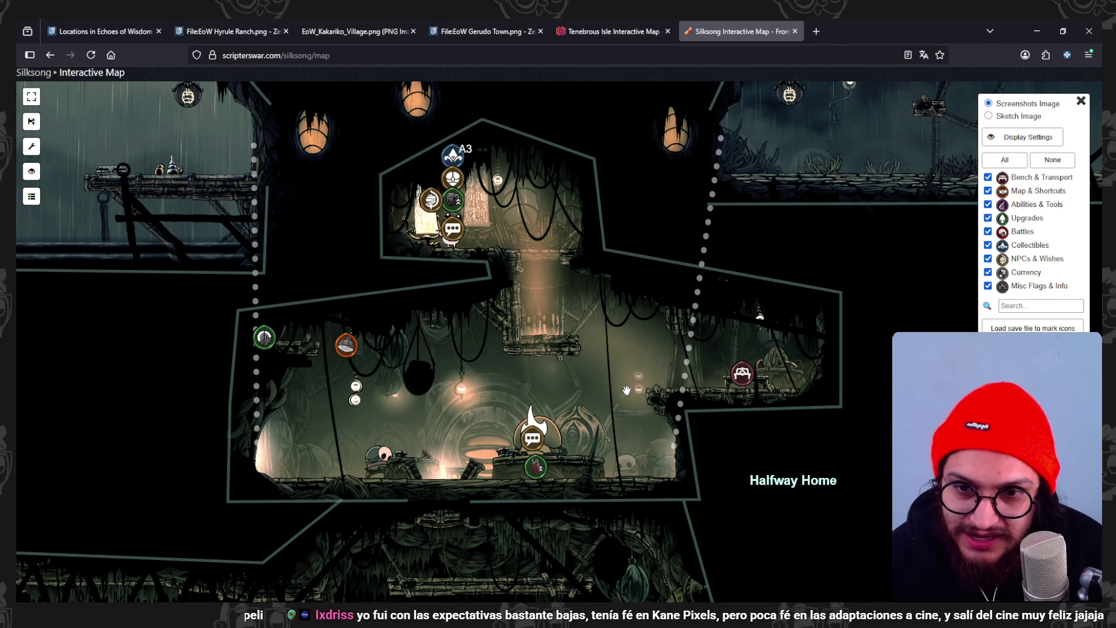
- Reposition around Halfway Home and zoom out to the full world overview
drag(626, 390, 638, 379)
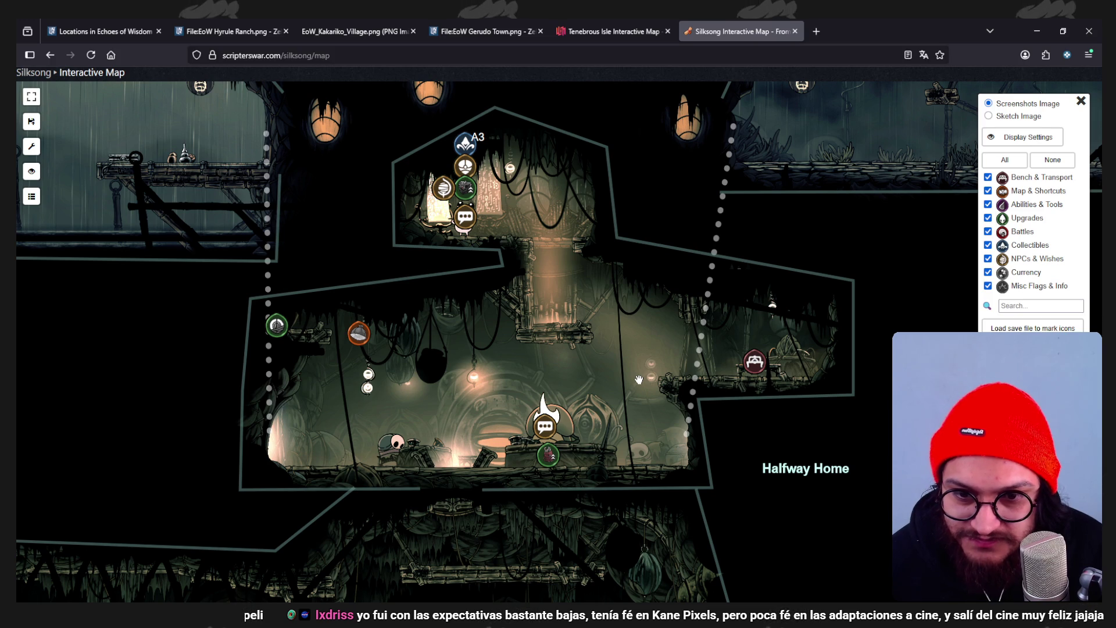
mouse_move(639, 379)
mouse_down()
mouse_move(581, 317)
mouse_move(739, 395)
mouse_up()
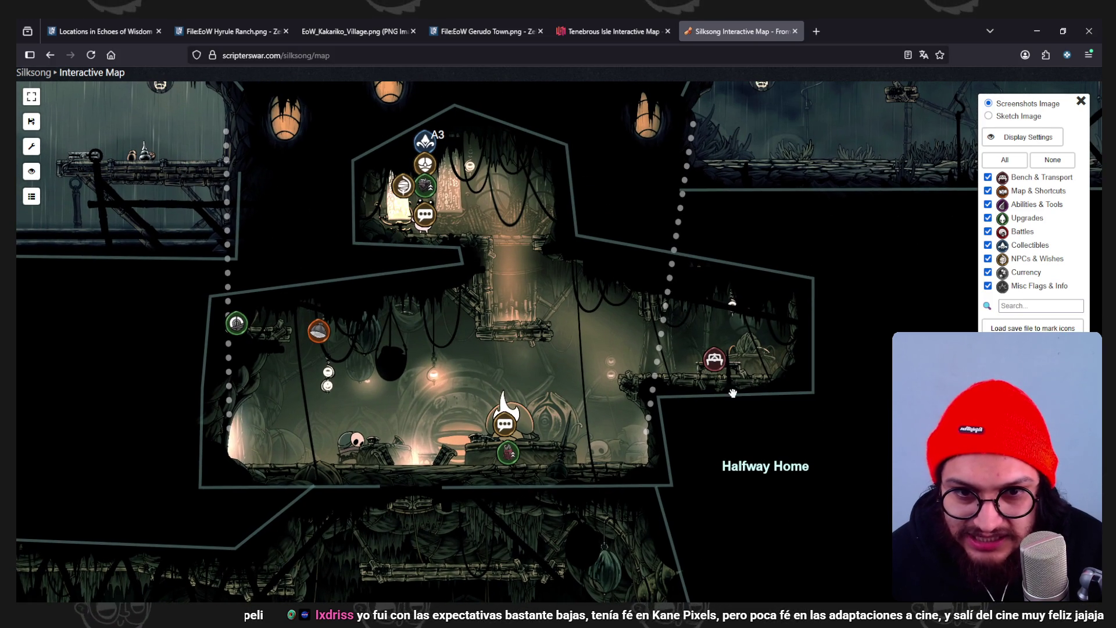
scroll(577, 450, down, 3)
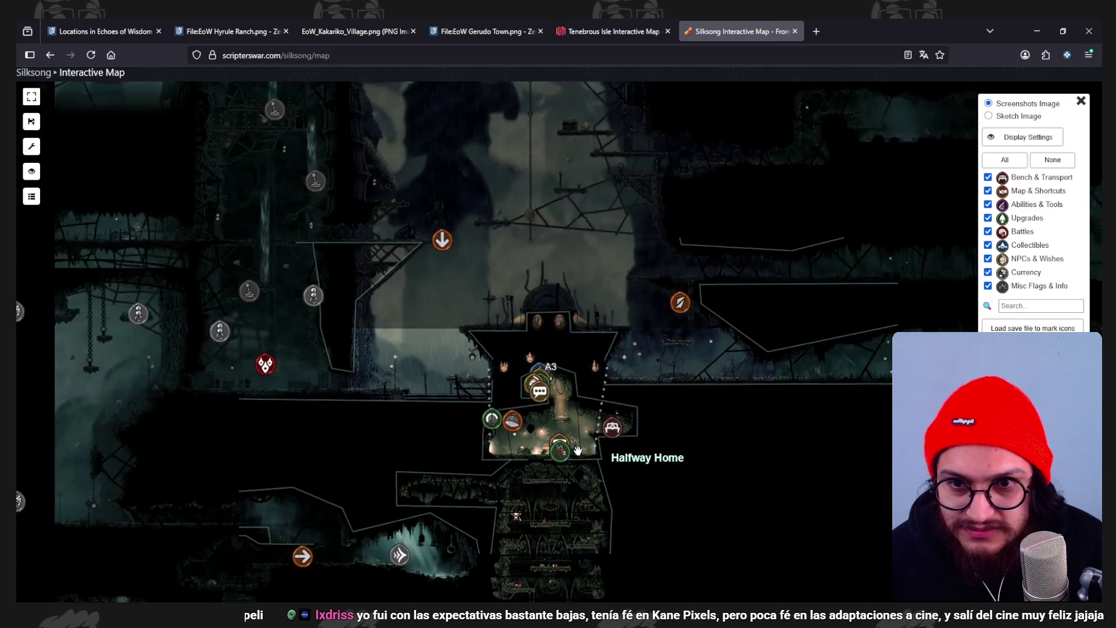
scroll(388, 262, down, 3)
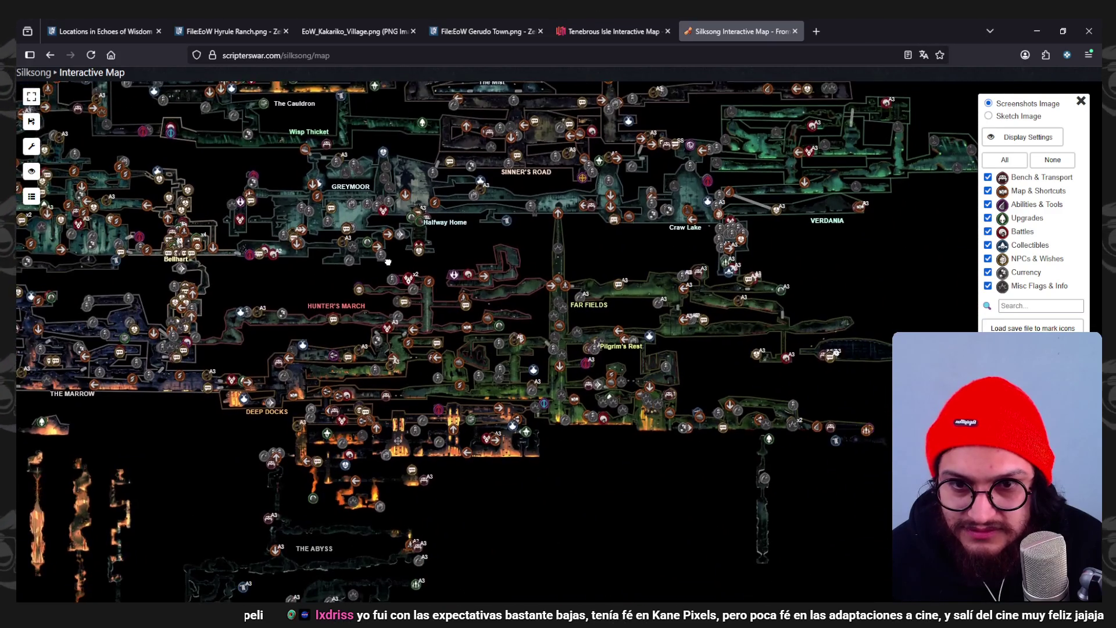
- Recentre the zoomed-out map past Shellwood and Mosshome onto Bone Bottom
mouse_move(388, 262)
mouse_down()
mouse_move(343, 202)
mouse_move(208, 359)
mouse_move(378, 480)
mouse_move(482, 507)
mouse_move(522, 545)
mouse_move(584, 543)
mouse_move(656, 407)
mouse_move(688, 403)
mouse_up()
mouse_move(363, 434)
mouse_down()
mouse_move(708, 338)
mouse_move(711, 309)
mouse_move(692, 300)
mouse_up()
scroll(395, 435, up, 5)
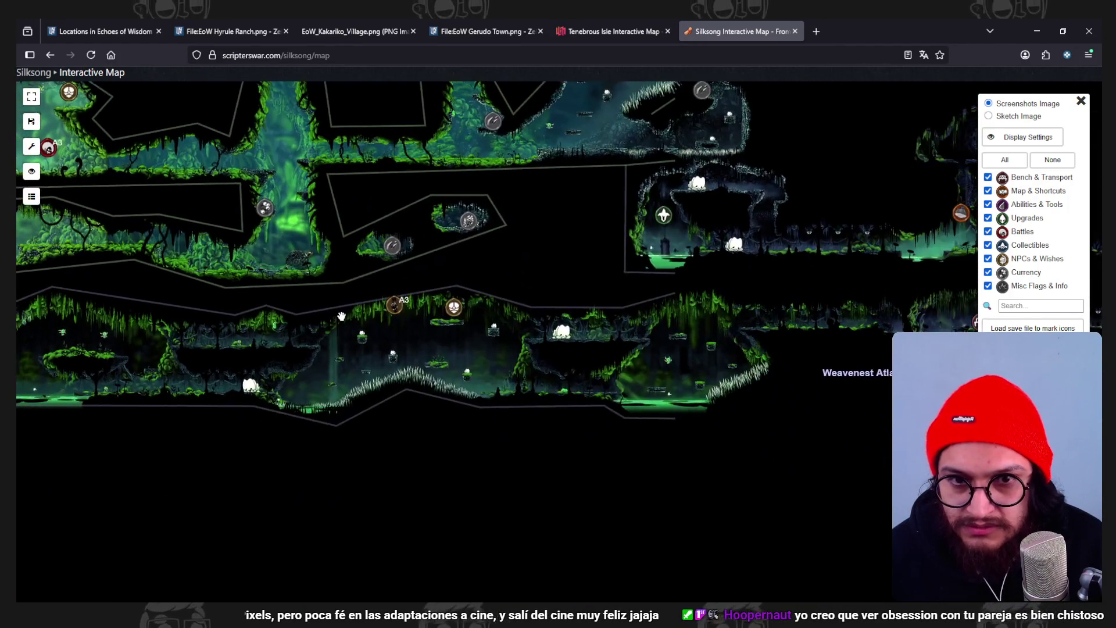
scroll(341, 316, down, 4)
mouse_move(341, 316)
mouse_down()
mouse_move(391, 339)
mouse_move(416, 382)
mouse_move(476, 382)
mouse_up()
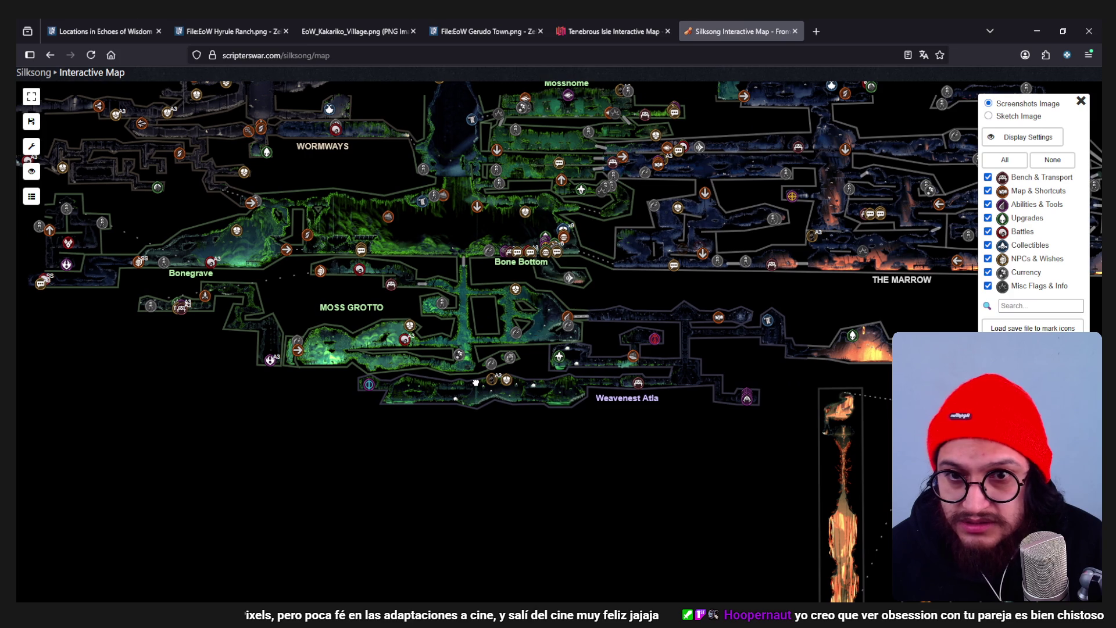
scroll(522, 286, up, 6)
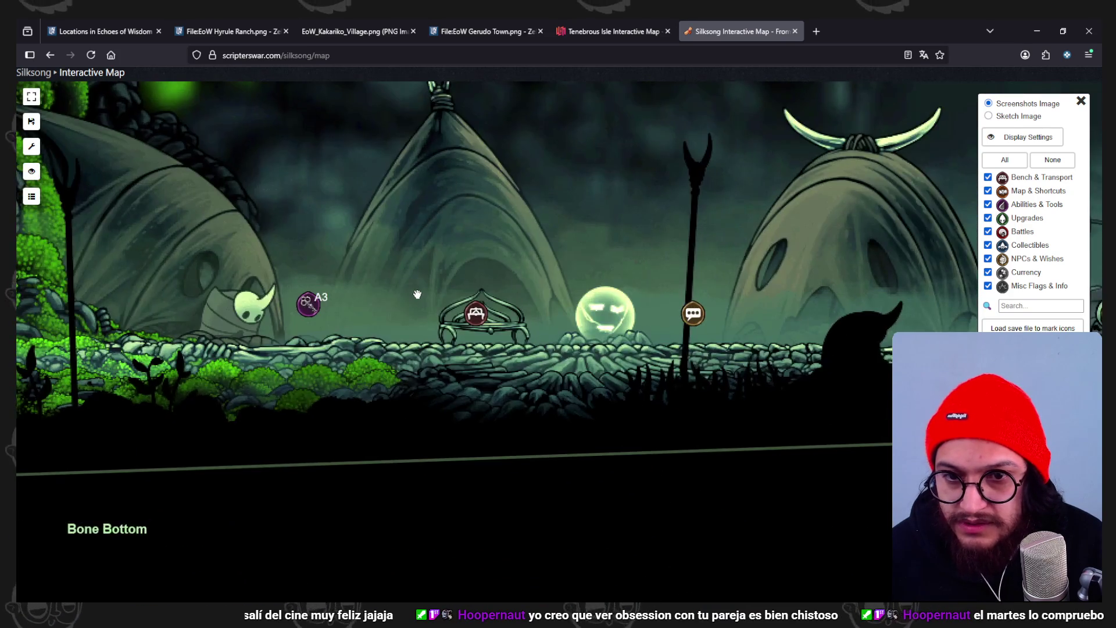
scroll(417, 294, down, 1)
drag(418, 294, 254, 353)
scroll(457, 325, down, 1)
- Survey Bone Bottom's bench rooms, Wormways, Moss Grotto and the Mosshome area
mouse_move(704, 345)
mouse_down()
mouse_move(660, 355)
mouse_move(818, 363)
mouse_up()
drag(669, 357, 850, 365)
scroll(677, 366, down, 2)
mouse_move(677, 366)
mouse_down()
mouse_move(616, 448)
mouse_move(590, 529)
mouse_up()
scroll(609, 412, down, 1)
drag(659, 256, 668, 339)
scroll(601, 377, up, 3)
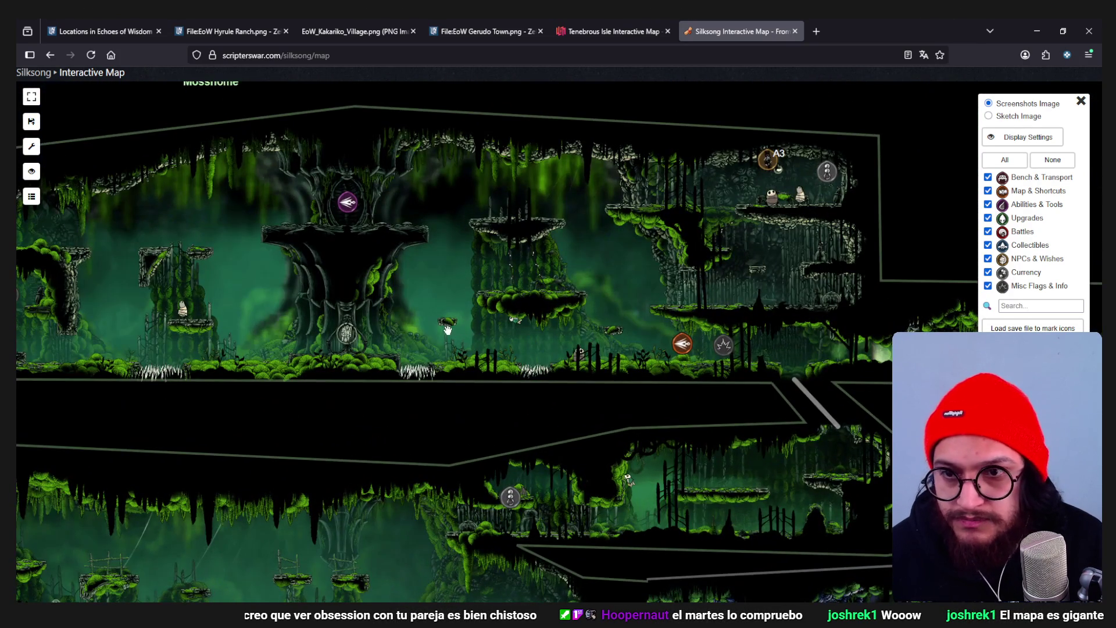
scroll(376, 333, down, 3)
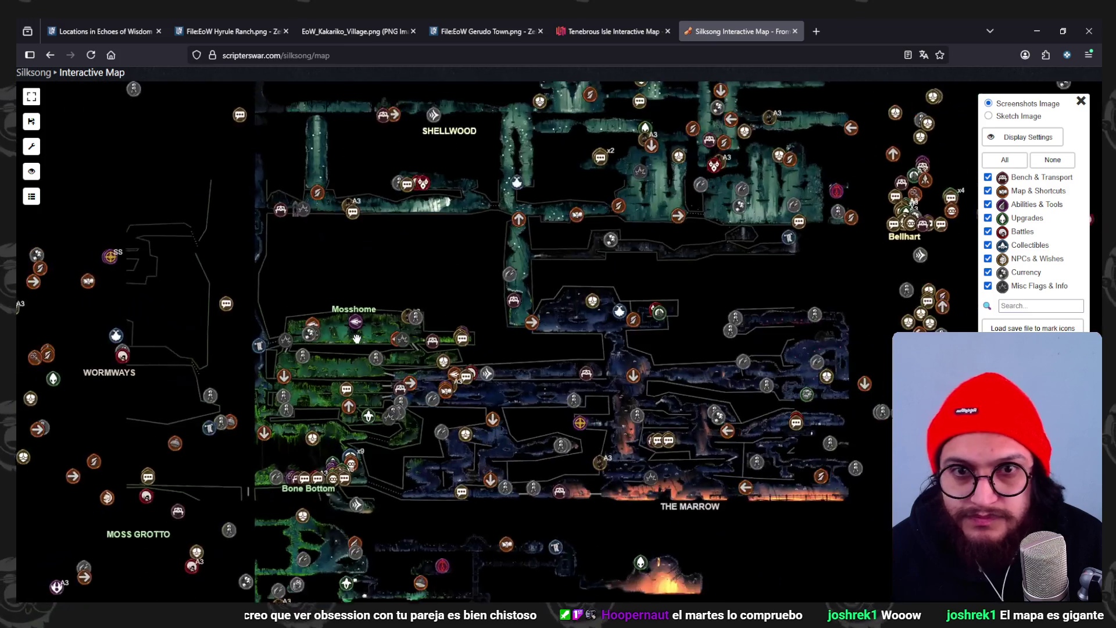
- Sweep across Bellhart, Greymoor, Mount Fay, The Slab and High Halls toward The Stage
mouse_move(593, 282)
mouse_down()
mouse_move(600, 422)
mouse_move(711, 482)
mouse_up()
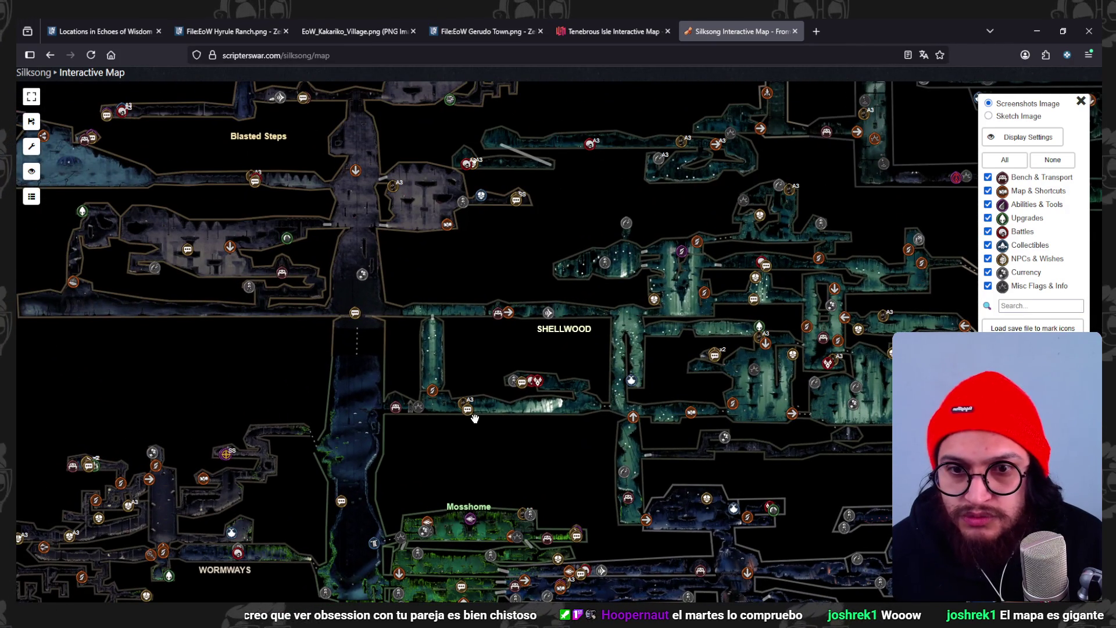
drag(819, 404, 475, 474)
scroll(662, 383, down, 3)
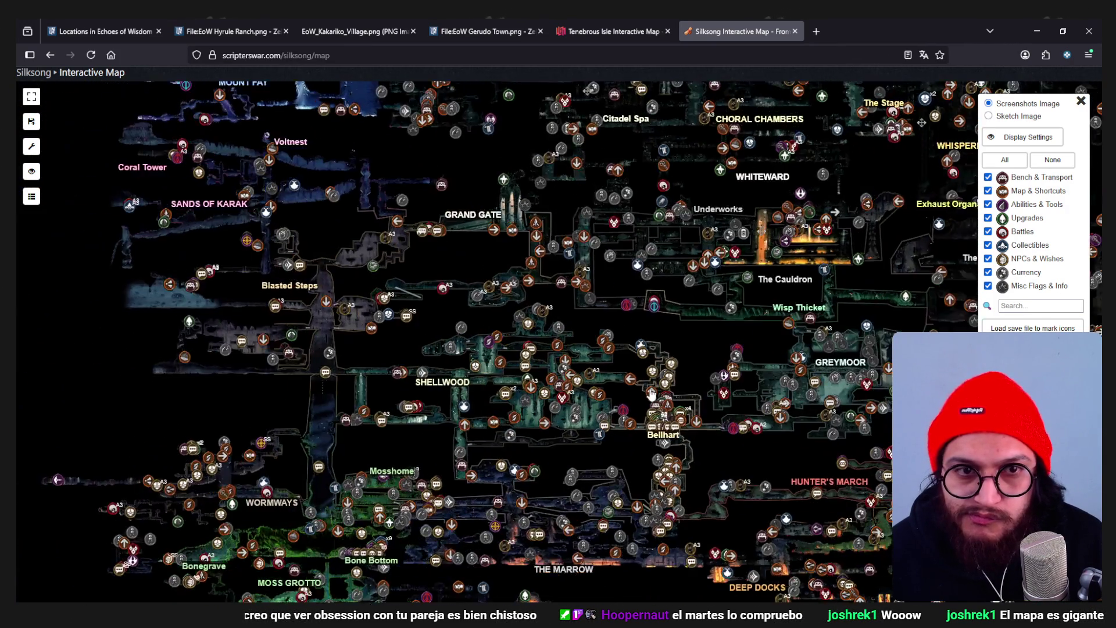
mouse_move(619, 357)
mouse_down()
mouse_move(804, 480)
mouse_move(756, 480)
mouse_up()
mouse_move(525, 479)
mouse_down()
mouse_move(617, 318)
mouse_move(426, 502)
mouse_up()
drag(622, 262, 621, 387)
mouse_move(760, 403)
mouse_down()
mouse_move(622, 403)
mouse_move(565, 431)
mouse_up()
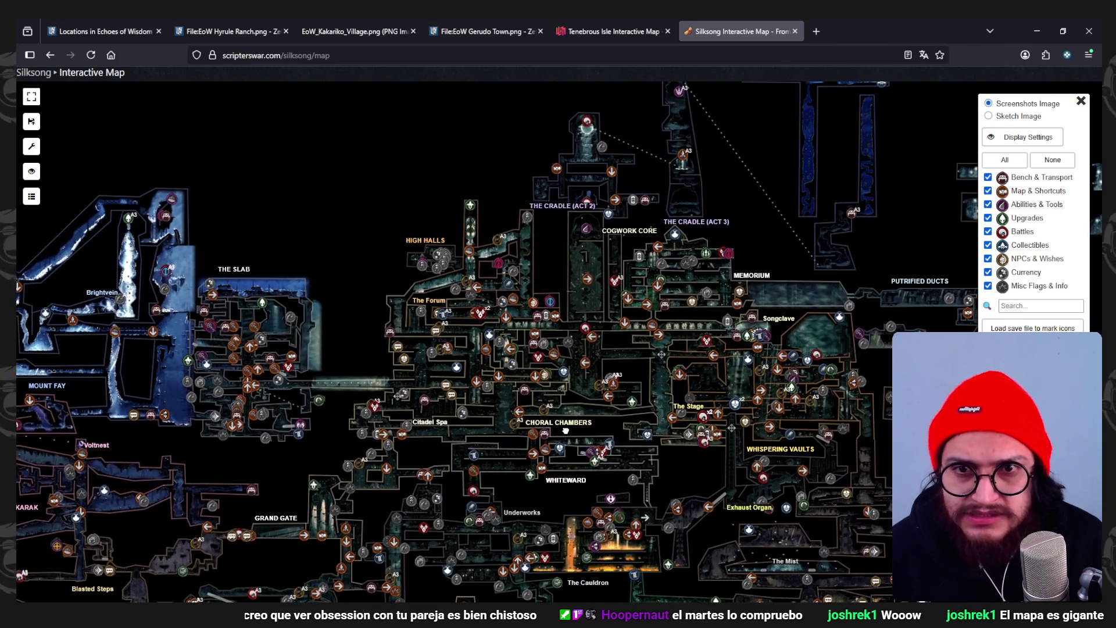
mouse_move(719, 405)
mouse_down()
mouse_move(650, 389)
mouse_move(576, 396)
mouse_move(488, 348)
mouse_move(583, 296)
mouse_move(618, 300)
mouse_up()
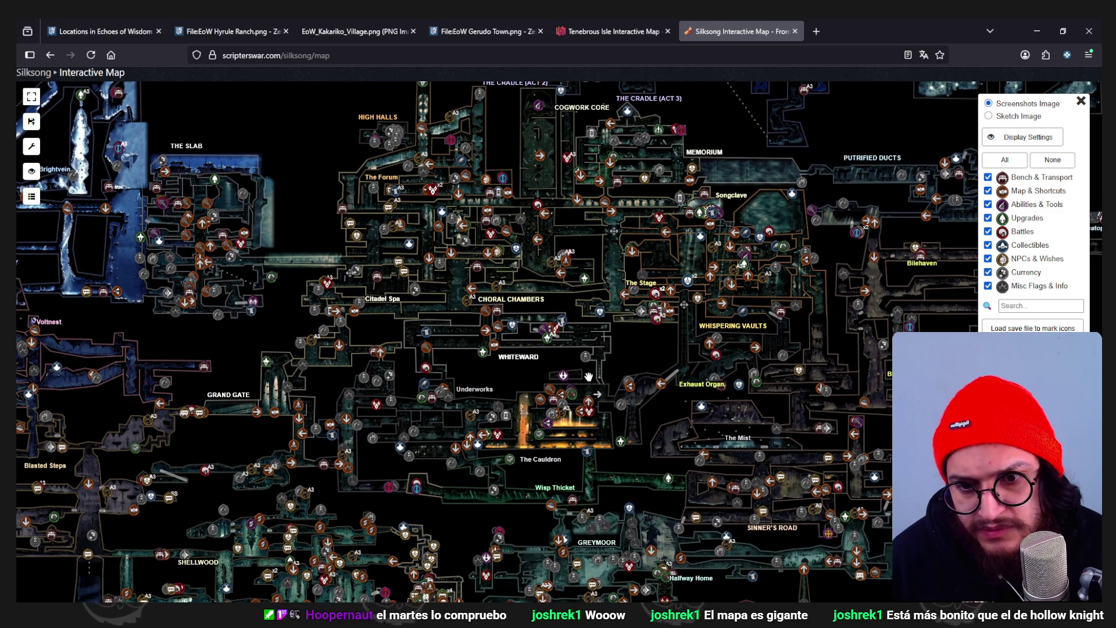
scroll(595, 354, up, 3)
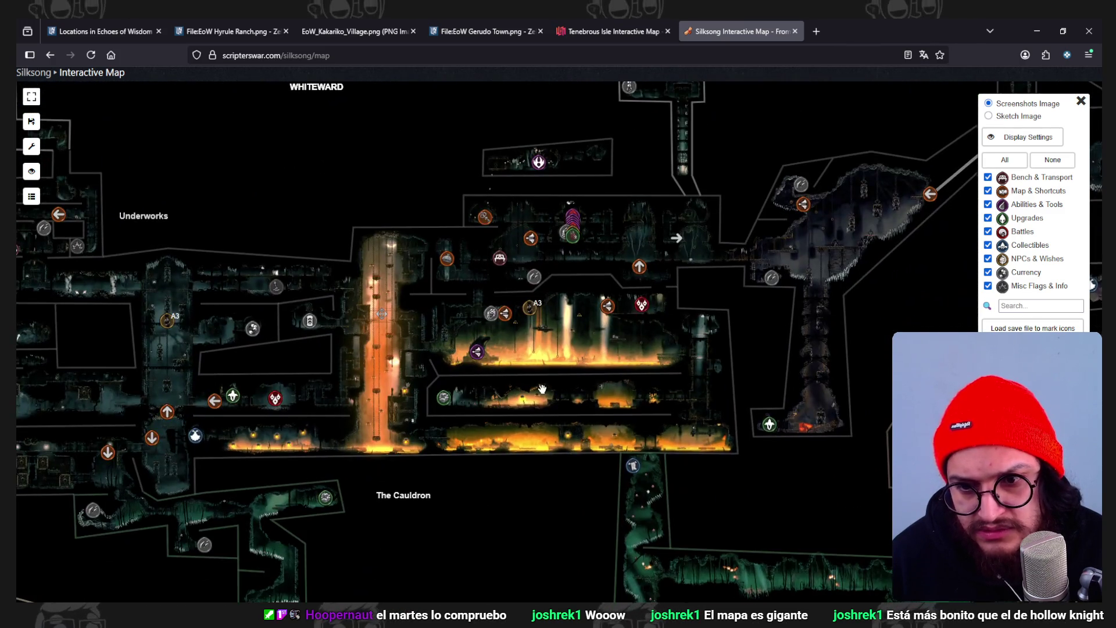
- Move through Exhaust Organ, Whiteward and The Cradle to Deep Docks and The Abyss
mouse_move(542, 388)
mouse_down()
mouse_move(902, 402)
mouse_move(532, 402)
mouse_up()
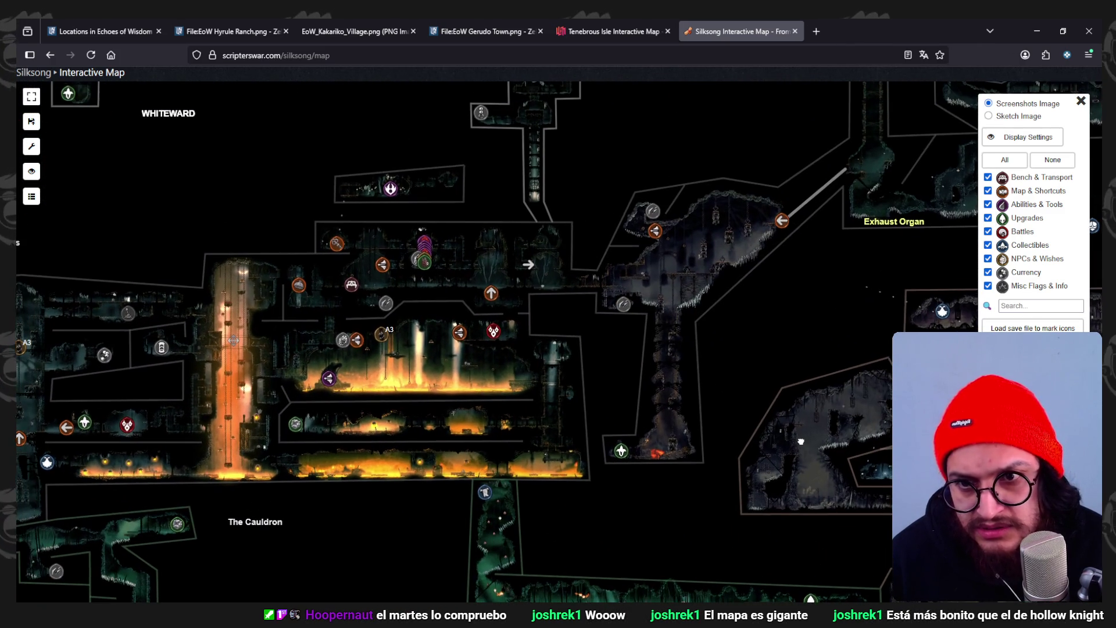
mouse_move(540, 341)
mouse_down()
mouse_move(662, 510)
mouse_move(841, 611)
mouse_up()
mouse_move(569, 143)
mouse_down()
mouse_move(773, 335)
mouse_move(751, 533)
mouse_move(724, 577)
mouse_move(714, 589)
mouse_move(623, 537)
mouse_up()
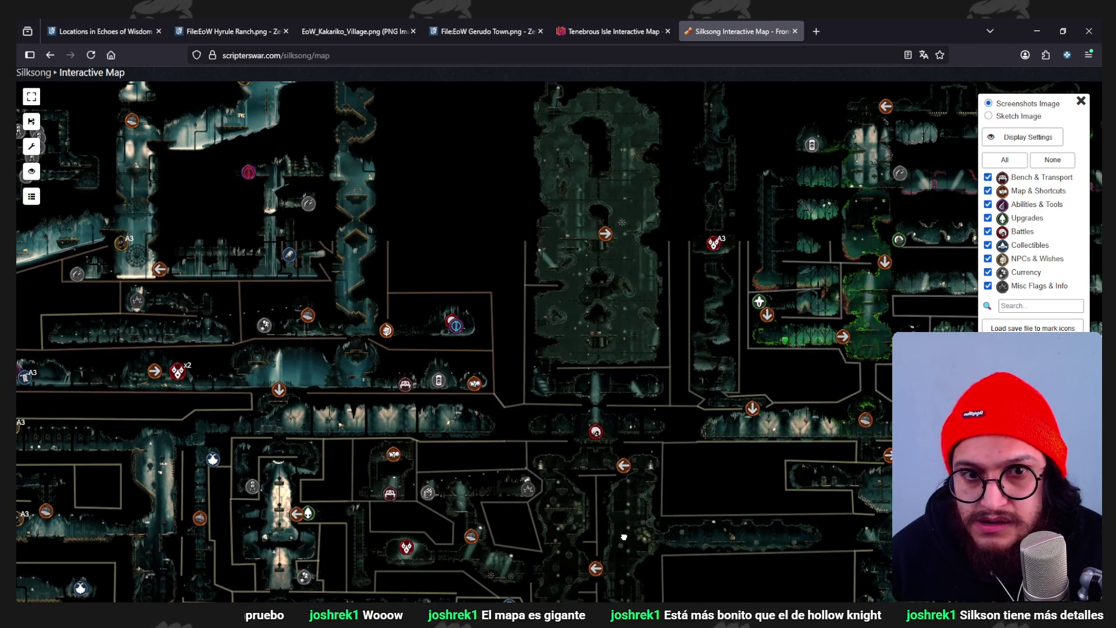
scroll(623, 537, down, 3)
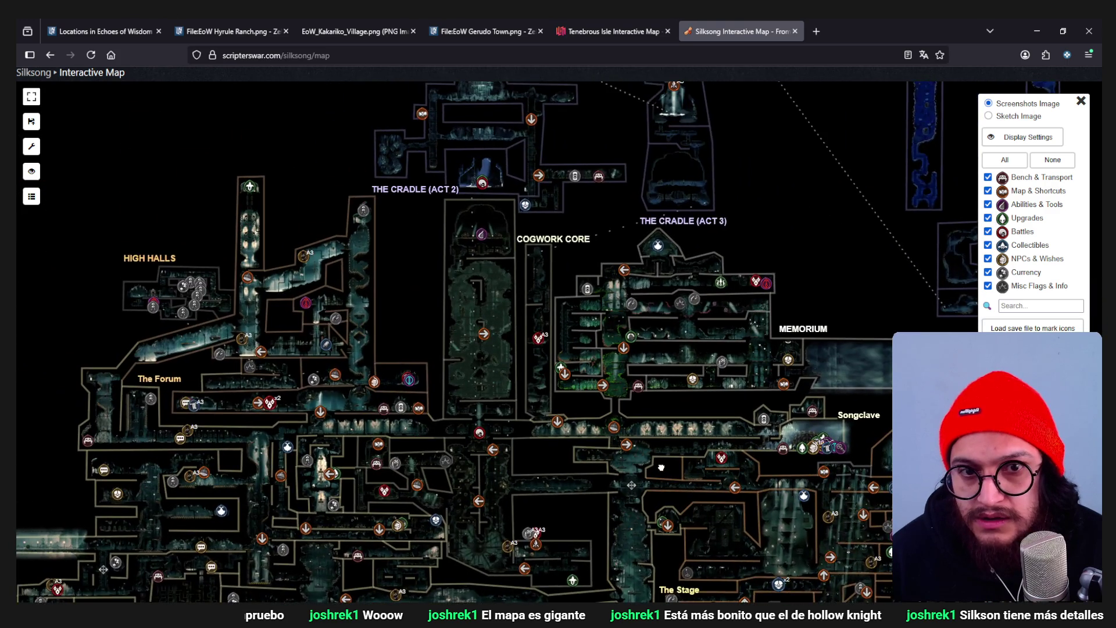
mouse_move(659, 465)
mouse_down()
mouse_move(647, 537)
mouse_move(781, 604)
mouse_up()
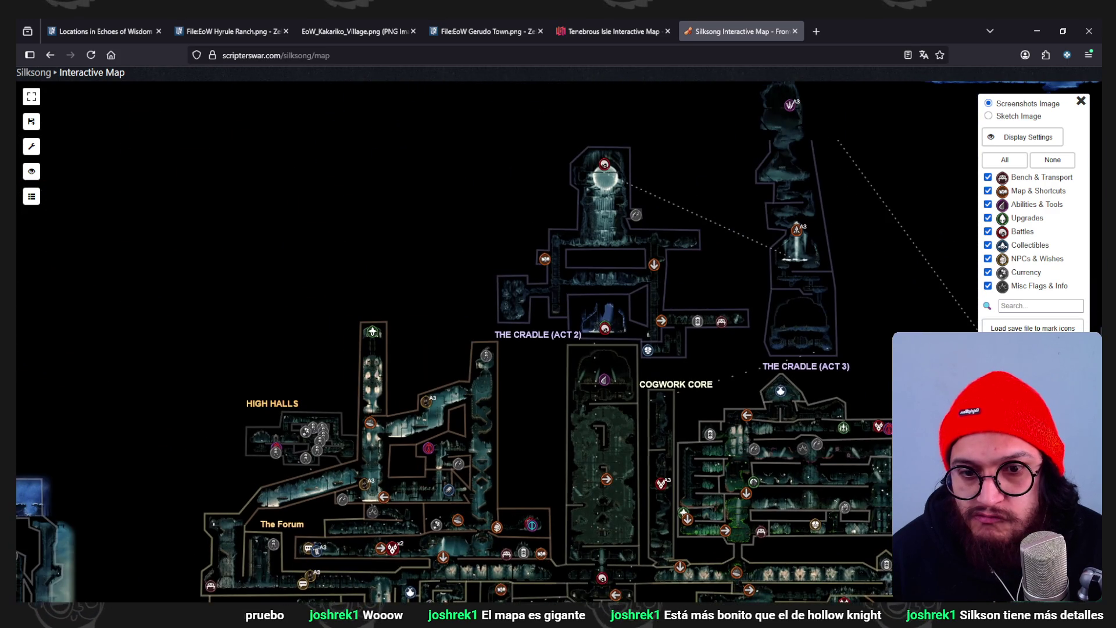
mouse_move(872, 581)
mouse_down()
mouse_move(404, 295)
mouse_move(704, 512)
mouse_move(559, 549)
mouse_move(445, 377)
mouse_move(656, 153)
mouse_move(463, 326)
mouse_move(440, 294)
mouse_move(721, 212)
mouse_up()
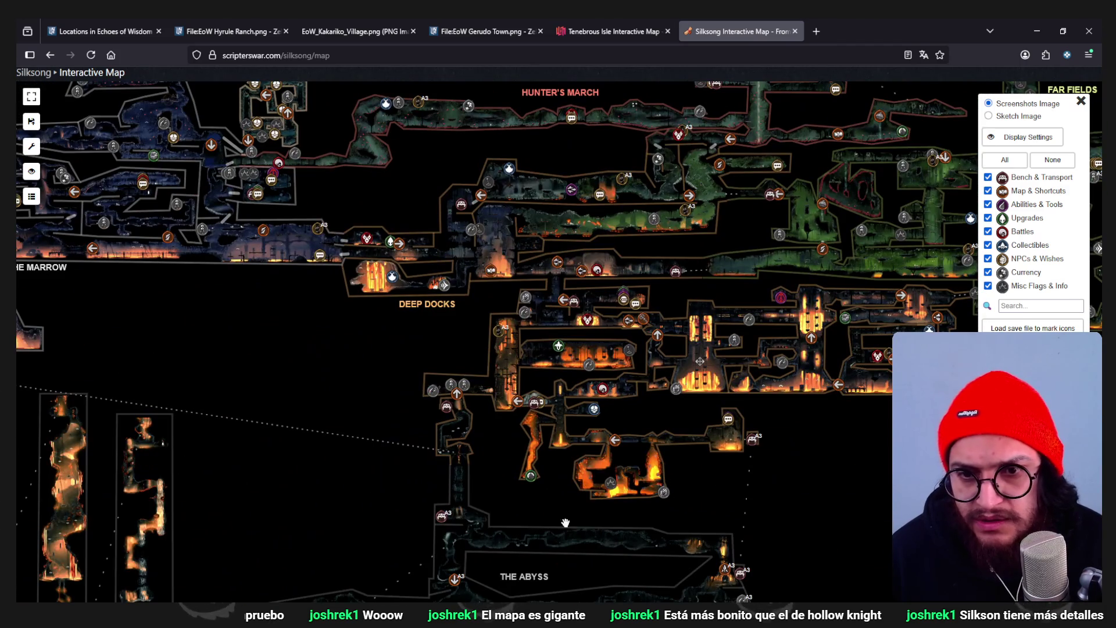
key(alt+Tab)
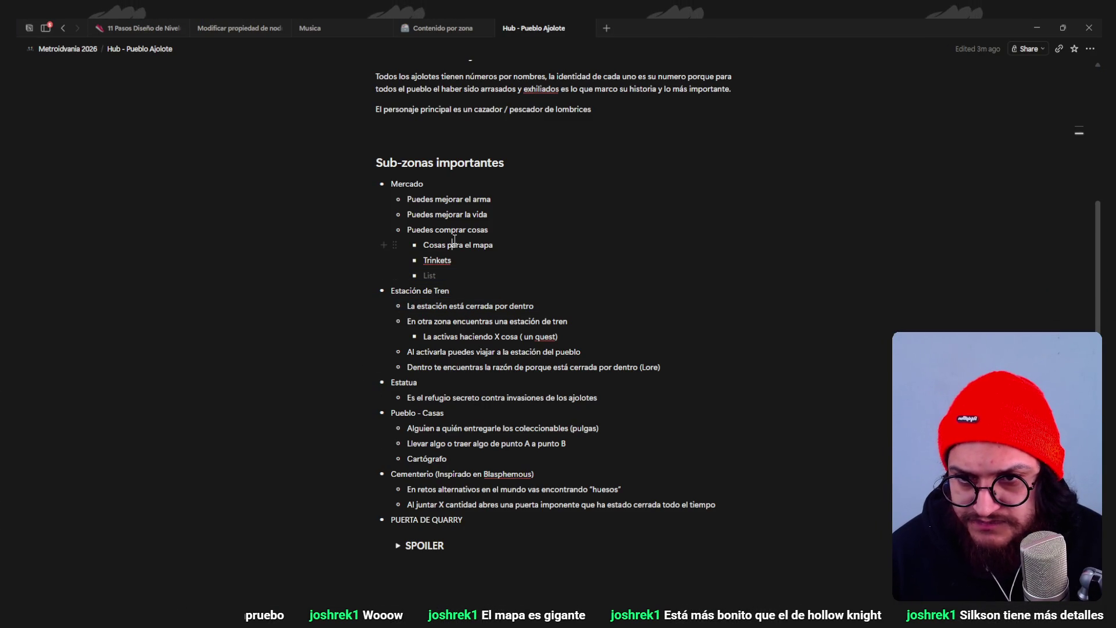
- Review the Cartógrafo, Estatua and Llevar algo bullets on the Hub - Pueblo Ajolote page
click(466, 463)
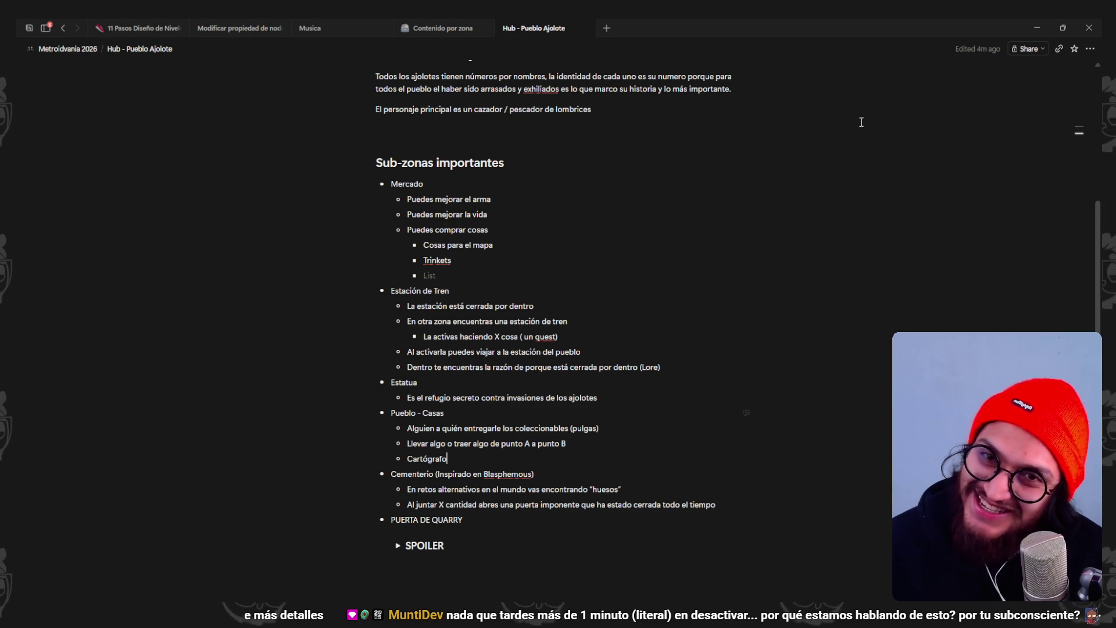
scroll(553, 358, down, 1)
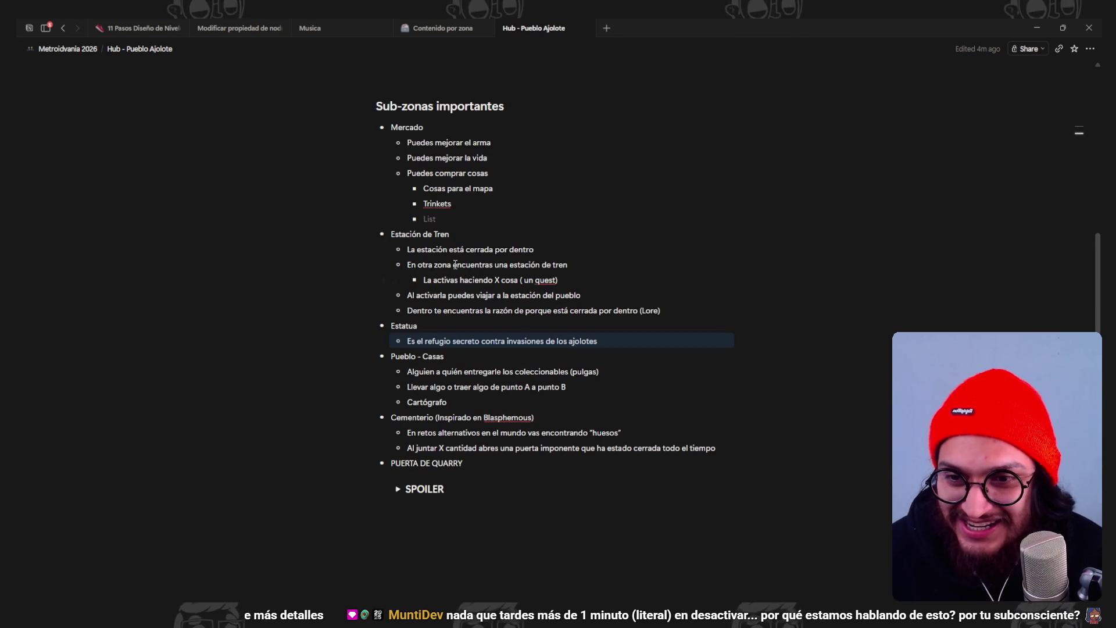
click(450, 323)
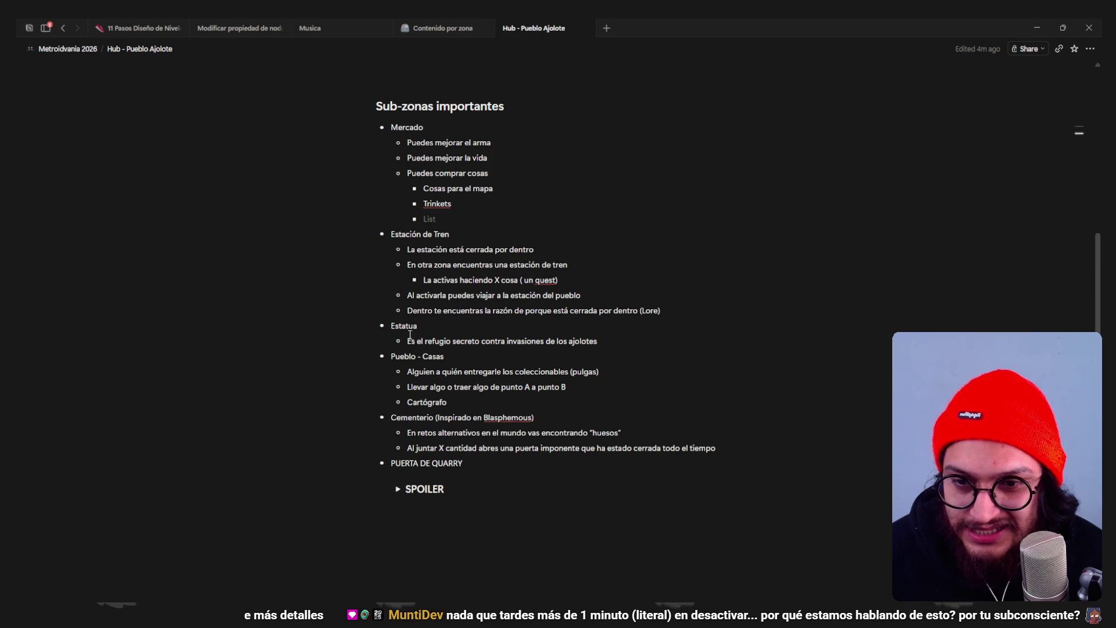
click(454, 386)
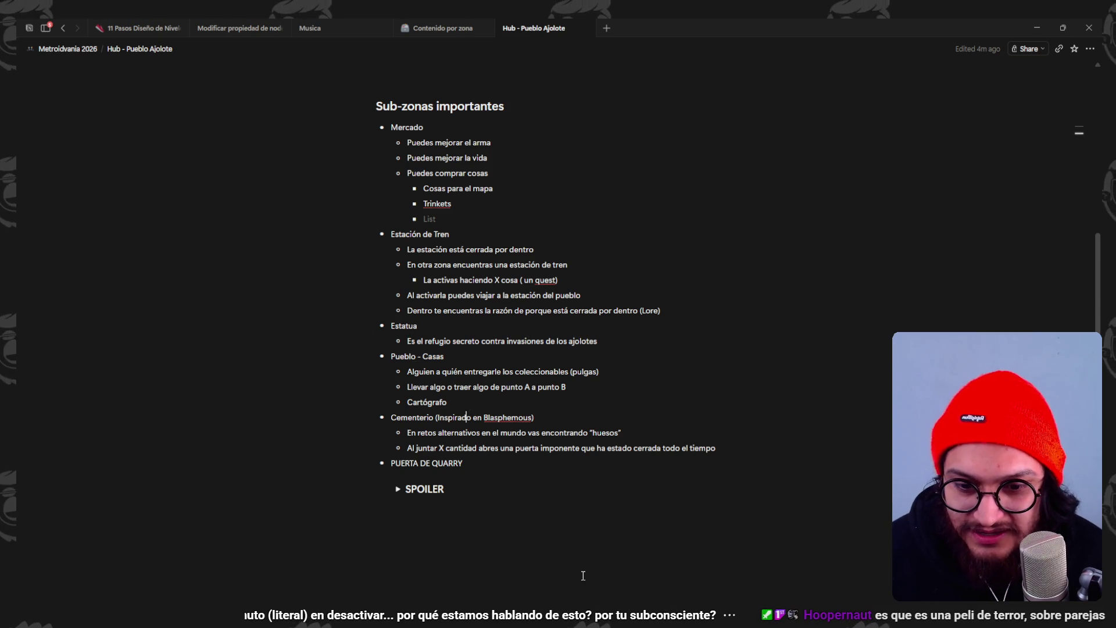
key(alt+Tab)
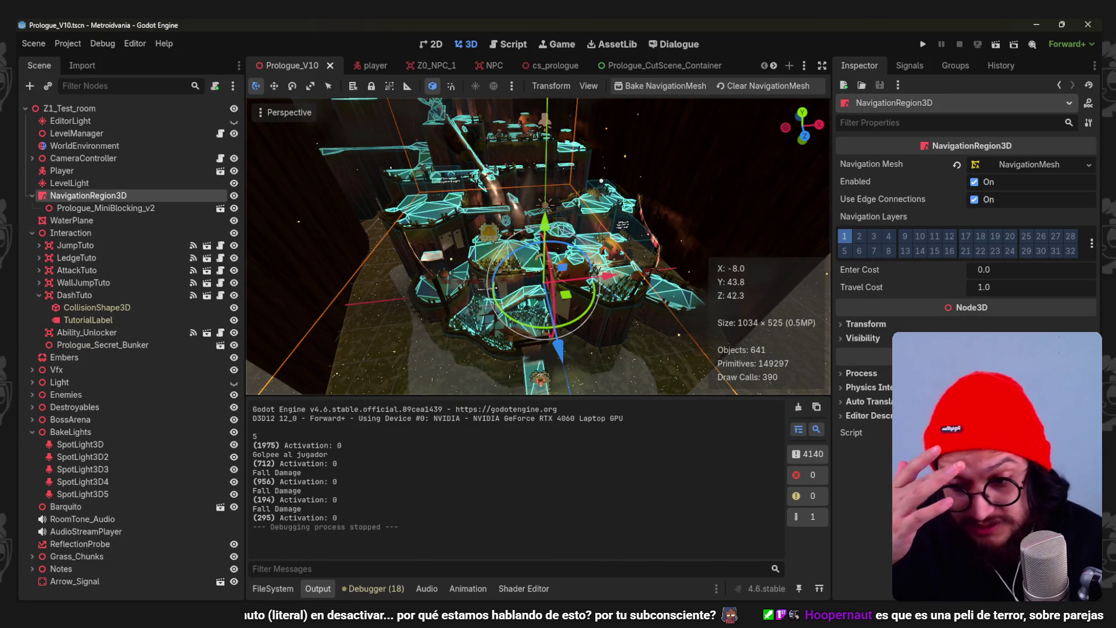
- Orbit the Blender castle blockout and frame the dome Cylinder.041 up close
key(alt+Tab)
mouse_move(673, 297)
middle_down()
mouse_move(553, 306)
mouse_move(428, 259)
mouse_move(461, 242)
mouse_move(561, 289)
mouse_move(562, 254)
mouse_move(480, 312)
mouse_move(576, 285)
middle_up()
click(577, 285)
key(KP_Decimal)
scroll(577, 284, down, 6)
mouse_move(473, 312)
middle_down()
mouse_move(424, 312)
mouse_move(498, 348)
mouse_move(452, 283)
mouse_move(482, 314)
middle_up()
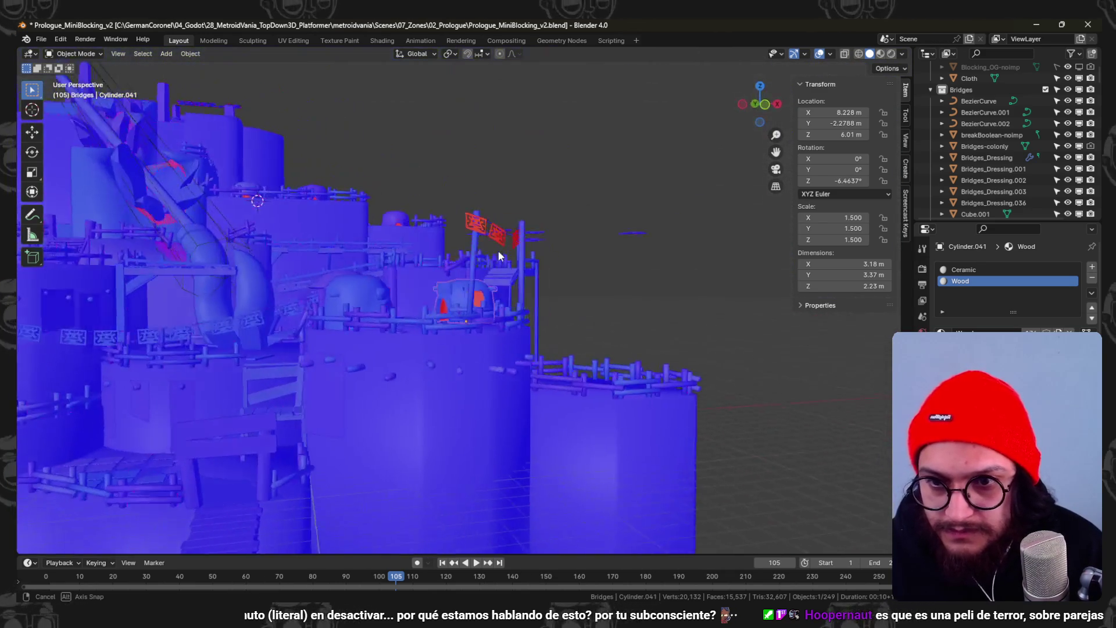
scroll(485, 316, up, 8)
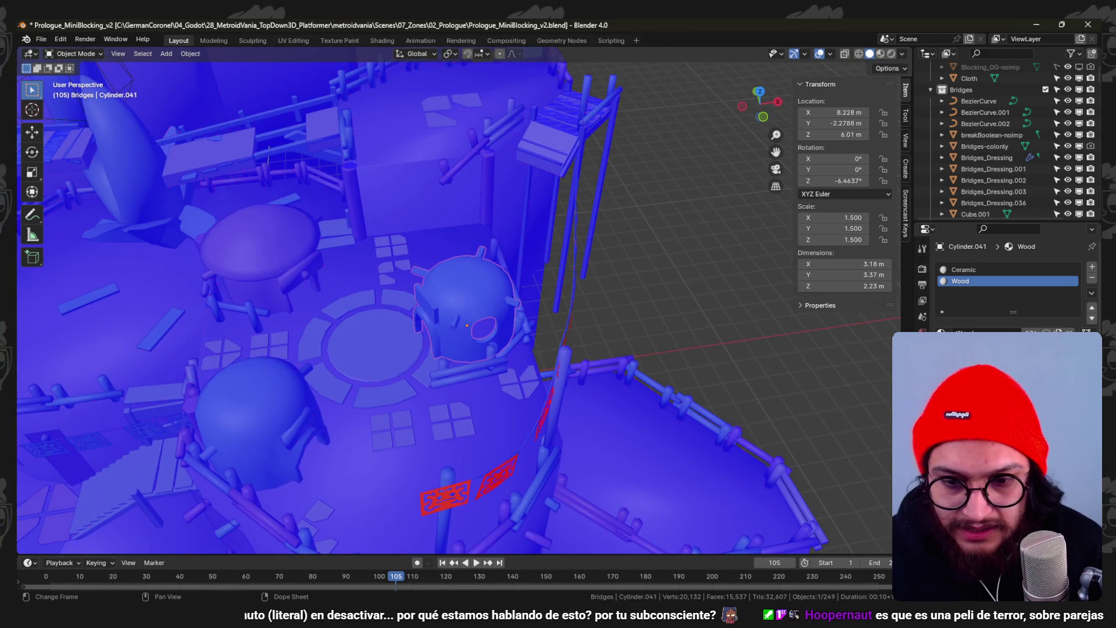
click(511, 543)
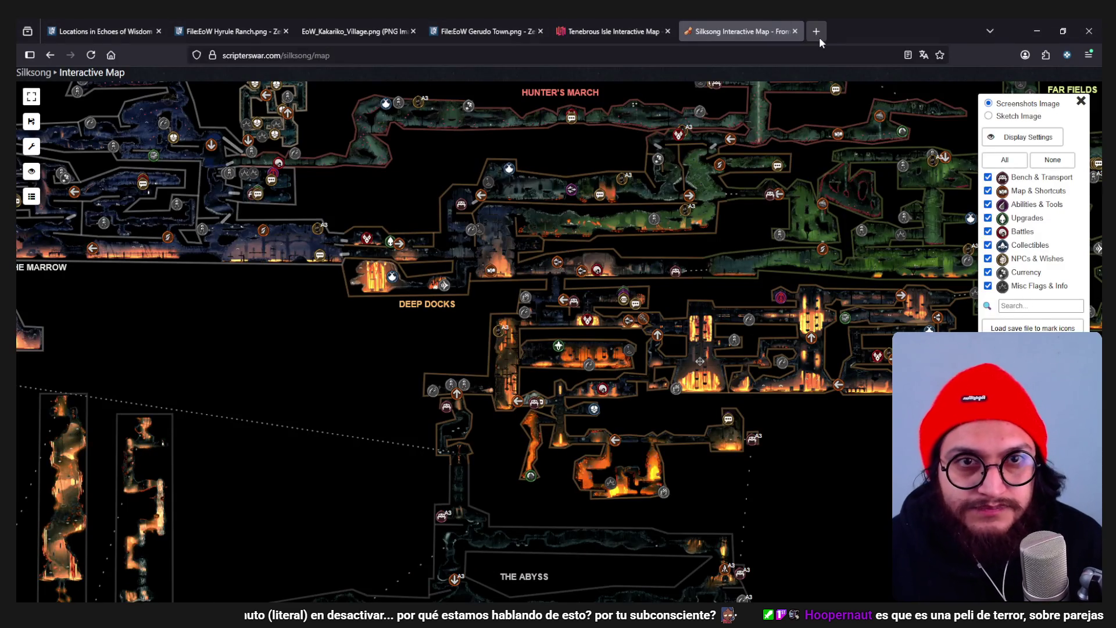
- Search Google images for 'hyper light drifter full map' and open the Reddit stitched-map post
click(817, 33)
text(hyper light)
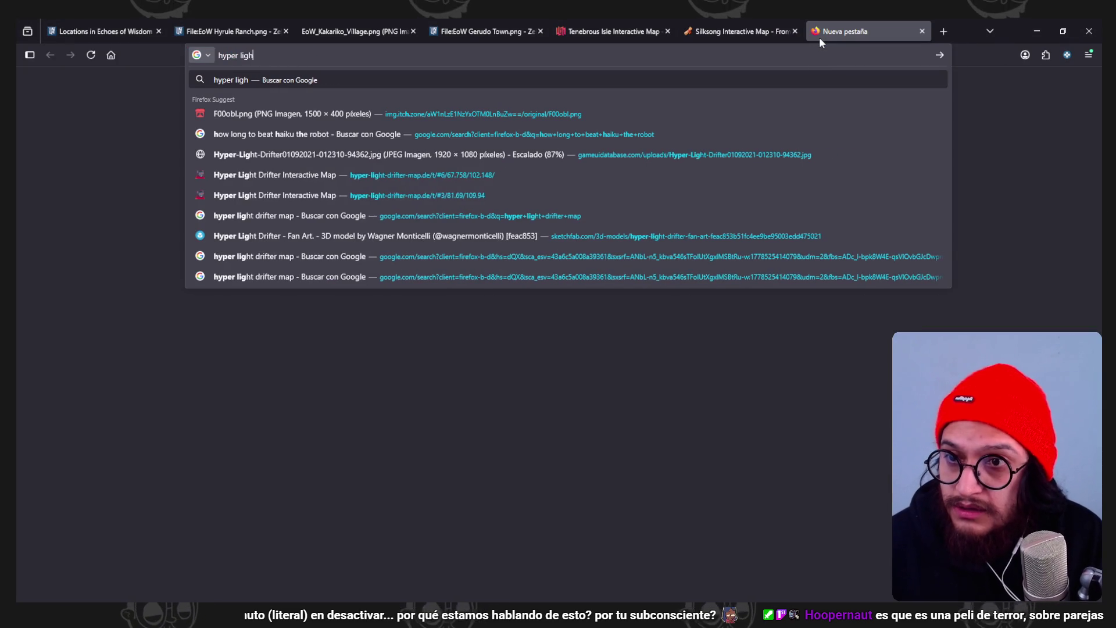
text( drifter ful)
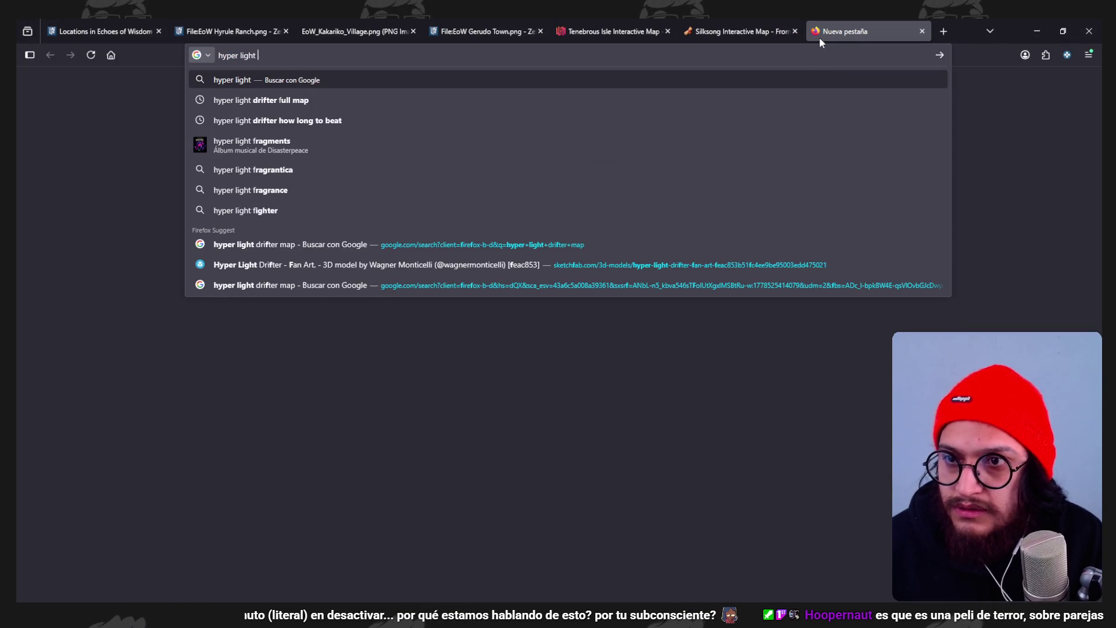
text(l map)
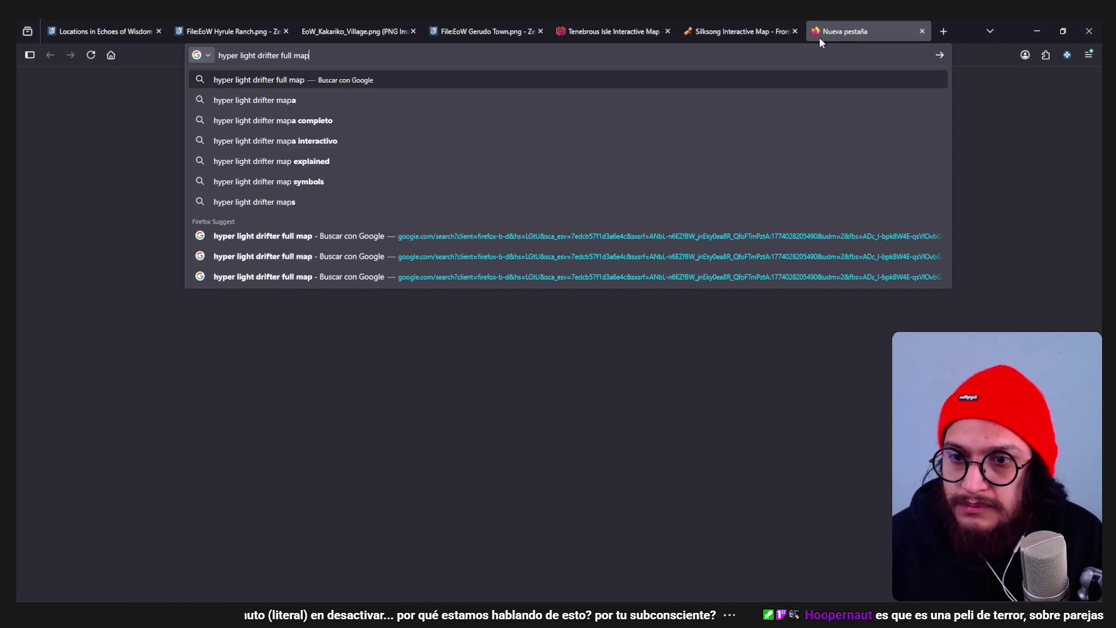
key(Return)
click(254, 134)
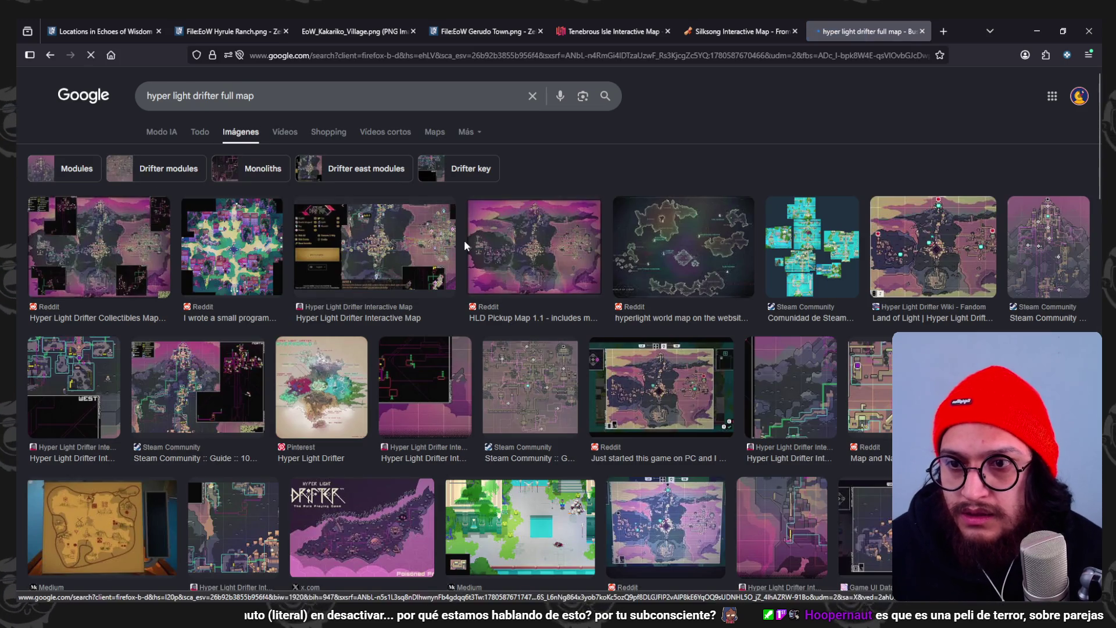
click(244, 246)
click(866, 319)
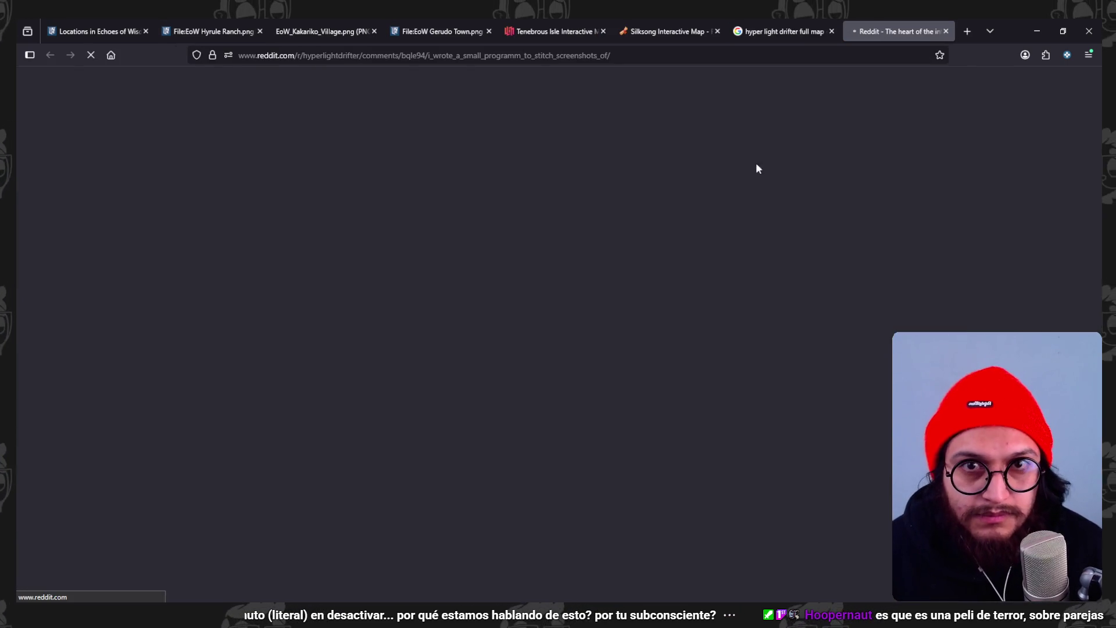
- Open the Reddit post's stitched town map full size, zoom in and scroll across its houses
click(516, 282)
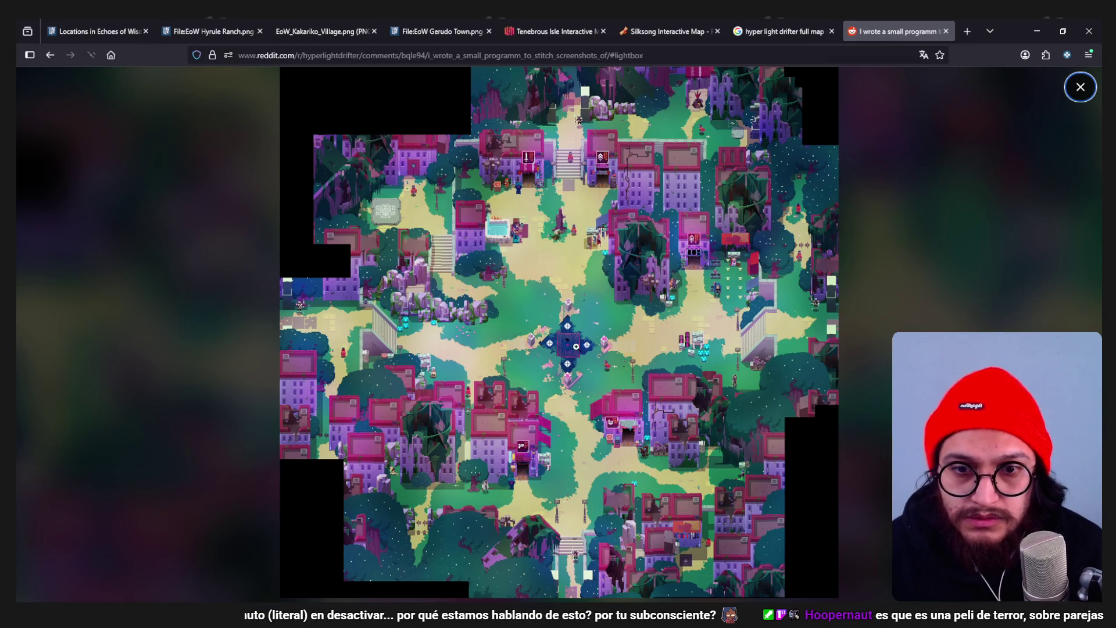
click(402, 222)
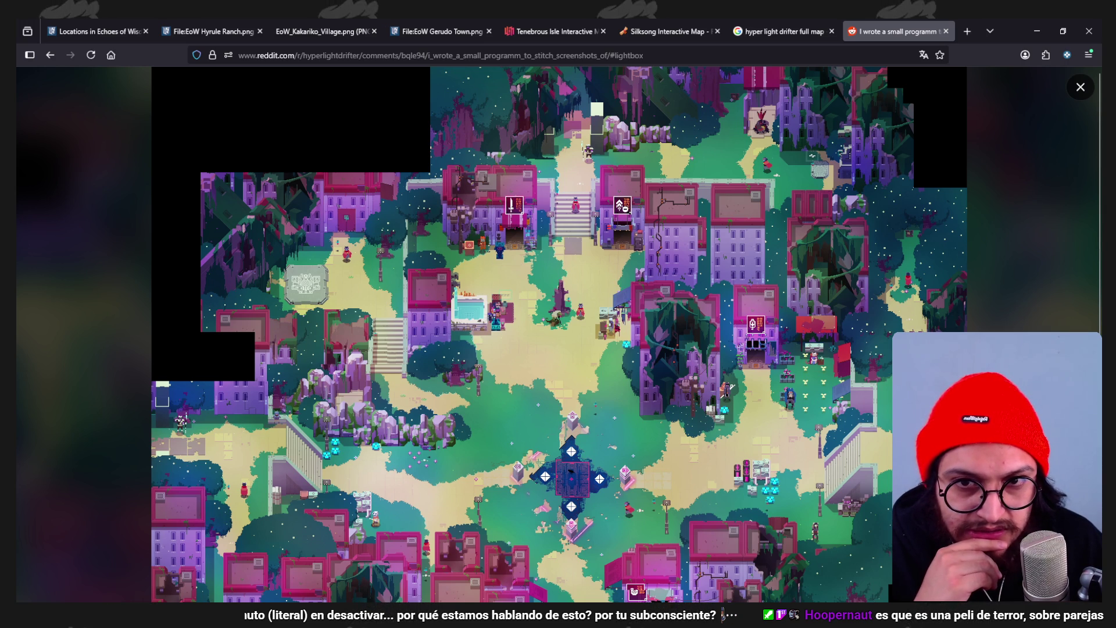
scroll(558, 334, down, 3)
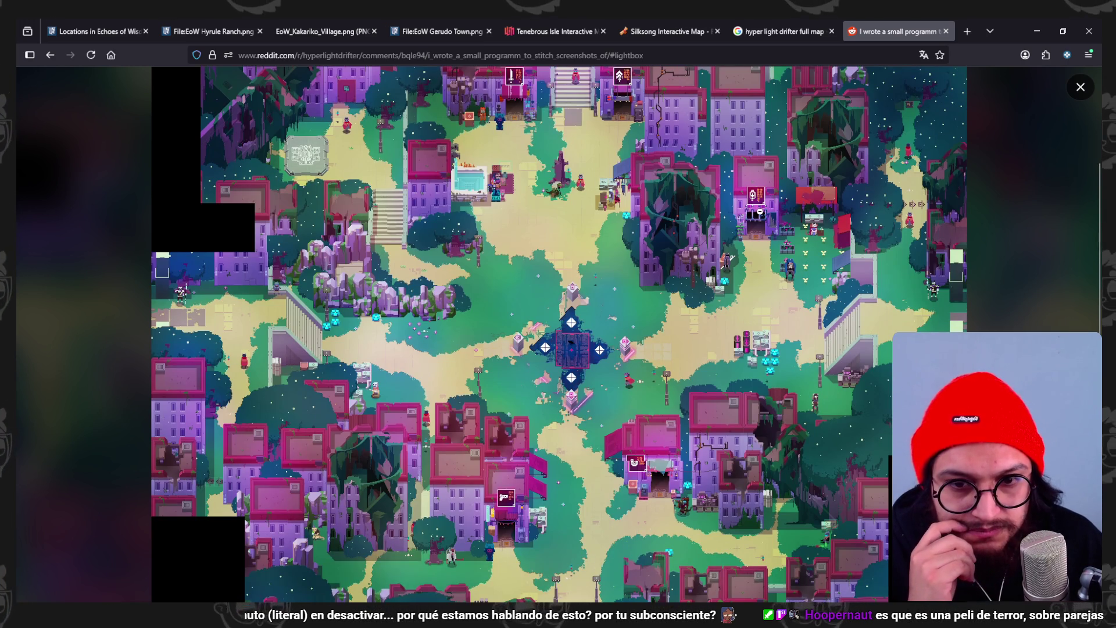
scroll(507, 363, down, 3)
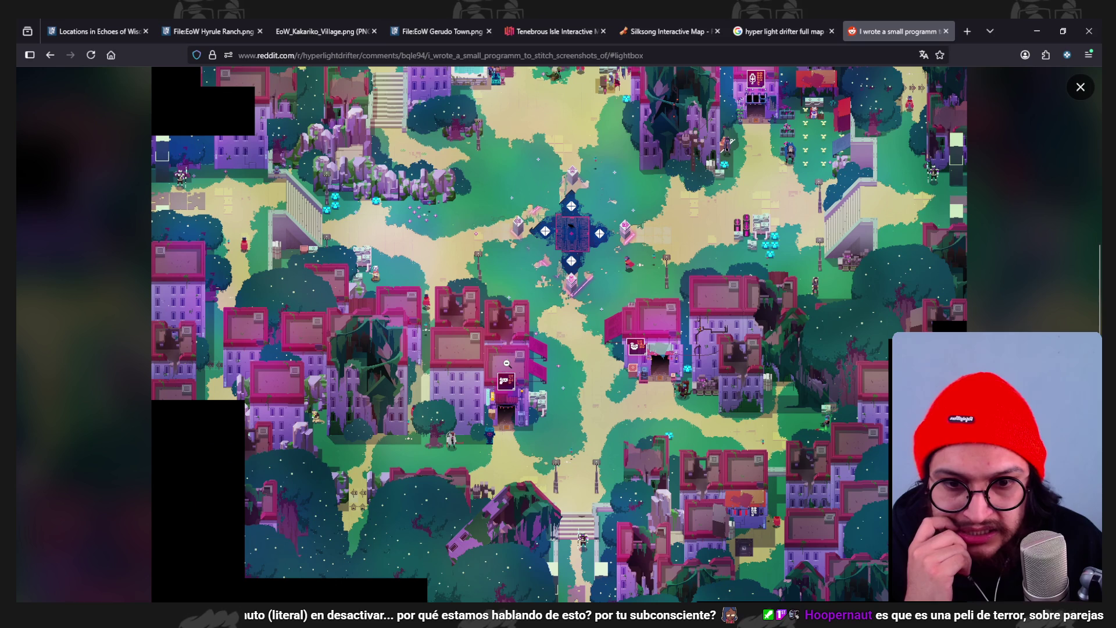
scroll(507, 363, up, 6)
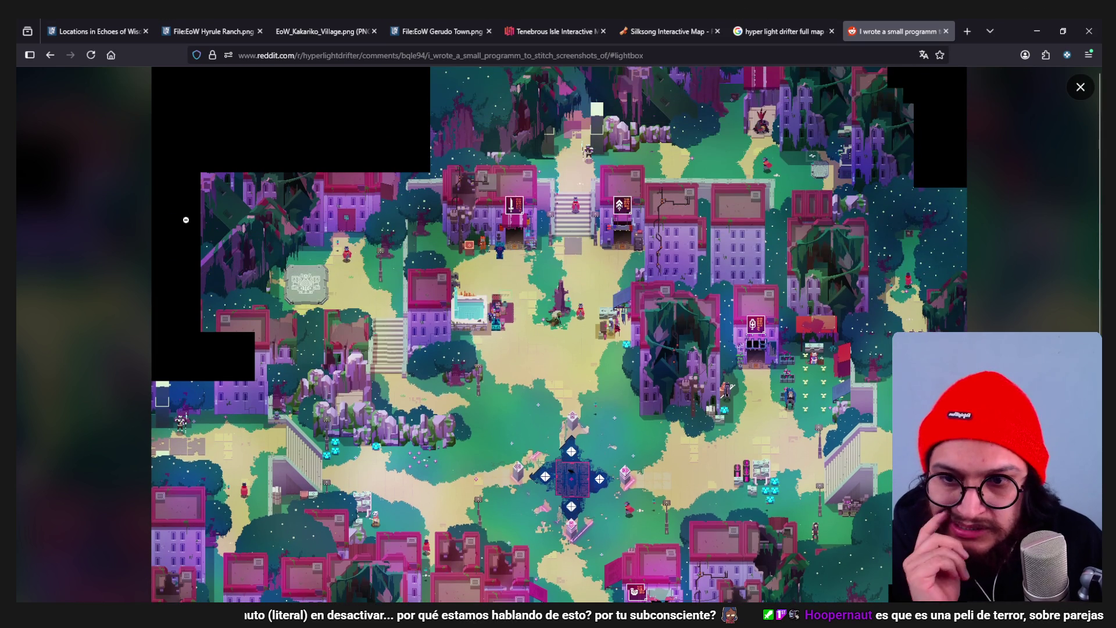
scroll(435, 318, down, 3)
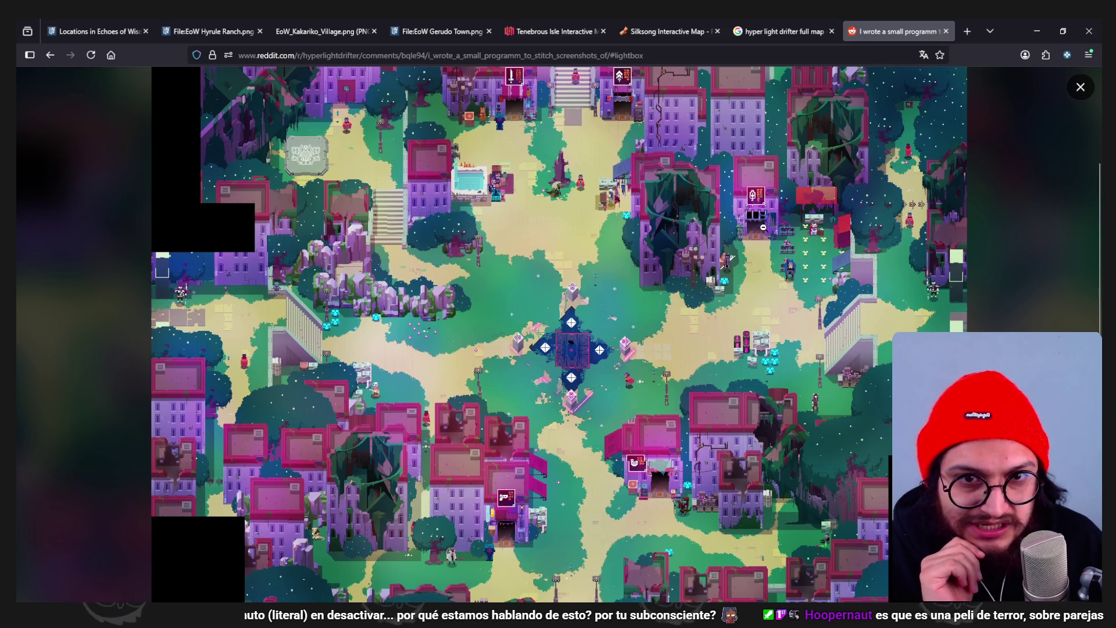
scroll(775, 216, up, 3)
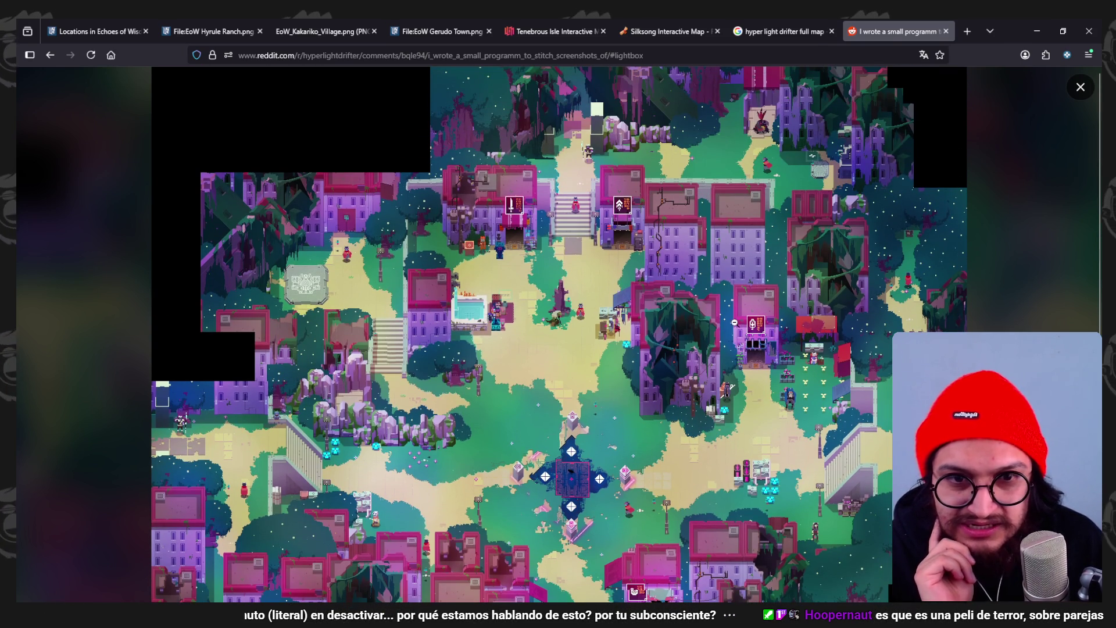
scroll(667, 384, down, 4)
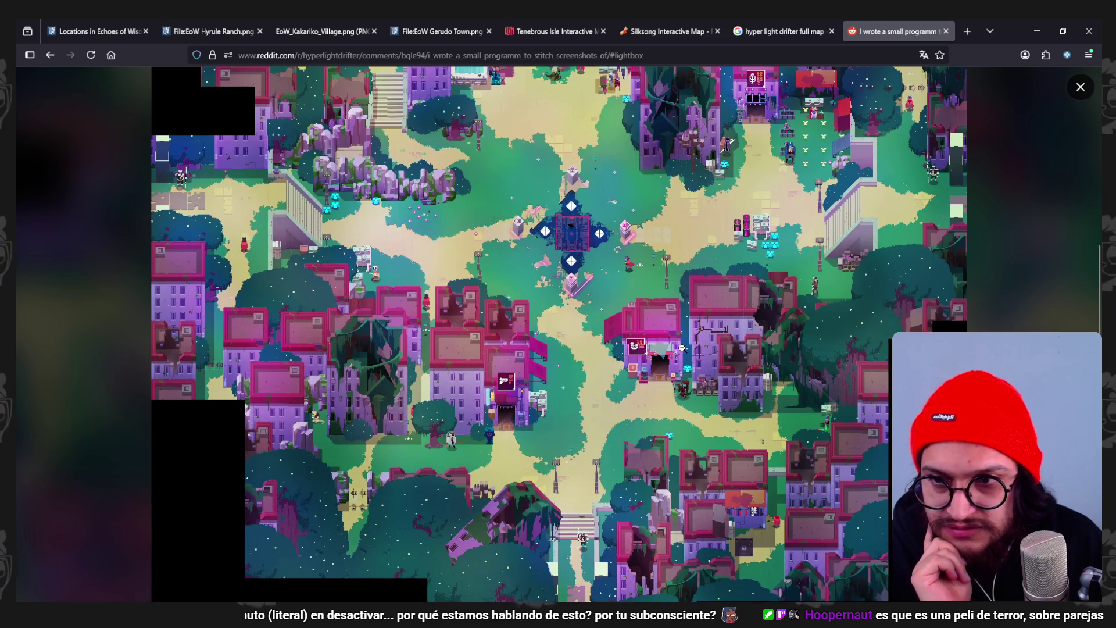
scroll(686, 348, up, 4)
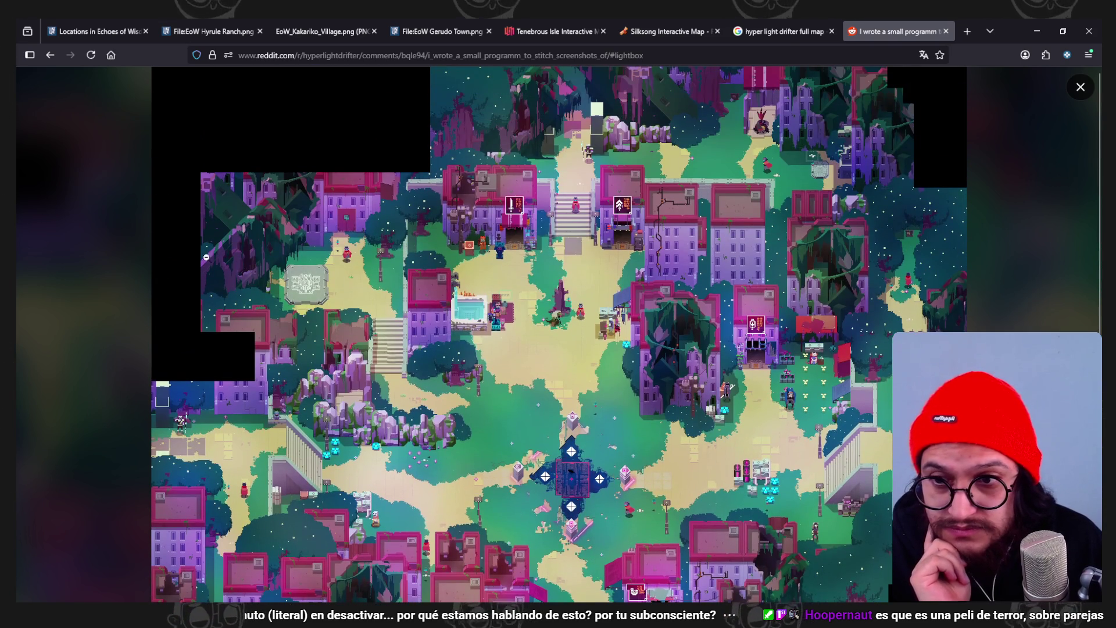
key(alt+Tab)
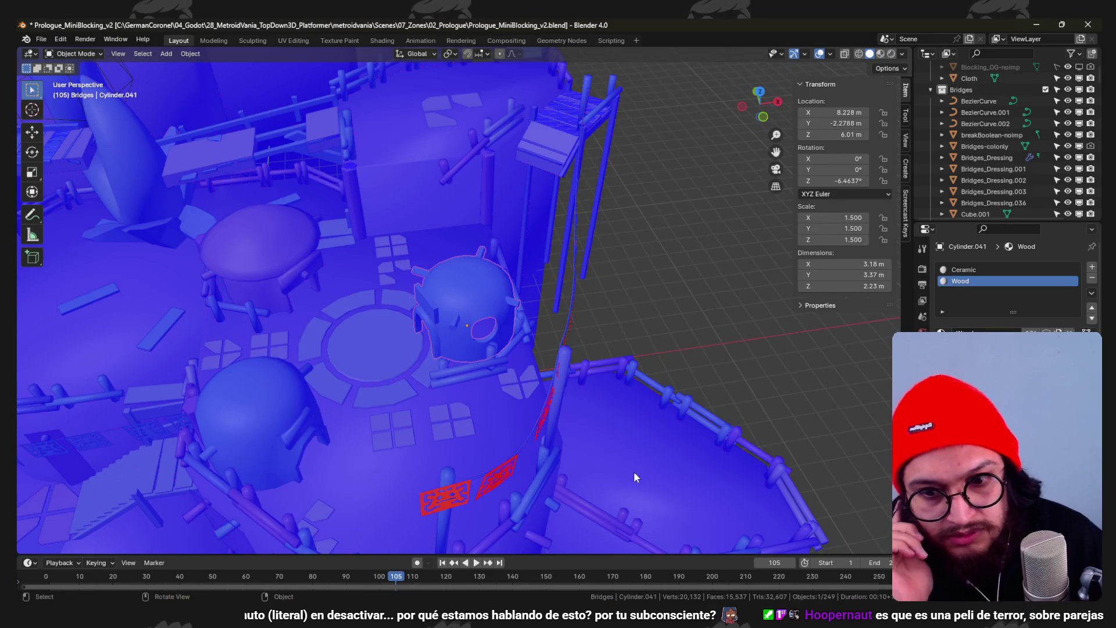
- Add the bullet 'Una casa de alguien que no está en el pueblo' with a nested sub-bullet
key(alt+Tab)
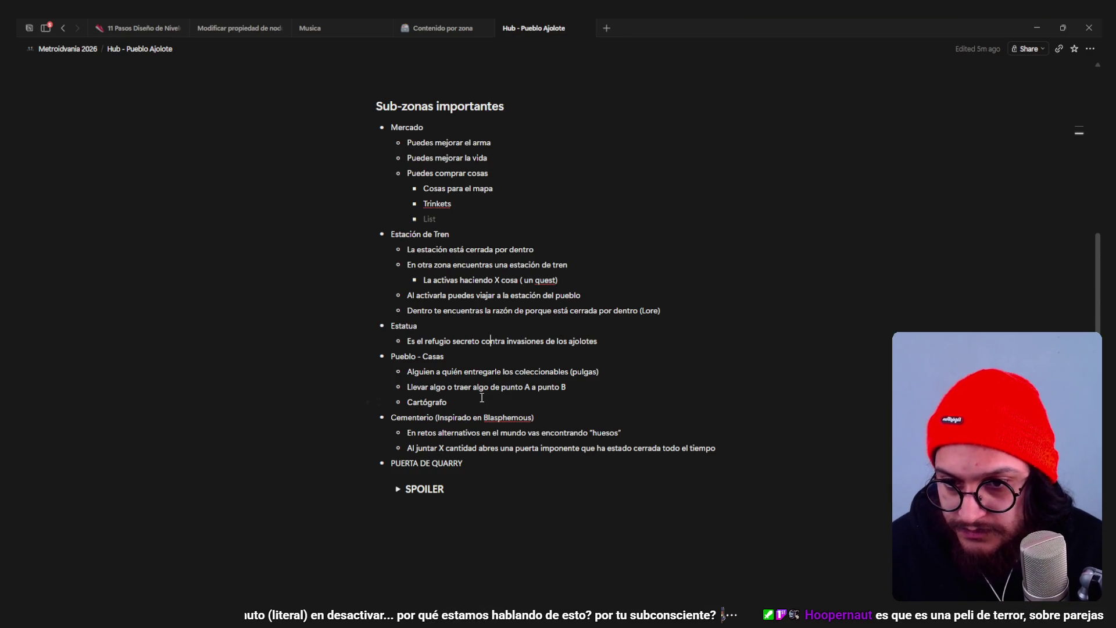
key(Return)
text(Una casa de a)
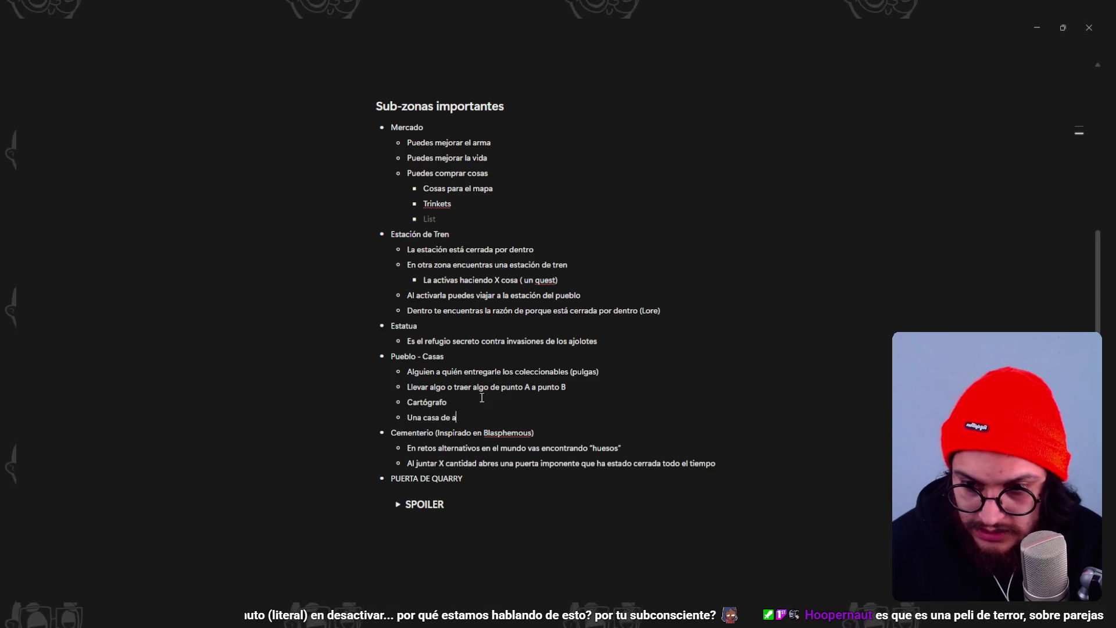
text(lguien que no está en)
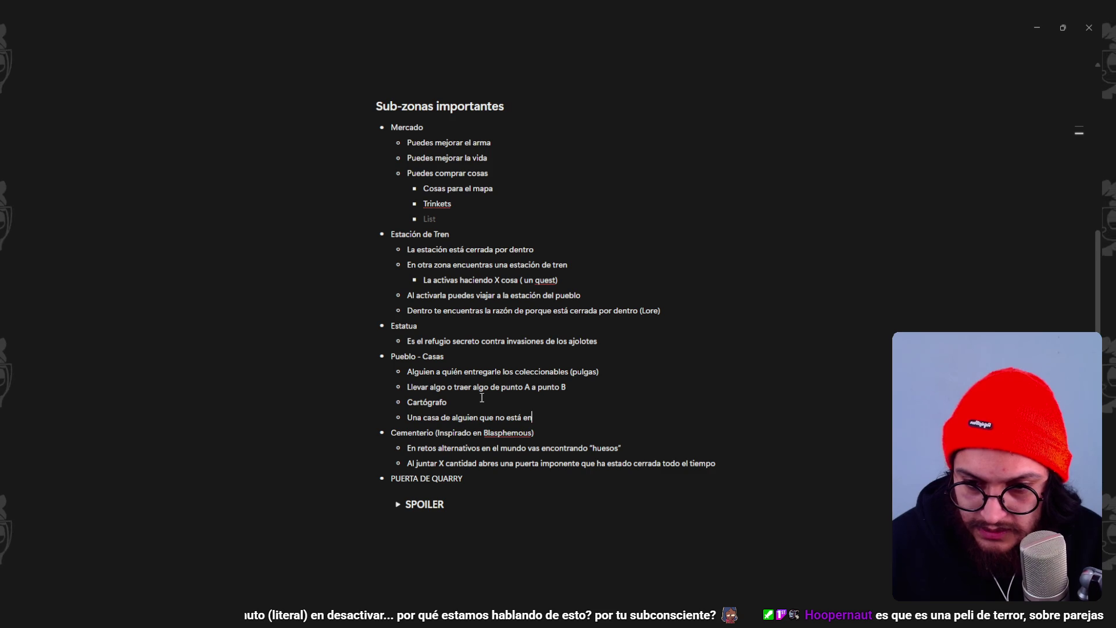
key(BackSpace)
key(BackSpace)
key(Return)
key(Tab)
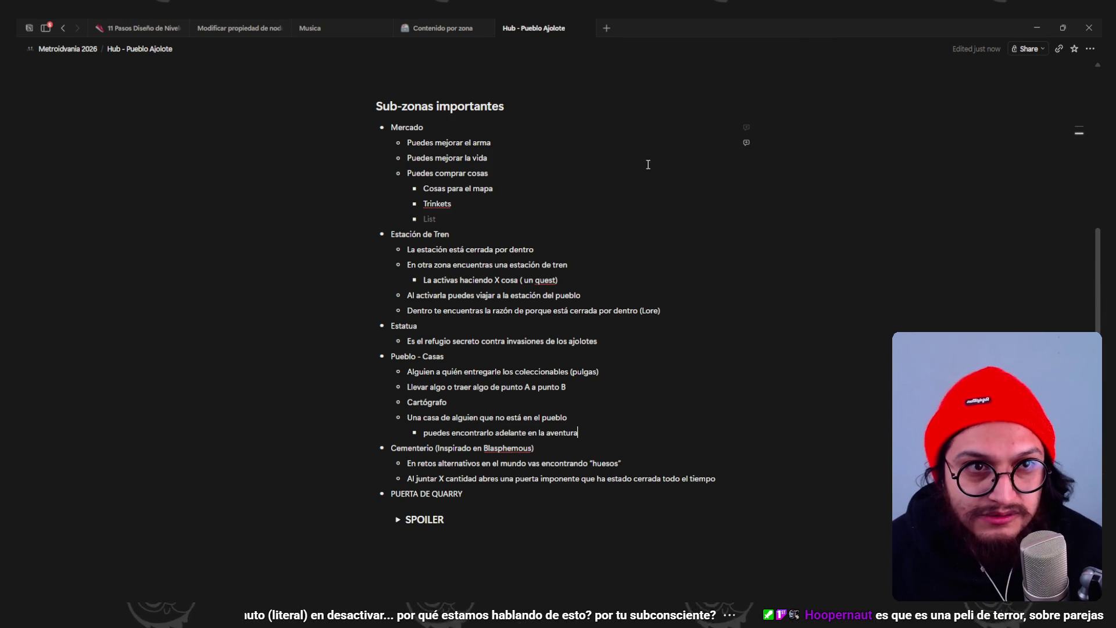
- Minimize Notion and orbit the Blender town scene to a top-down view over the domes
click(1035, 27)
mouse_move(639, 142)
middle_down()
mouse_move(513, 232)
mouse_move(490, 191)
middle_up()
scroll(490, 192, up, 5)
mouse_move(531, 286)
middle_down()
mouse_move(525, 300)
mouse_move(547, 316)
mouse_move(528, 298)
mouse_move(508, 302)
mouse_move(448, 236)
mouse_move(464, 242)
mouse_move(441, 267)
mouse_move(482, 221)
mouse_move(511, 347)
mouse_move(438, 169)
mouse_move(533, 369)
mouse_move(506, 333)
mouse_move(484, 239)
mouse_move(465, 229)
mouse_move(479, 265)
mouse_move(469, 241)
mouse_move(571, 243)
mouse_move(570, 264)
mouse_move(498, 252)
mouse_move(509, 445)
mouse_move(463, 399)
middle_up()
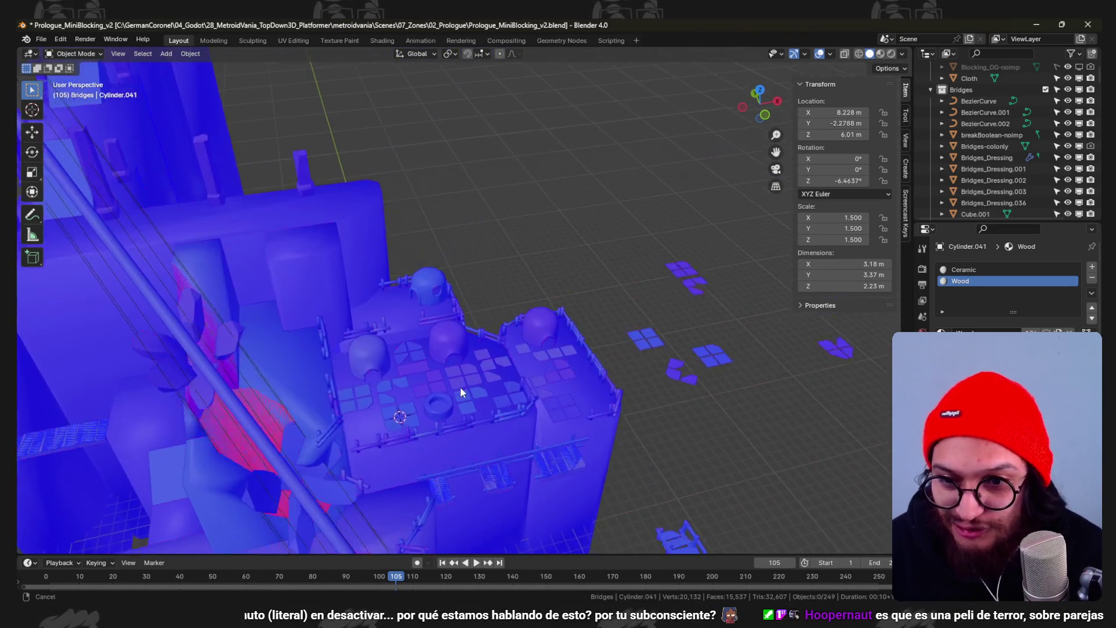
- Zoom in on the domed hut, enter Edit Mode and select its front face island with L
mouse_move(405, 372)
middle_down()
mouse_move(404, 242)
mouse_move(418, 270)
mouse_move(508, 297)
mouse_move(470, 291)
mouse_move(485, 243)
mouse_move(462, 260)
mouse_move(483, 267)
mouse_move(486, 297)
mouse_move(414, 293)
mouse_move(468, 339)
mouse_move(507, 242)
mouse_move(569, 253)
mouse_move(583, 228)
mouse_move(561, 225)
mouse_move(571, 267)
mouse_move(517, 284)
mouse_move(490, 332)
mouse_move(460, 319)
mouse_move(505, 285)
mouse_move(599, 320)
mouse_move(514, 281)
middle_up()
key(ctrl+Tab)
click(508, 272)
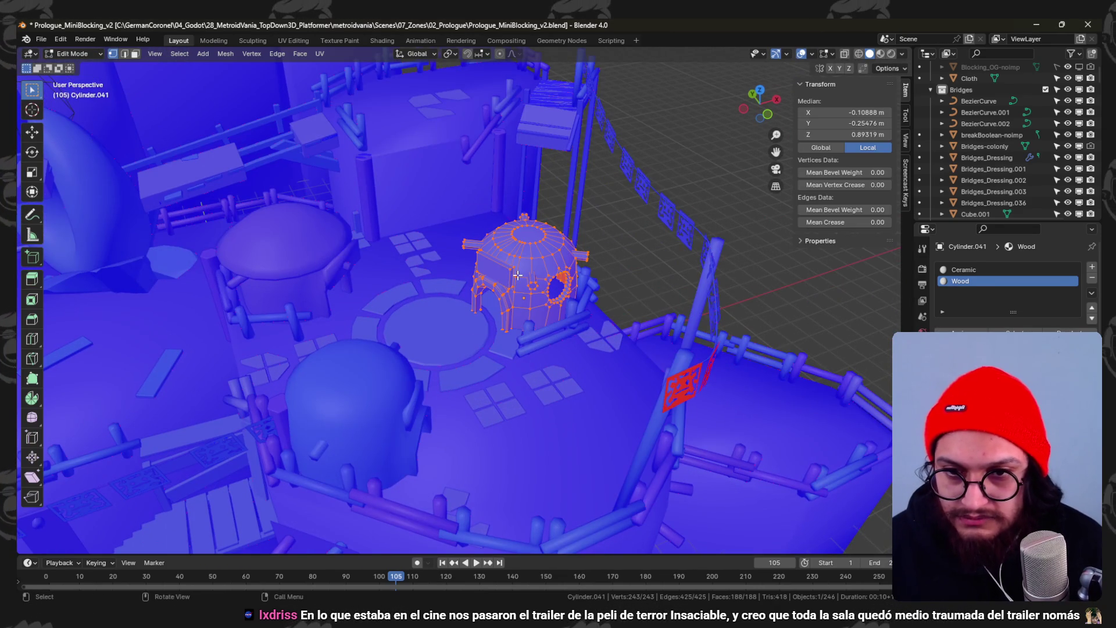
key(alt+a)
key(l)
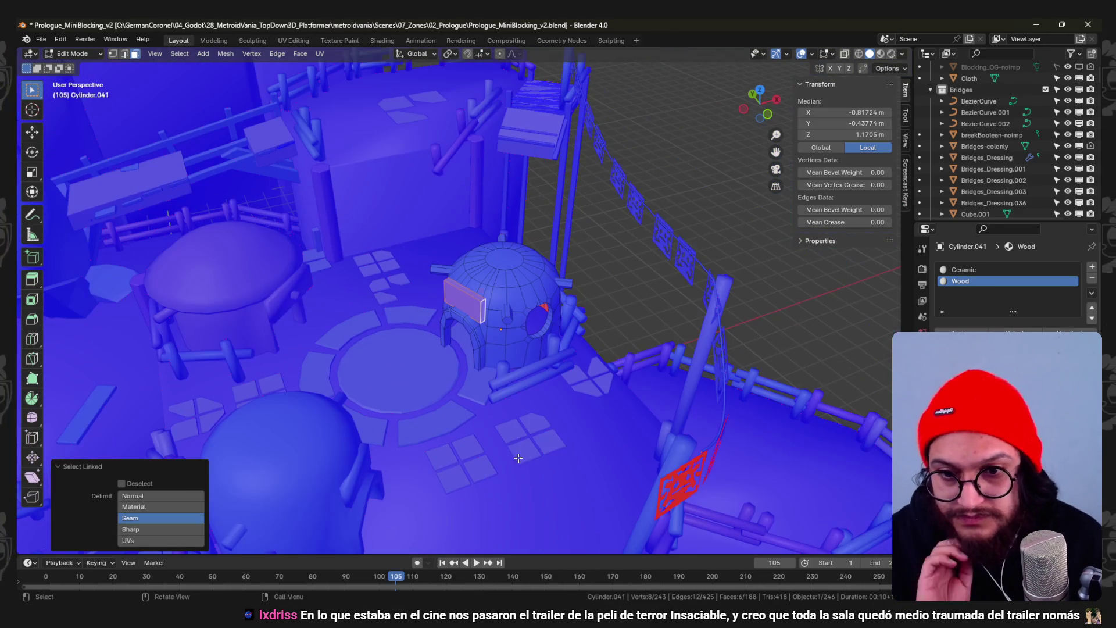
key(alt+Tab)
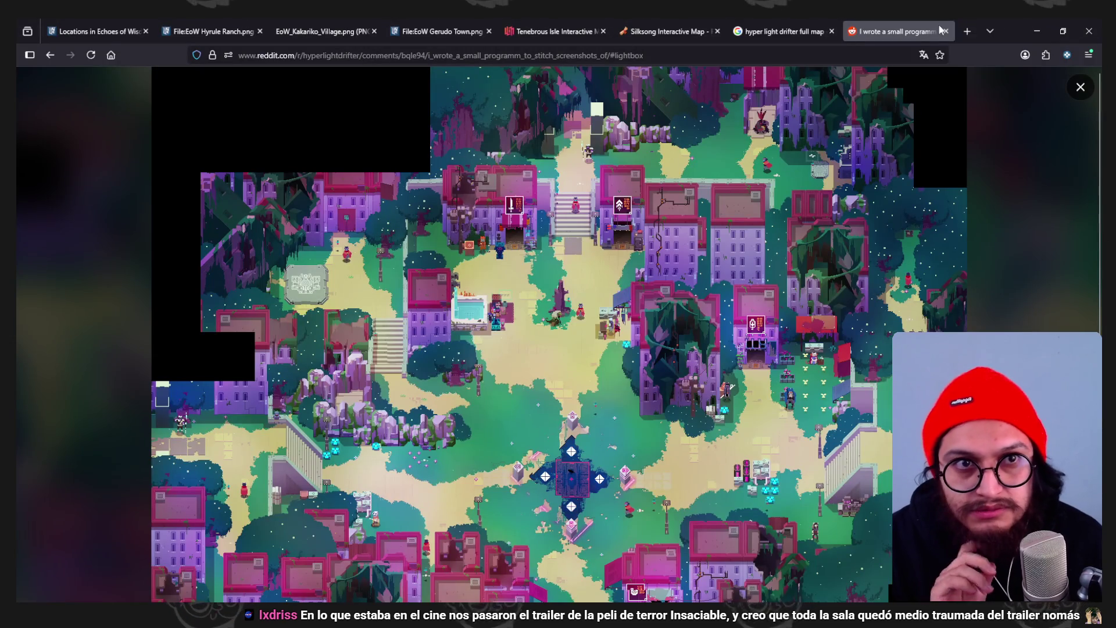
- Search Google images for 'links awakening' and preview the Digital Trends village screenshot
click(781, 32)
click(528, 56)
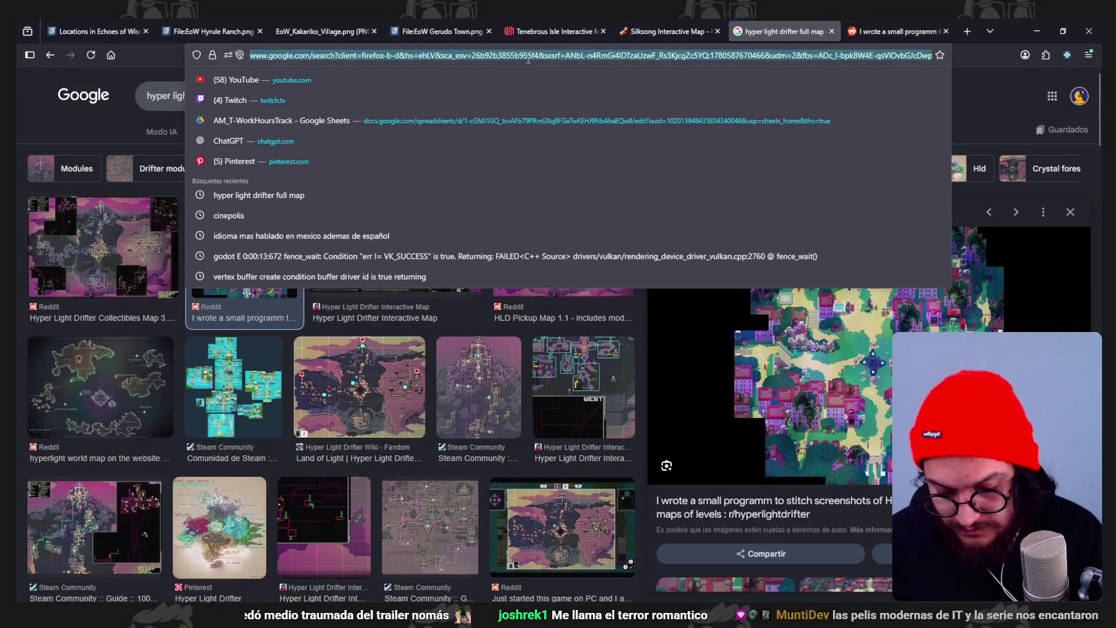
text(links awakening)
key(Return)
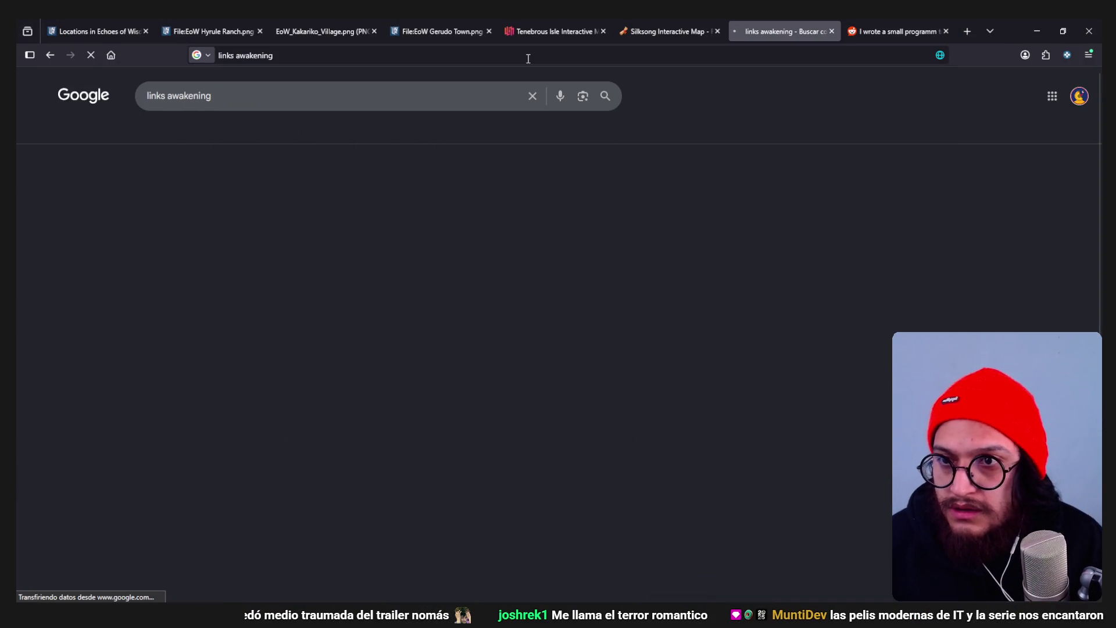
click(240, 132)
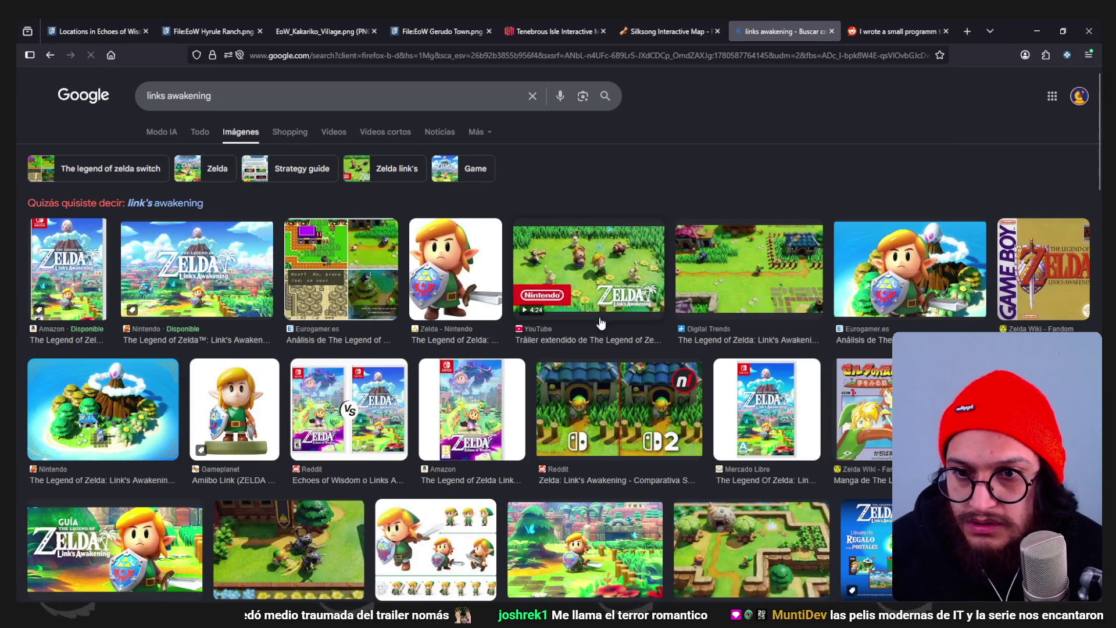
scroll(360, 420, down, 3)
scroll(360, 420, up, 3)
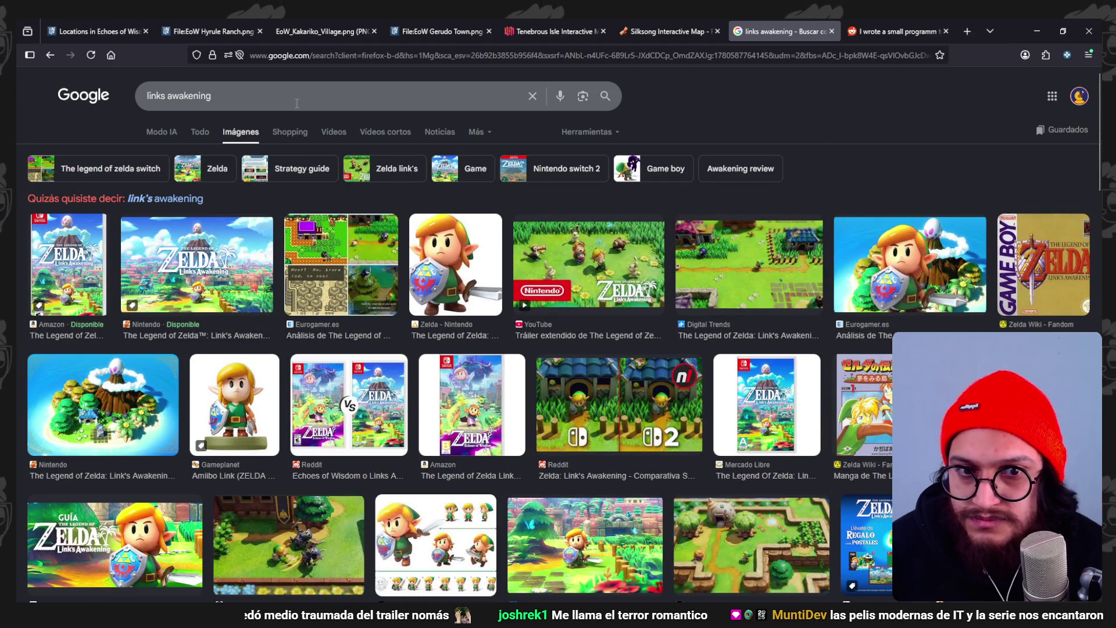
click(712, 246)
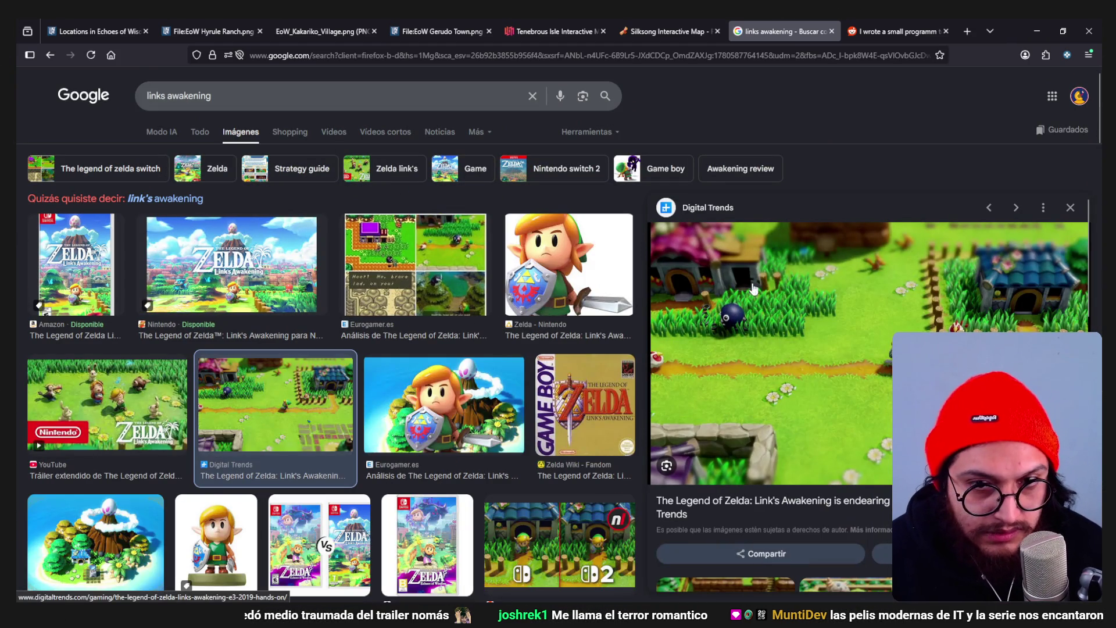